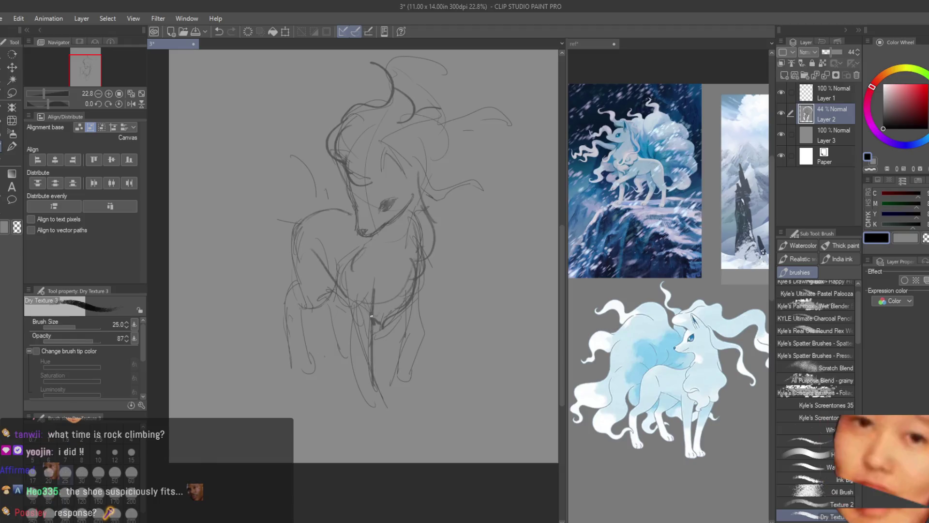
# Redraw the left and right front leg strokes, undoing and retrying until they sit right.
pyautogui.hotkey('ctrl', 'z')
pyautogui.moveTo(358, 295); pyautogui.dragTo(362, 387)
pyautogui.hotkey('ctrl', 'z')
pyautogui.moveTo(354, 292); pyautogui.dragTo(362, 389)
pyautogui.hotkey('ctrl', 'z')
pyautogui.moveTo(357, 341); pyautogui.dragTo(366, 391)
pyautogui.moveTo(417, 278); pyautogui.dragTo(394, 353)
pyautogui.hotkey('ctrl', 'z')
pyautogui.moveTo(410, 300); pyautogui.dragTo(391, 380)
pyautogui.hotkey('ctrl', 'z')
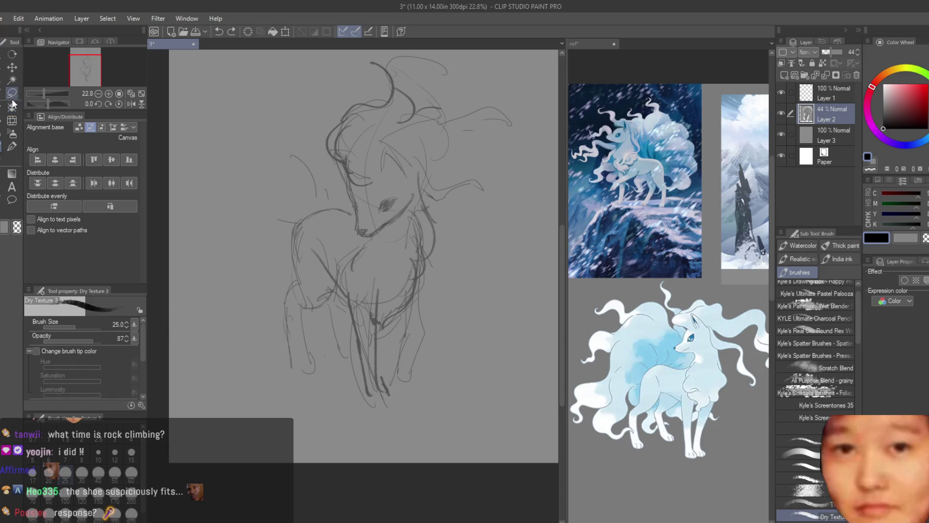
# Lasso the right front leg, flip the canvas to check proportions, and erase old lower-left leg lines.
pyautogui.press('m')
pyautogui.moveTo(419, 280)
pyautogui.mouseDown()
pyautogui.moveTo(442, 365)
pyautogui.moveTo(445, 294)
pyautogui.mouseUp()
pyautogui.hotkey('ctrl', 'd')
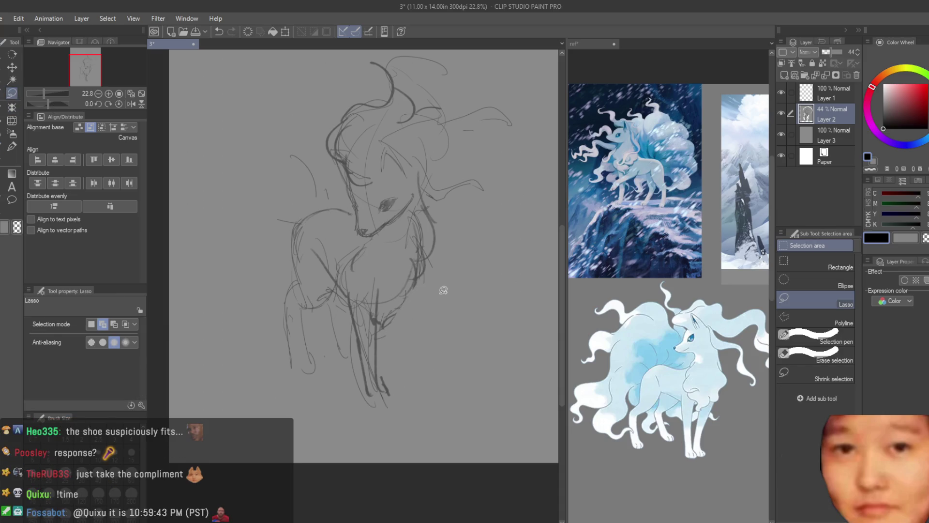
pyautogui.scroll(-3, 442, 293)
pyautogui.press('h')
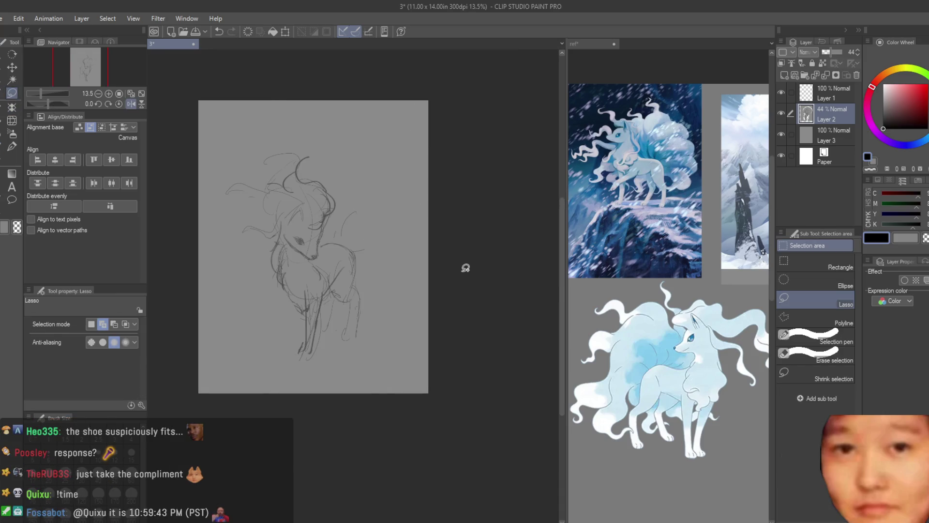
pyautogui.press('h')
pyautogui.scroll(2, 457, 266)
pyautogui.click(13, 159)
pyautogui.moveTo(329, 269)
pyautogui.mouseDown()
pyautogui.moveTo(337, 370)
pyautogui.moveTo(363, 349)
pyautogui.moveTo(327, 417)
pyautogui.moveTo(334, 426)
pyautogui.mouseUp()
# Sketch the fox's chest contour and reinforce the right front leg with the Dry Texture 3 brush.
pyautogui.click(12, 146)
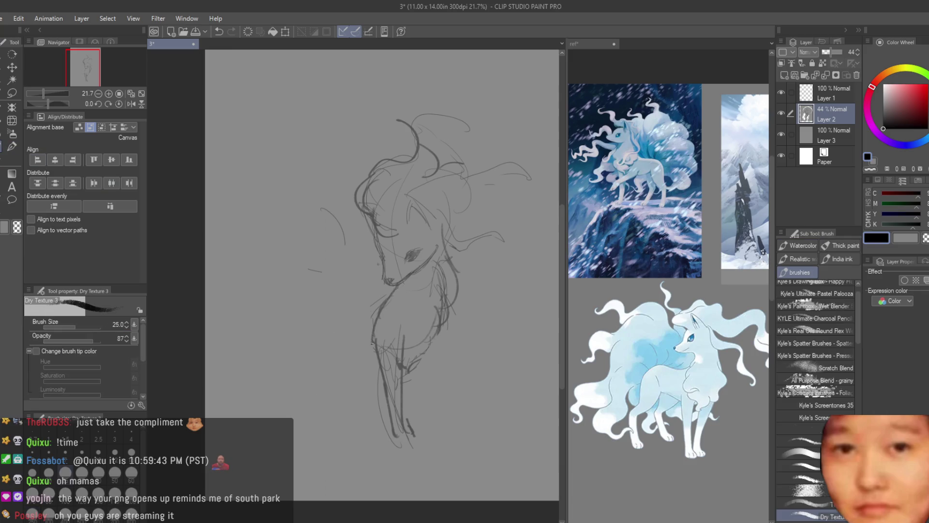
pyautogui.moveTo(443, 261); pyautogui.dragTo(425, 358)
pyautogui.moveTo(450, 283); pyautogui.dragTo(448, 304)
pyautogui.moveTo(413, 370)
pyautogui.mouseDown()
pyautogui.moveTo(446, 317)
pyautogui.moveTo(420, 425)
pyautogui.mouseUp()
pyautogui.moveTo(450, 314); pyautogui.dragTo(421, 423)
pyautogui.moveTo(430, 387); pyautogui.dragTo(417, 428)
pyautogui.moveTo(411, 352); pyautogui.dragTo(419, 422)
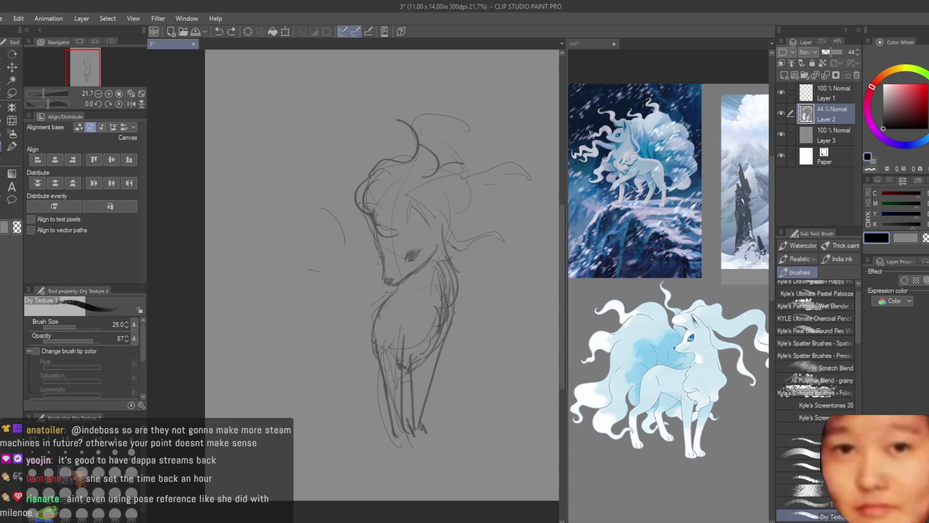
# Sketch the tail curving down over the hip and try a lower tail stroke, undoing misses.
pyautogui.hotkey('ctrl', 'z')
pyautogui.moveTo(372, 315); pyautogui.dragTo(326, 380)
pyautogui.moveTo(374, 315); pyautogui.dragTo(325, 349)
pyautogui.hotkey('ctrl', 'z')
pyautogui.moveTo(375, 316); pyautogui.dragTo(320, 372)
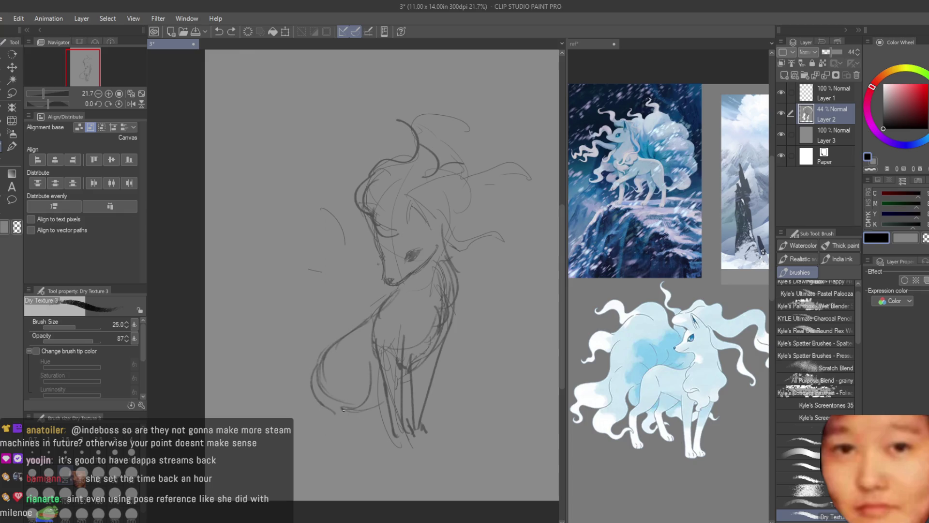
pyautogui.moveTo(304, 403)
pyautogui.mouseDown()
pyautogui.moveTo(323, 427)
pyautogui.moveTo(379, 428)
pyautogui.mouseUp()
pyautogui.hotkey('ctrl', 'z')
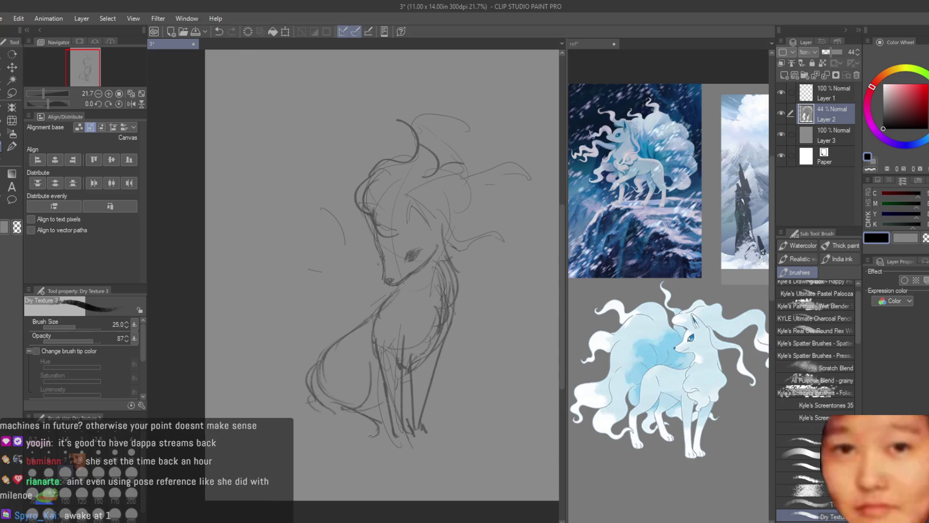
pyautogui.hotkey('ctrl', 'z')
pyautogui.moveTo(377, 434)
pyautogui.mouseDown()
pyautogui.moveTo(313, 411)
pyautogui.moveTo(329, 418)
pyautogui.mouseUp()
pyautogui.hotkey('ctrl', 'z')
pyautogui.hotkey('ctrl', 'z')
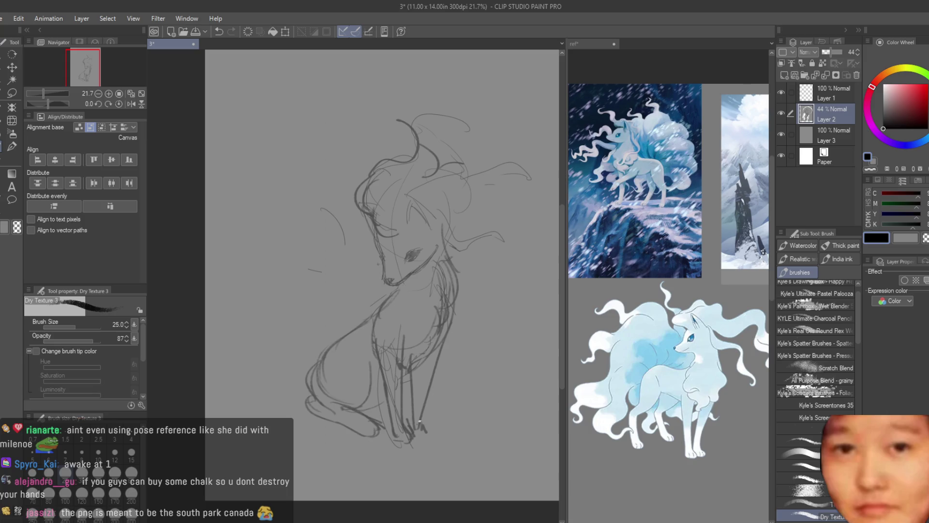
pyautogui.scroll(-2, 451, 247)
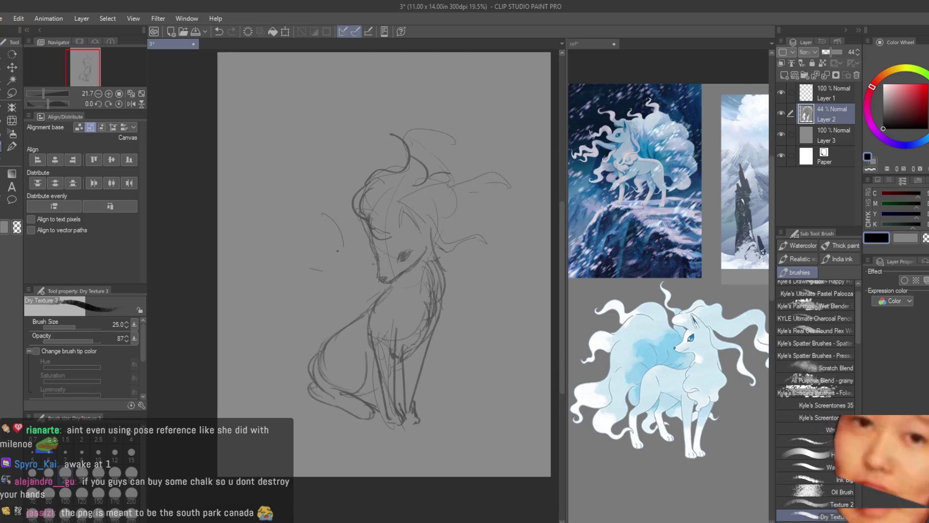
# Flip-check the sketch, then strengthen the chest line and draw the back and haunch line.
pyautogui.press('h')
pyautogui.scroll(1, 450, 247)
pyautogui.press('h')
pyautogui.scroll(2, 451, 247)
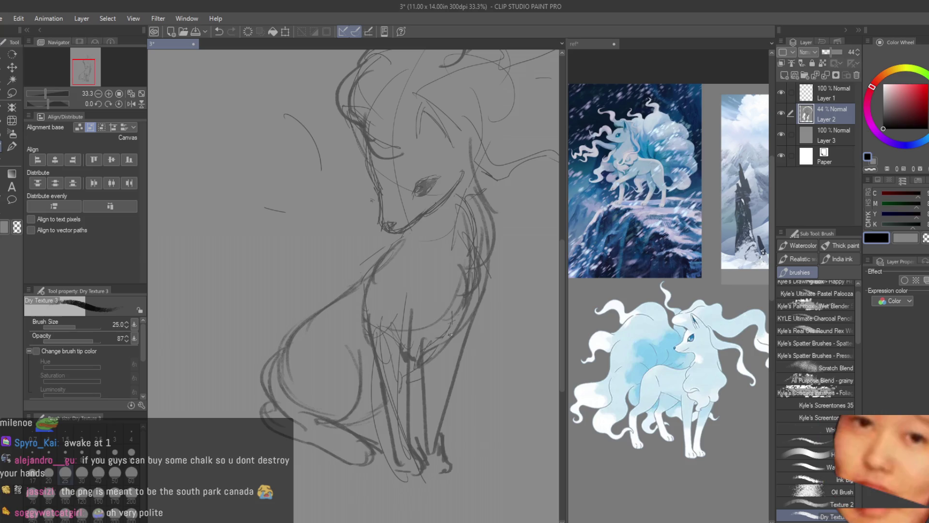
pyautogui.moveTo(455, 325); pyautogui.dragTo(425, 370)
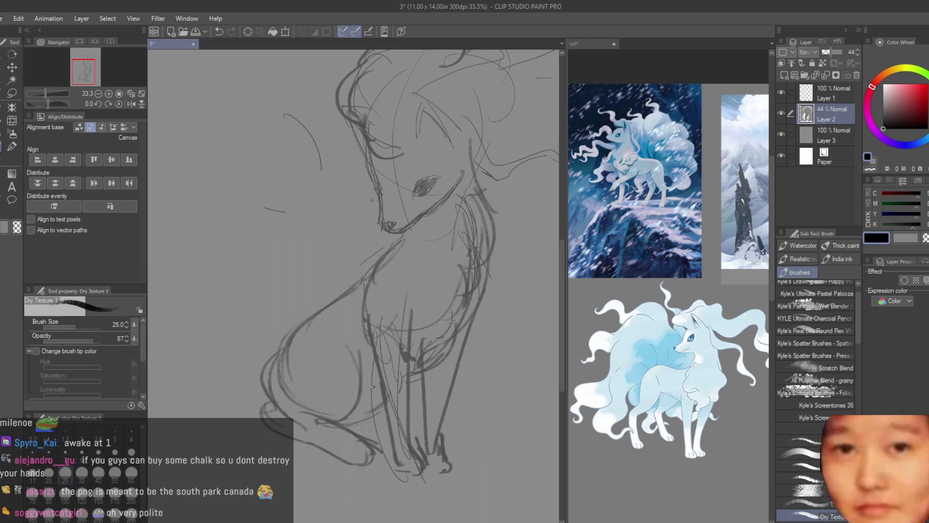
pyautogui.scroll(-1, 393, 292)
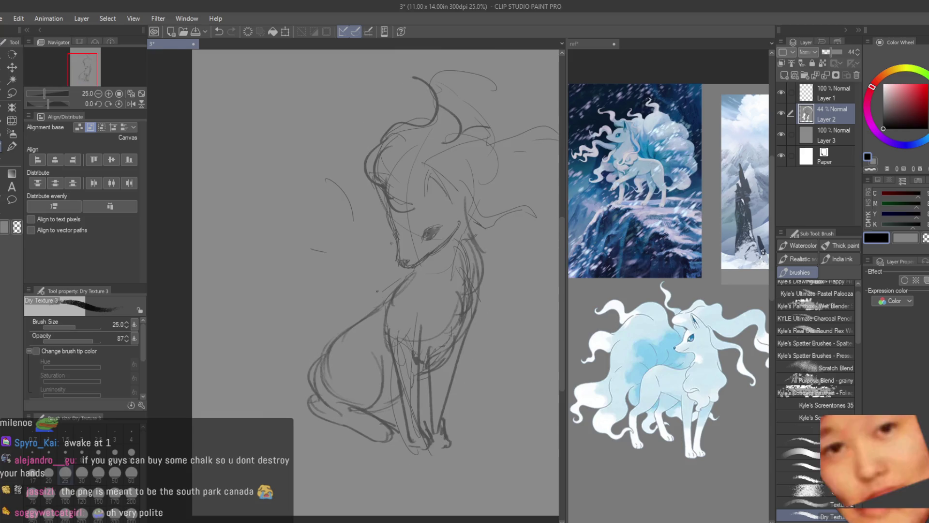
pyautogui.moveTo(394, 292)
pyautogui.mouseDown()
pyautogui.moveTo(306, 368)
pyautogui.moveTo(299, 406)
pyautogui.moveTo(310, 417)
pyautogui.moveTo(304, 411)
pyautogui.mouseUp()
# Erase stray strokes on the haunch and paw with the Snap eraser.
pyautogui.press('e')
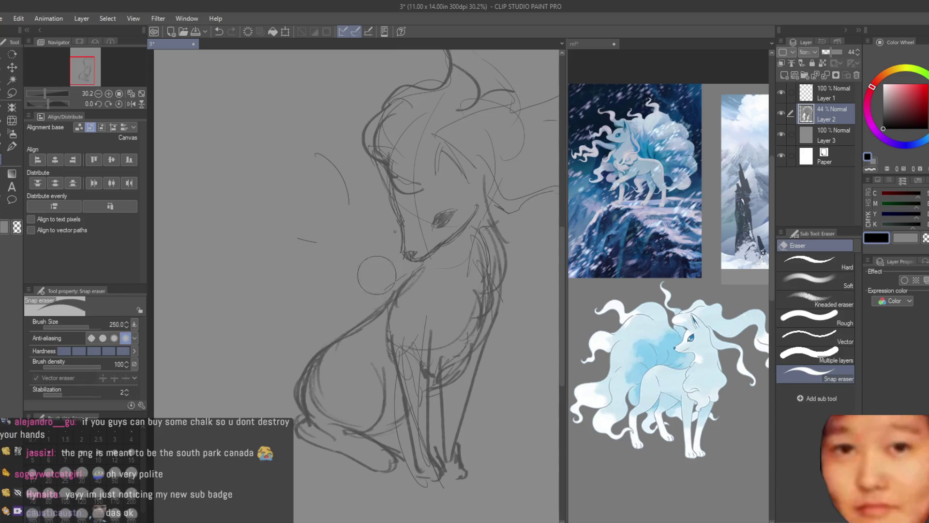
pyautogui.moveTo(289, 354)
pyautogui.mouseDown()
pyautogui.moveTo(283, 398)
pyautogui.moveTo(334, 387)
pyautogui.moveTo(336, 430)
pyautogui.mouseUp()
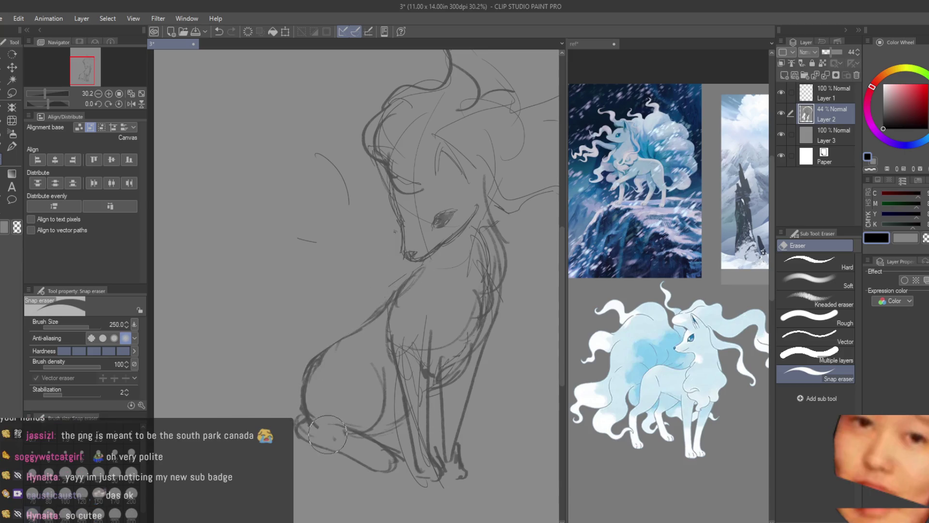
pyautogui.scroll(-4, 322, 297)
pyautogui.scroll(1, 438, 315)
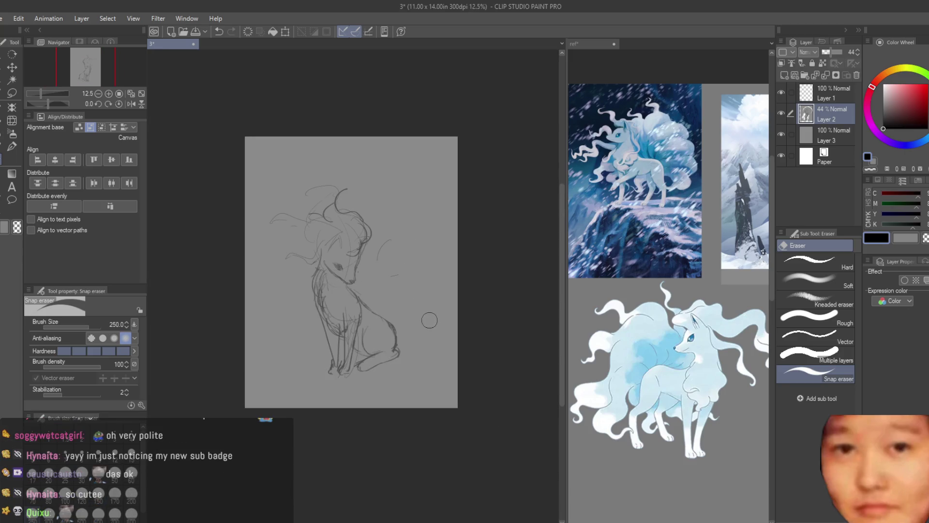
pyautogui.scroll(2, 306, 262)
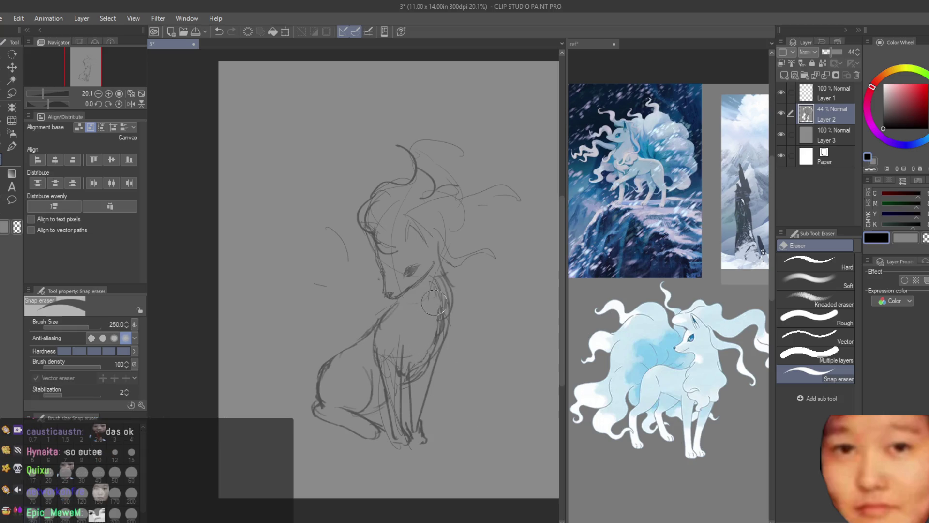
pyautogui.scroll(1, 411, 310)
pyautogui.scroll(-1, 340, 230)
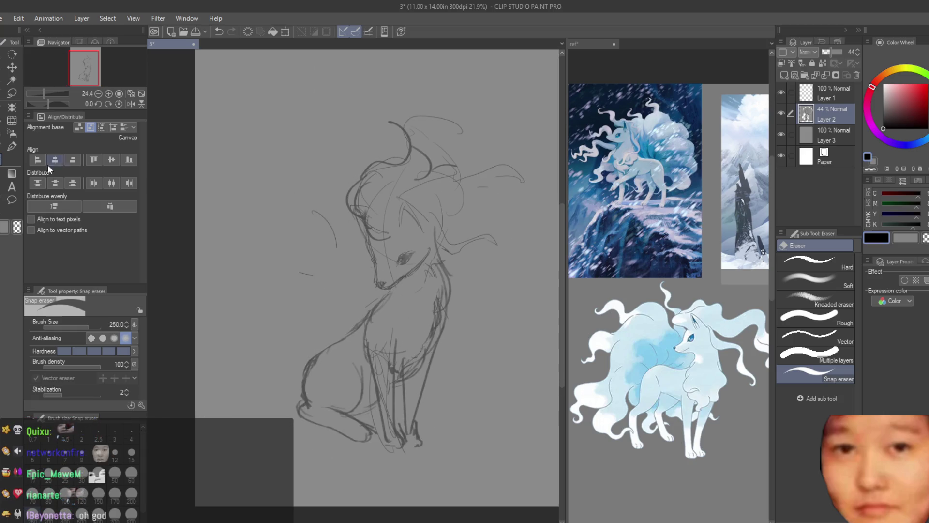
# Sketch tail arcs below the haunch and wrapping around the fox's feet with Dry Texture 3.
pyautogui.click(1, 153)
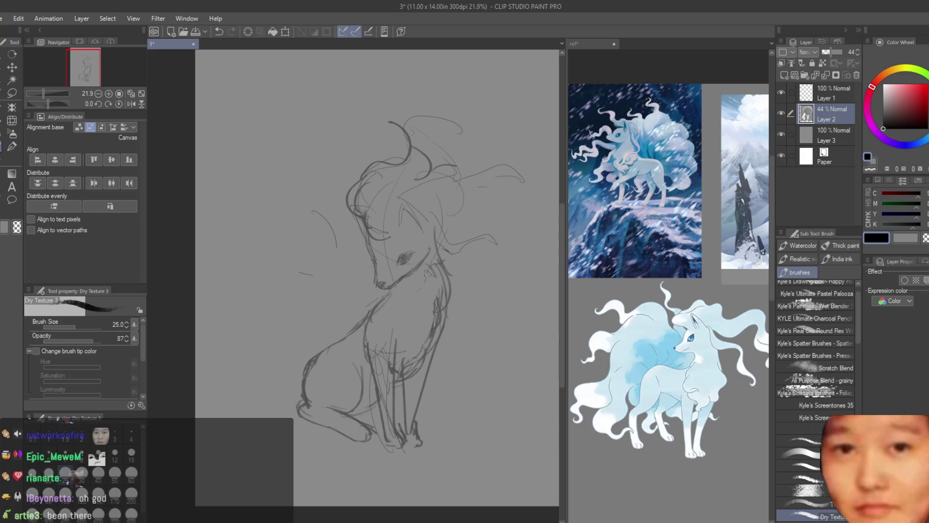
pyautogui.scroll(-2, 426, 274)
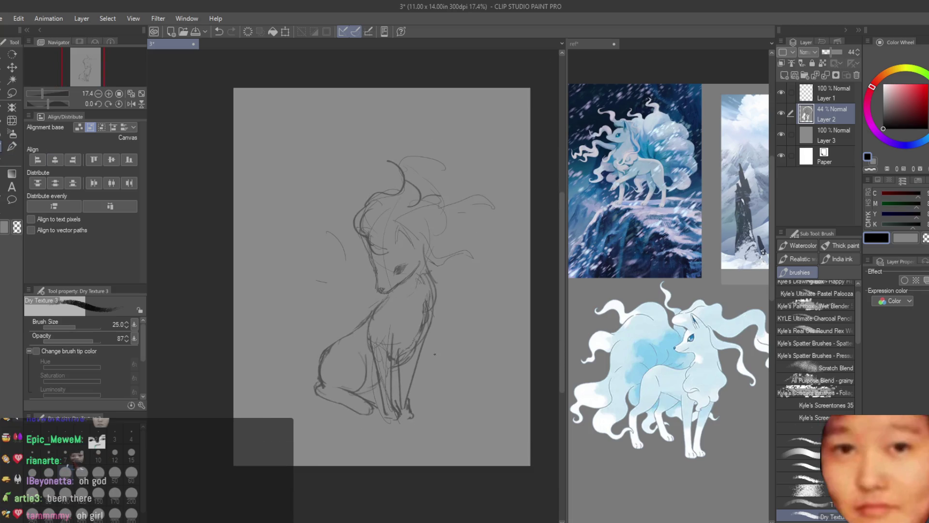
pyautogui.scroll(3, 503, 174)
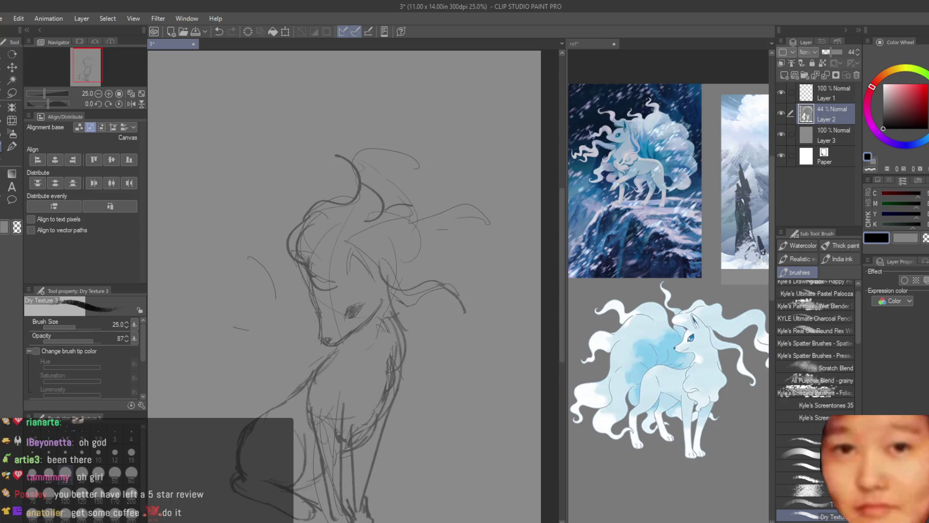
pyautogui.scroll(-2, 457, 296)
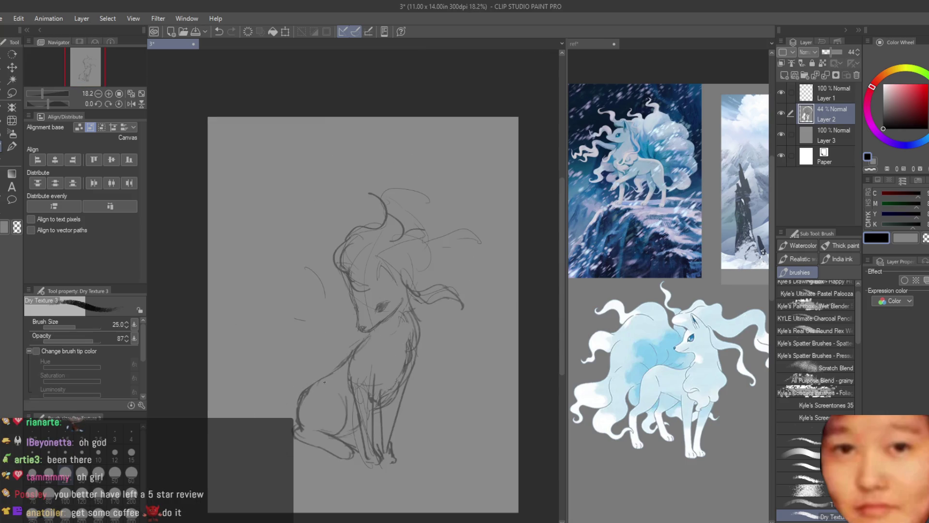
pyautogui.scroll(2, 288, 433)
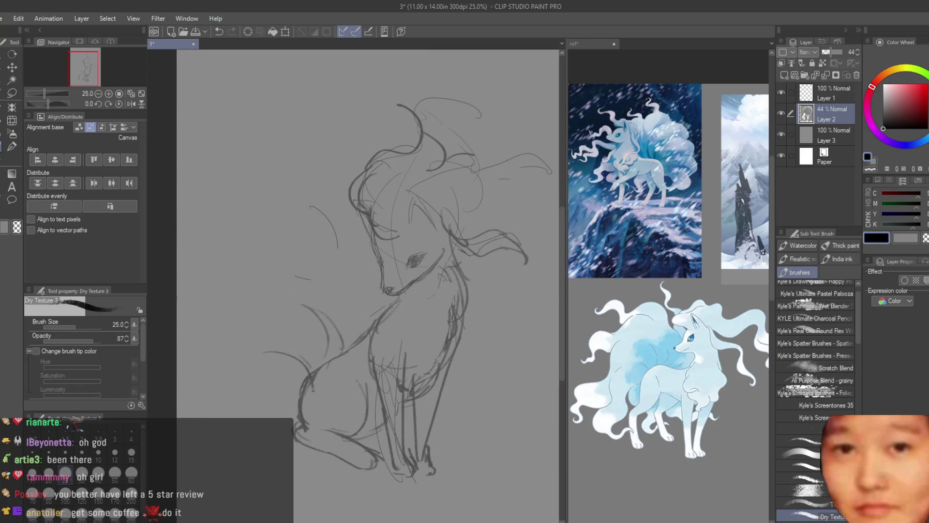
pyautogui.moveTo(292, 447); pyautogui.dragTo(238, 374)
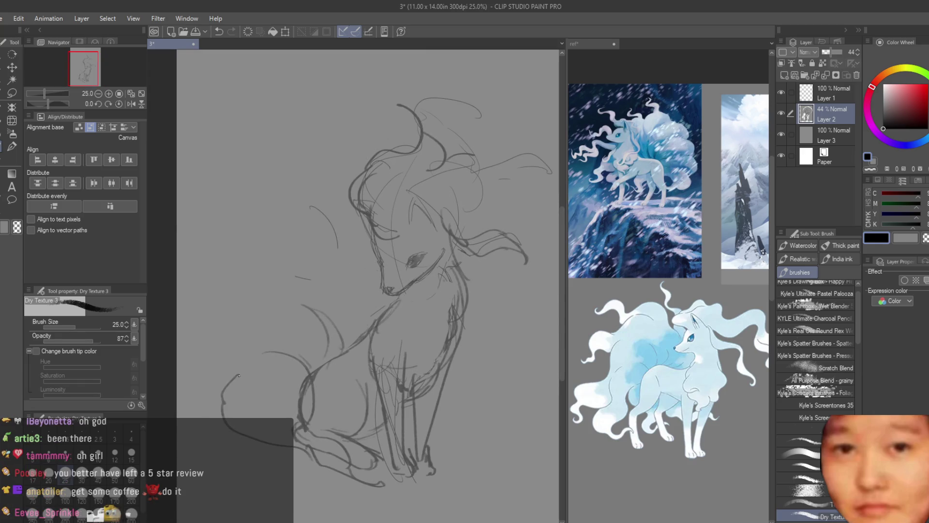
pyautogui.click(12, 172)
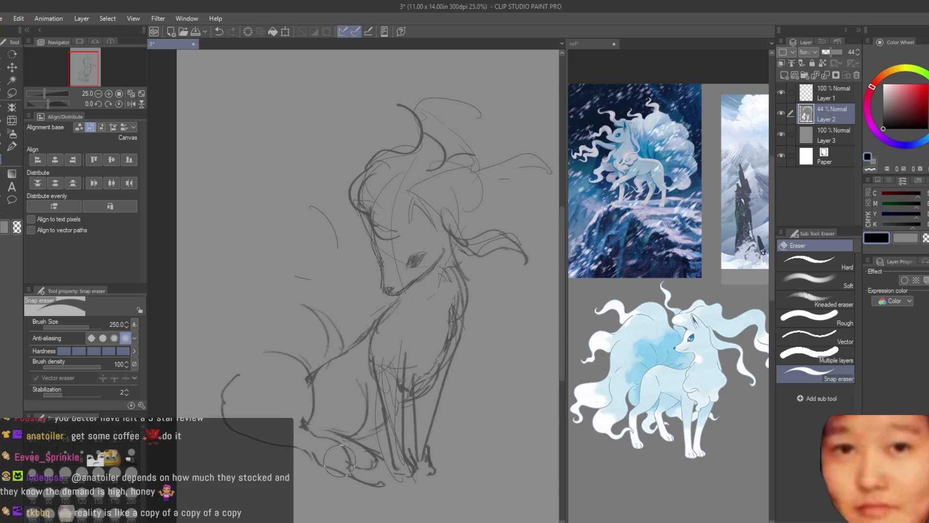
pyautogui.scroll(-3, 397, 351)
pyautogui.scroll(2, 289, 385)
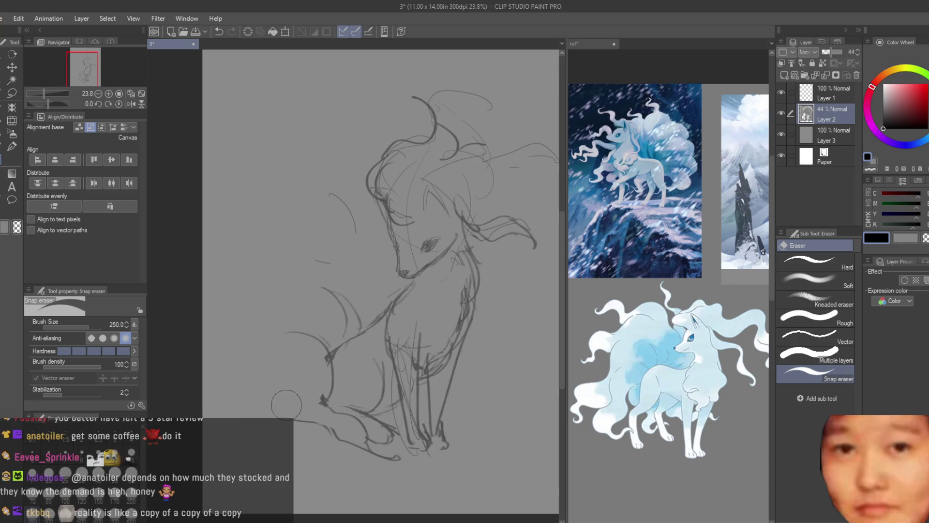
pyautogui.press('b')
pyautogui.moveTo(269, 351)
pyautogui.mouseDown()
pyautogui.moveTo(285, 410)
pyautogui.moveTo(341, 451)
pyautogui.mouseUp()
pyautogui.scroll(-2, 344, 422)
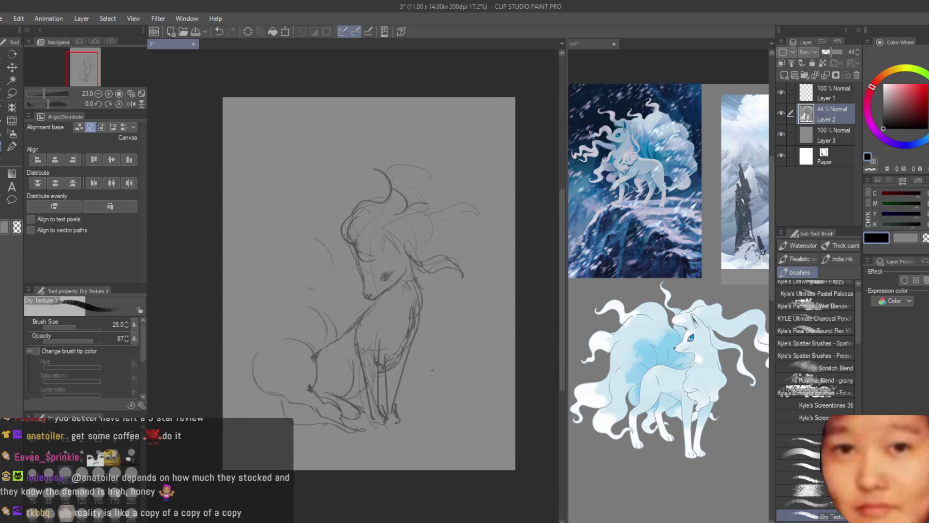
# Sketch tail strokes sweeping out to the left and upward, undoing the ones that miss.
pyautogui.moveTo(401, 357); pyautogui.dragTo(460, 365)
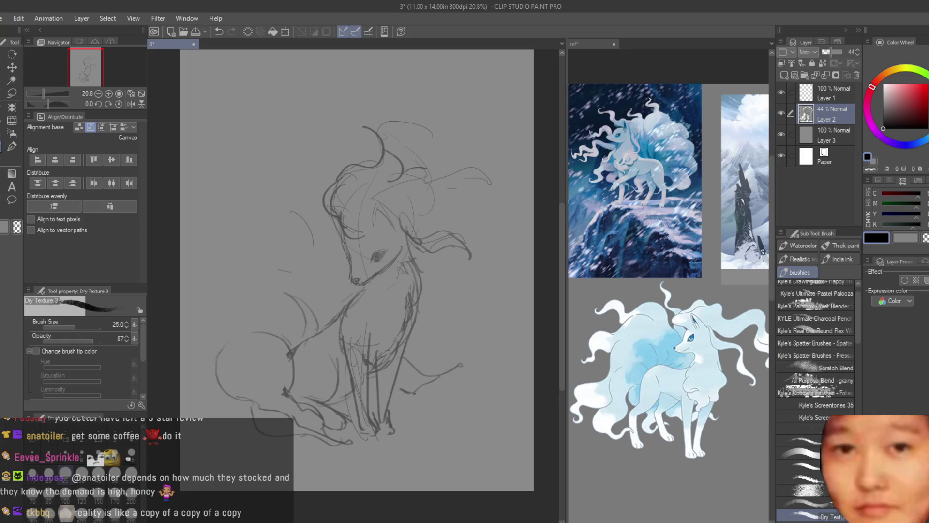
pyautogui.moveTo(321, 297); pyautogui.dragTo(277, 228)
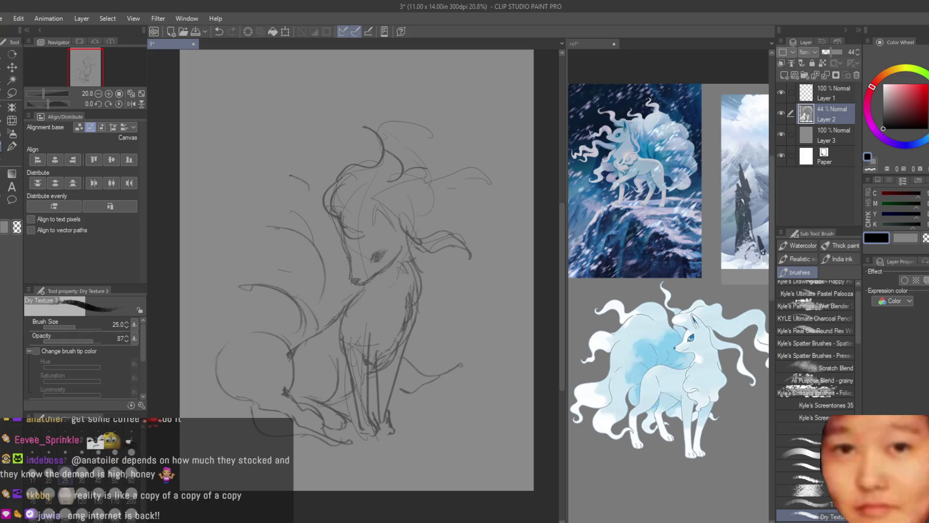
pyautogui.moveTo(279, 172); pyautogui.dragTo(310, 189)
pyautogui.hotkey('ctrl', 'z')
pyautogui.hotkey('ctrl', 'z')
pyautogui.hotkey('ctrl', 'z')
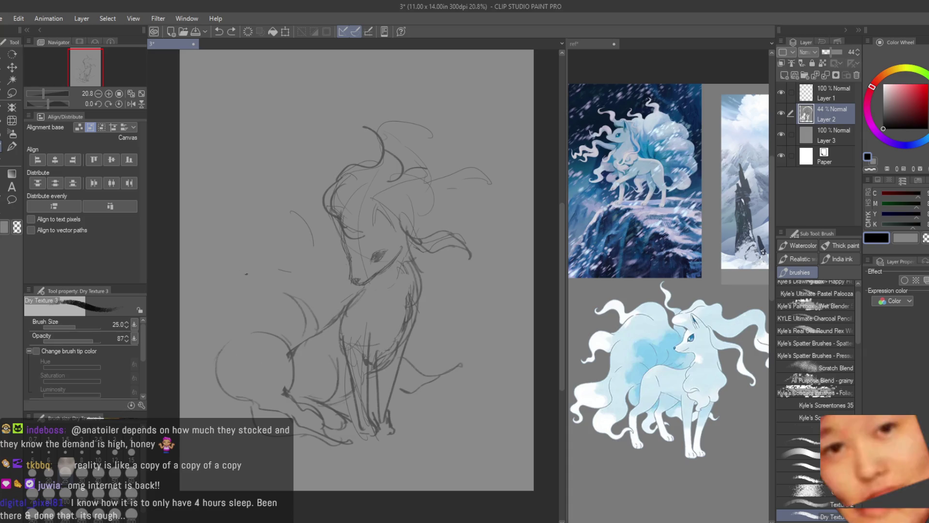
pyautogui.moveTo(313, 331); pyautogui.dragTo(323, 269)
pyautogui.hotkey('ctrl', 'z')
pyautogui.moveTo(317, 330); pyautogui.dragTo(324, 275)
pyautogui.hotkey('ctrl', 'z')
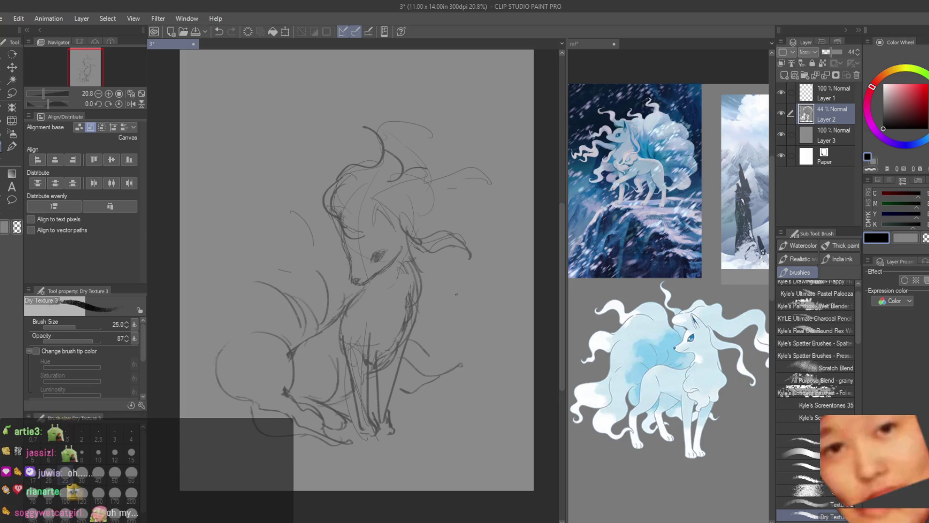
# Zoom out to view the whole sketch, zoom back in, and select the Move layer tool.
pyautogui.scroll(-2, 492, 306)
pyautogui.scroll(1, 493, 307)
pyautogui.scroll(1, 493, 306)
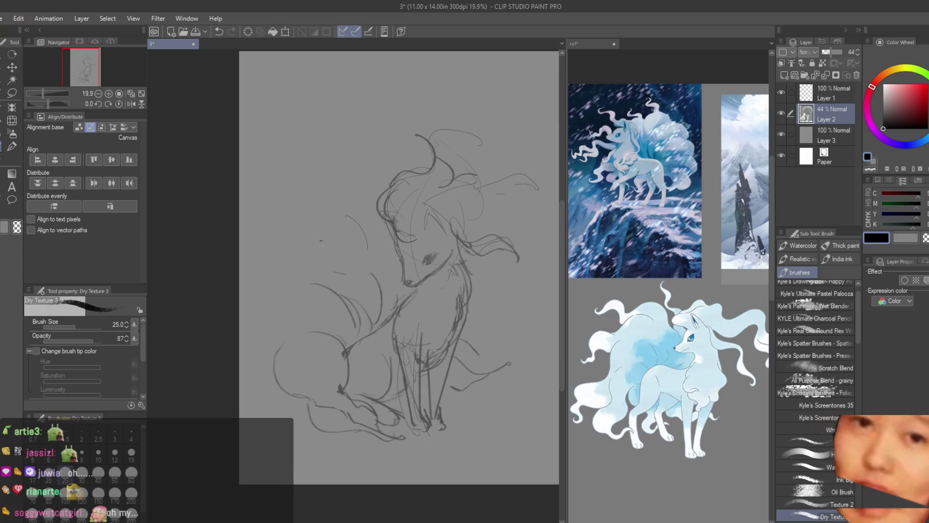
pyautogui.scroll(-1, 492, 306)
pyautogui.scroll(1, 414, 266)
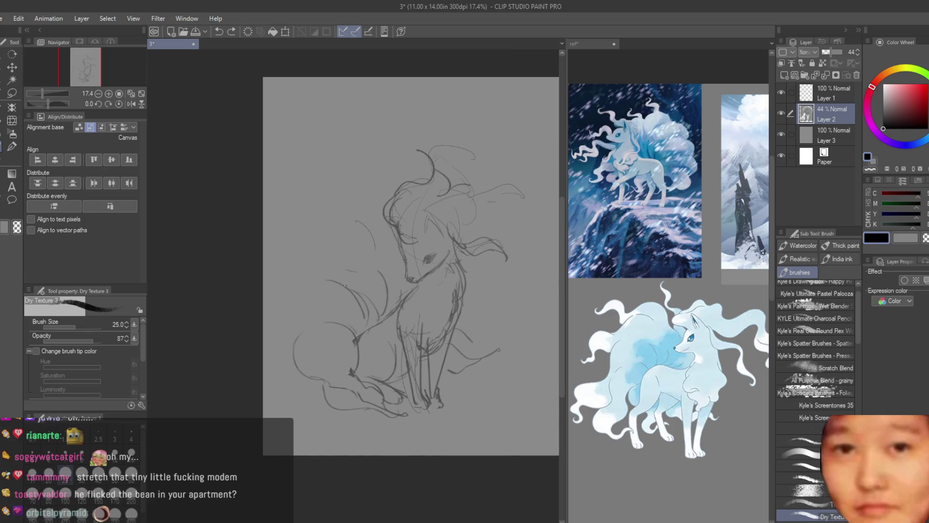
pyautogui.click(12, 66)
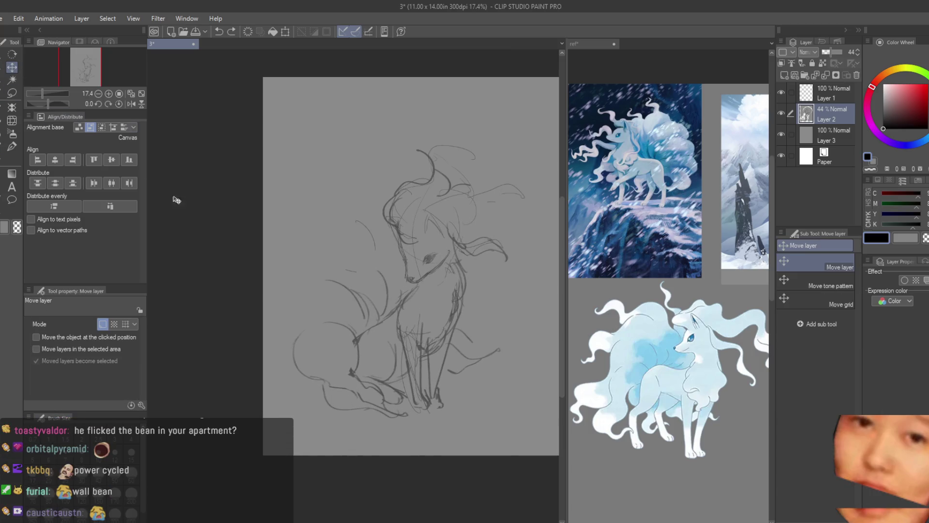
# Shift the Ninetales sketch layer slightly to the right.
pyautogui.scroll(-2, 404, 237)
pyautogui.scroll(1, 426, 247)
pyautogui.moveTo(425, 247); pyautogui.dragTo(441, 246)
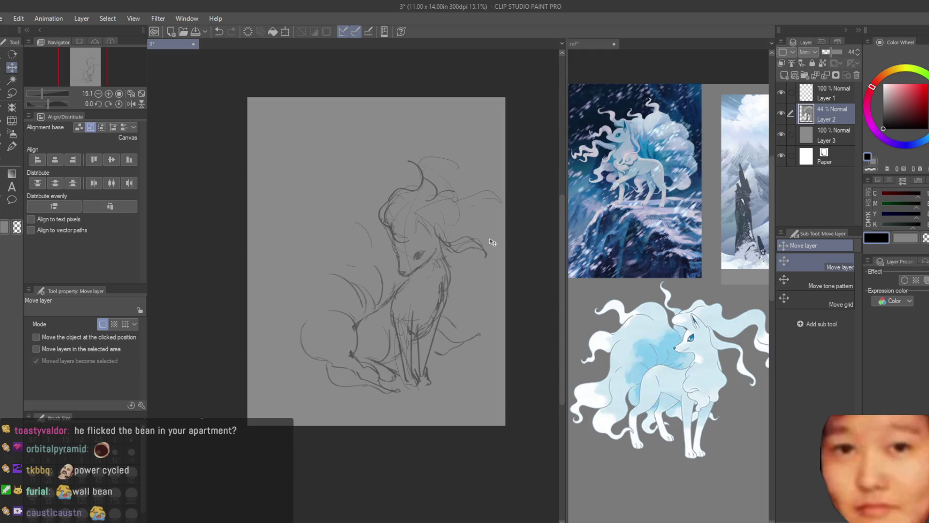
pyautogui.scroll(1, 487, 252)
pyautogui.scroll(-1, 486, 253)
# Rough in grey tail curves on both sides of the fox and near the top, undoing misses.
pyautogui.press('b')
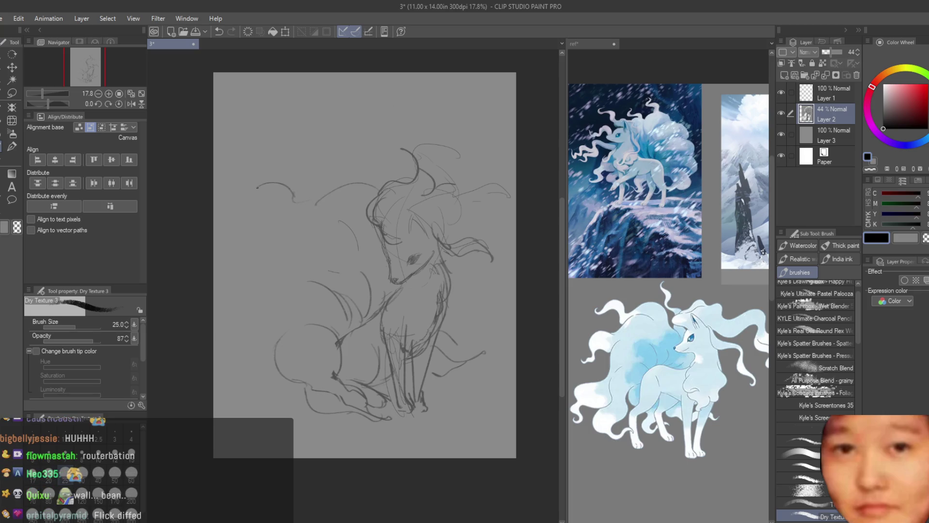
pyautogui.moveTo(259, 185); pyautogui.dragTo(277, 195)
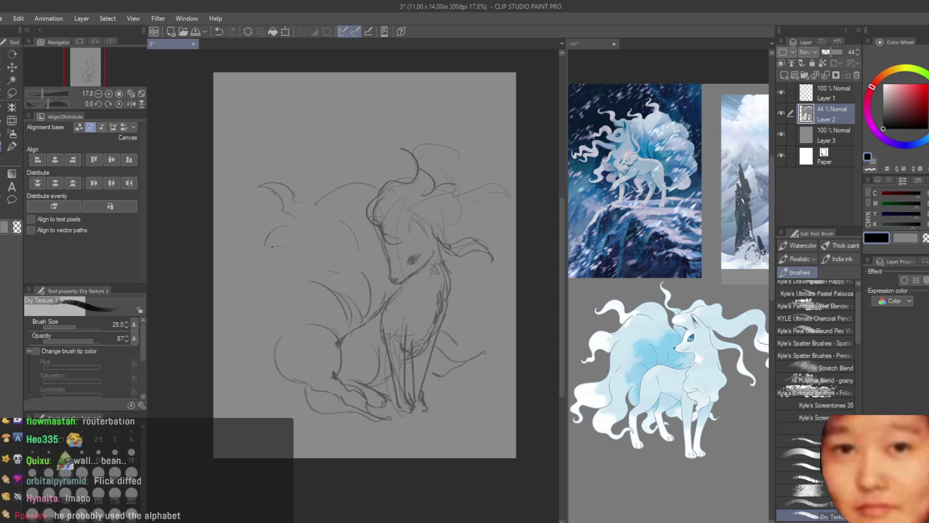
pyautogui.moveTo(264, 249); pyautogui.dragTo(233, 290)
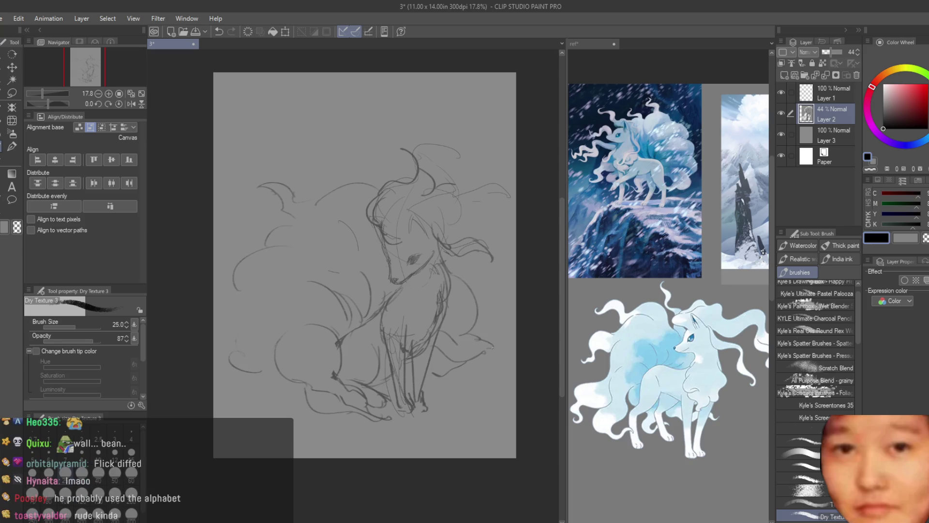
pyautogui.moveTo(508, 352); pyautogui.dragTo(446, 365)
pyautogui.hotkey('ctrl', 'z')
pyautogui.hotkey('ctrl', 'z')
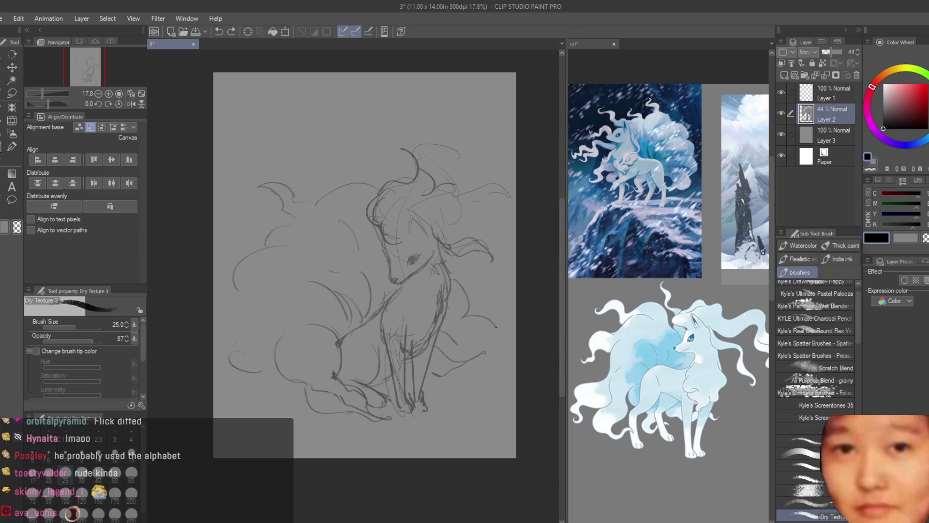
pyautogui.moveTo(492, 322); pyautogui.dragTo(466, 329)
pyautogui.moveTo(355, 170)
pyautogui.mouseDown()
pyautogui.moveTo(320, 157)
pyautogui.moveTo(371, 177)
pyautogui.mouseUp()
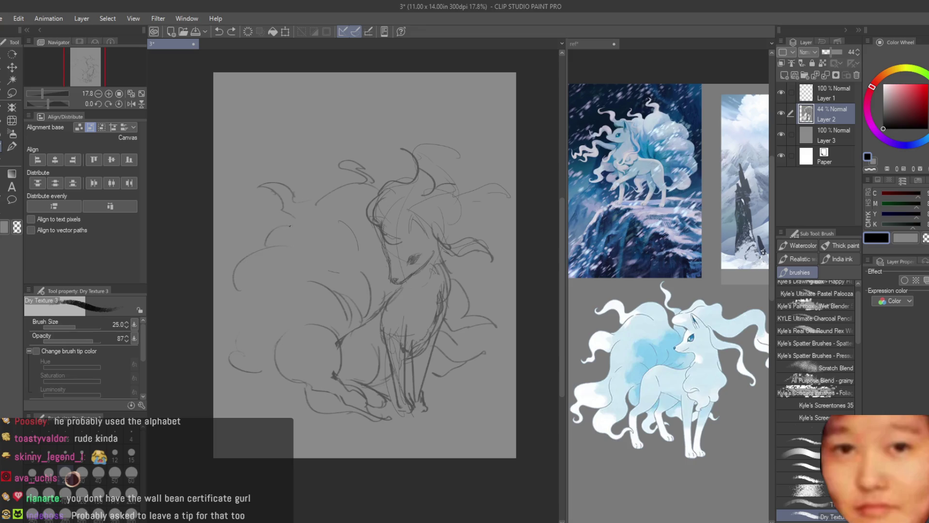
# Try more tail curves at the lower left and middle, undoing the unwanted strokes.
pyautogui.moveTo(222, 281); pyautogui.dragTo(251, 297)
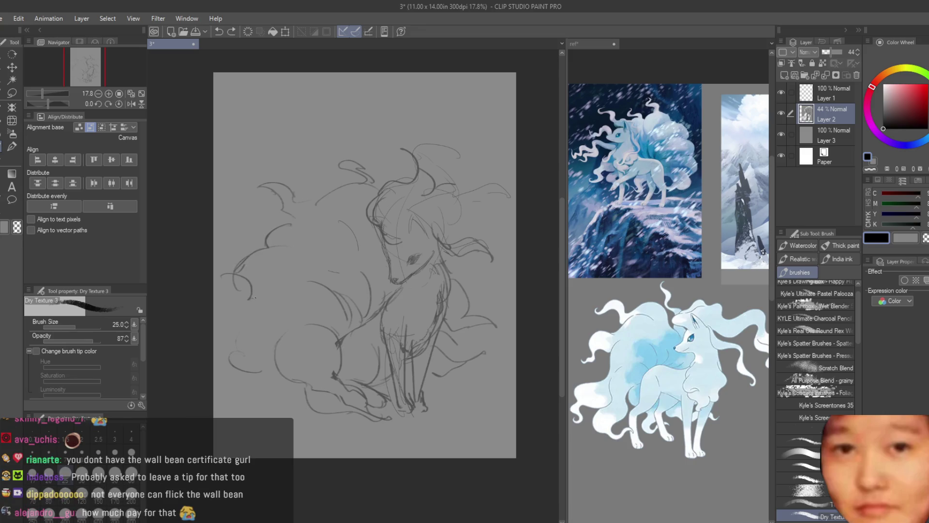
pyautogui.hotkey('ctrl', 'z')
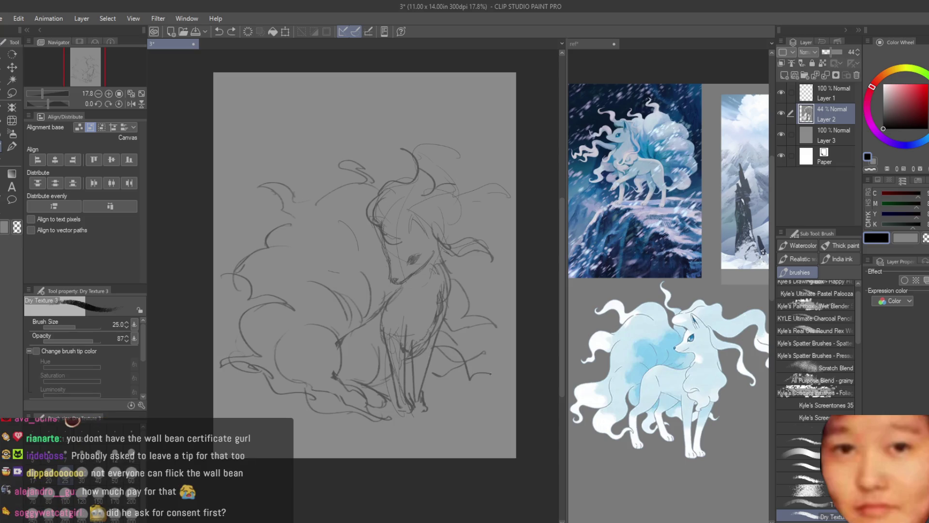
pyautogui.moveTo(312, 271)
pyautogui.mouseDown()
pyautogui.moveTo(358, 327)
pyautogui.moveTo(341, 359)
pyautogui.mouseUp()
pyautogui.hotkey('ctrl', 'z')
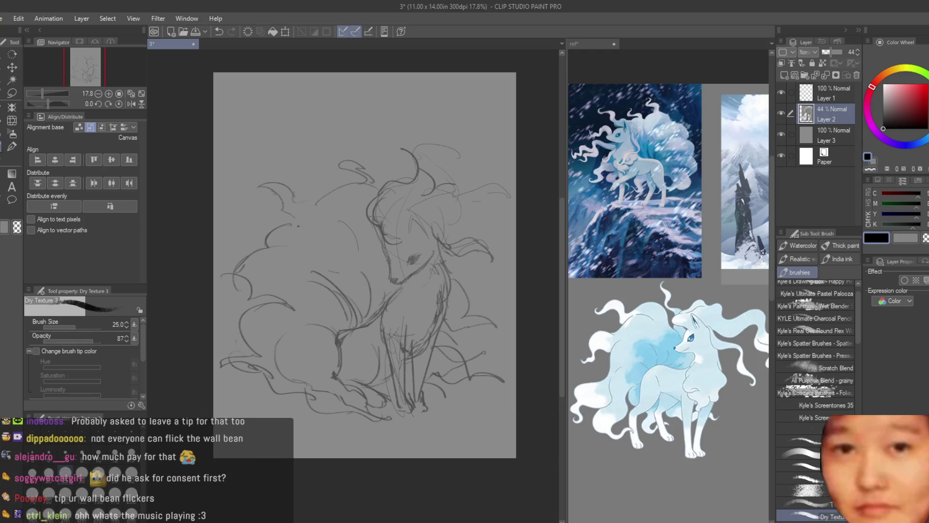
pyautogui.hotkey('ctrl', 'z')
pyautogui.click(2, 160)
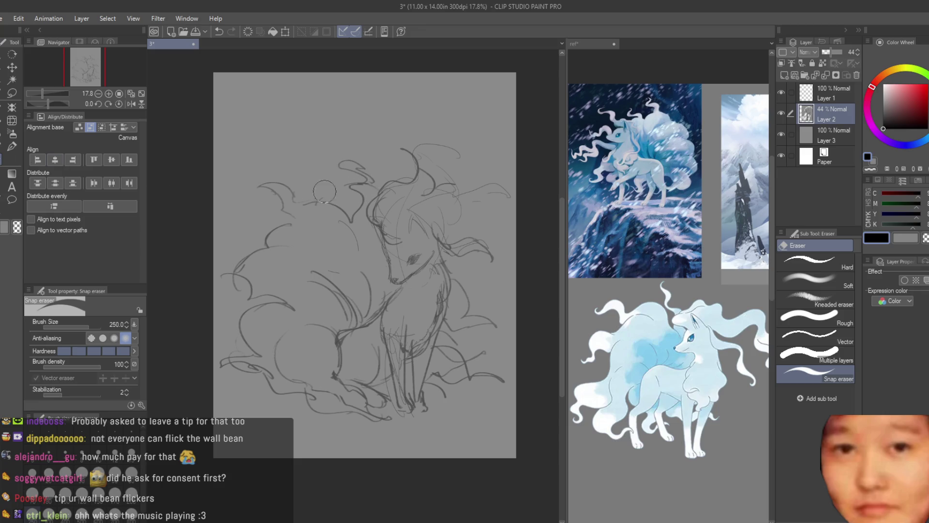
# With the rough brush, sketch the lower tail curves, undoing and redrawing several attempts.
pyautogui.scroll(-2, 358, 193)
pyautogui.scroll(1, 373, 229)
pyautogui.scroll(2, 373, 229)
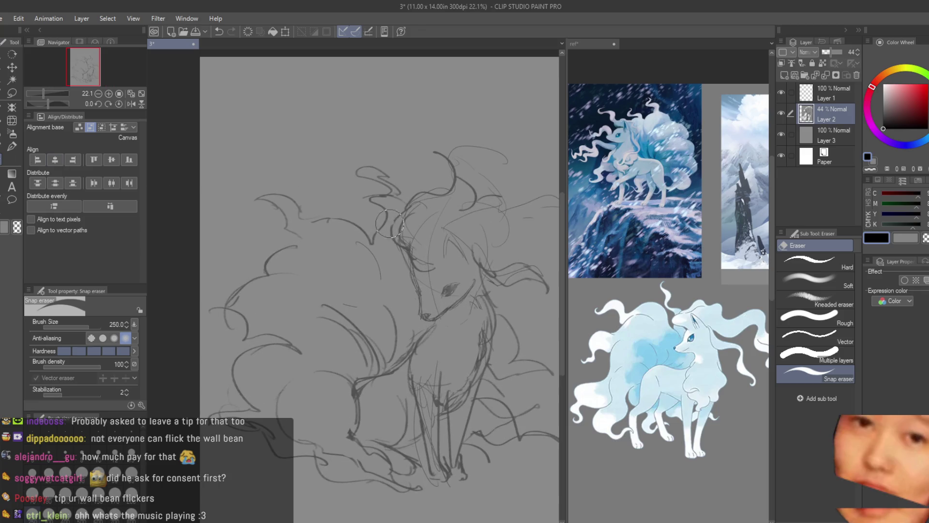
pyautogui.press('b')
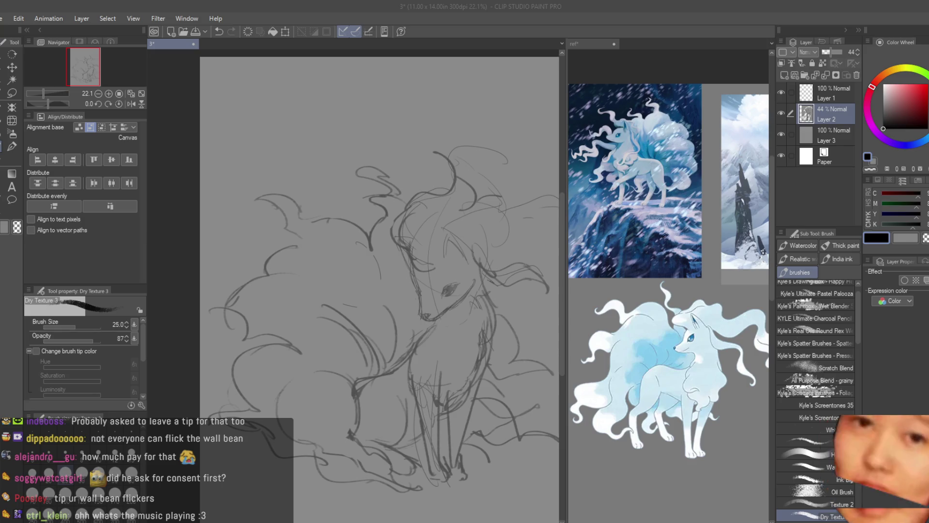
pyautogui.scroll(-2, 379, 290)
pyautogui.scroll(3, 379, 290)
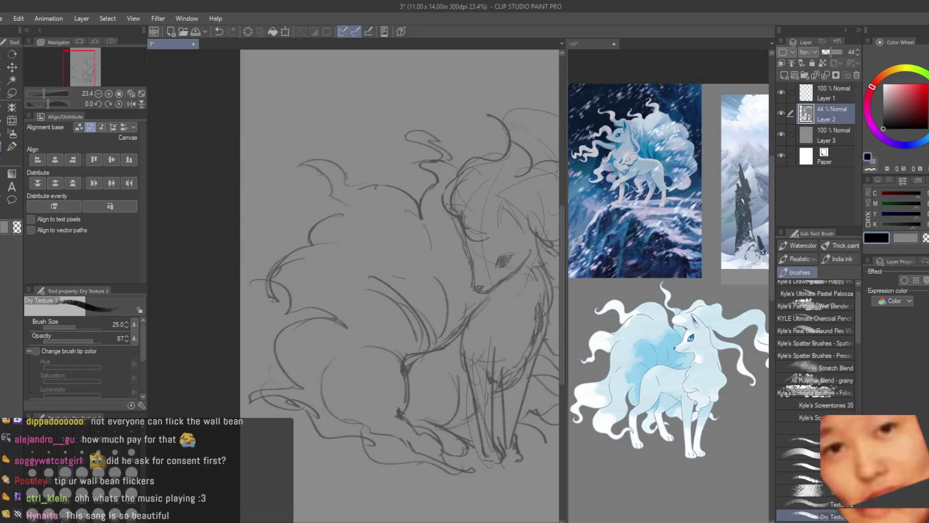
pyautogui.moveTo(271, 305)
pyautogui.mouseDown()
pyautogui.moveTo(246, 312)
pyautogui.moveTo(343, 300)
pyautogui.mouseUp()
pyautogui.hotkey('ctrl', 'z')
pyautogui.moveTo(306, 338); pyautogui.dragTo(360, 301)
pyautogui.hotkey('ctrl', 'z')
pyautogui.moveTo(306, 380); pyautogui.dragTo(337, 345)
pyautogui.hotkey('ctrl', 'z')
pyautogui.moveTo(362, 373); pyautogui.dragTo(344, 422)
pyautogui.hotkey('ctrl', 'z')
pyautogui.hotkey('ctrl', 'z')
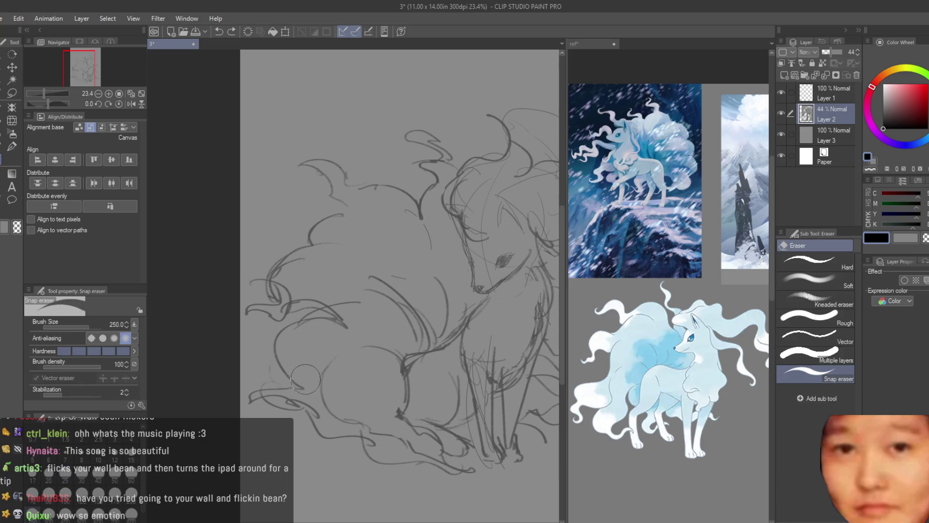
pyautogui.moveTo(359, 342); pyautogui.dragTo(329, 426)
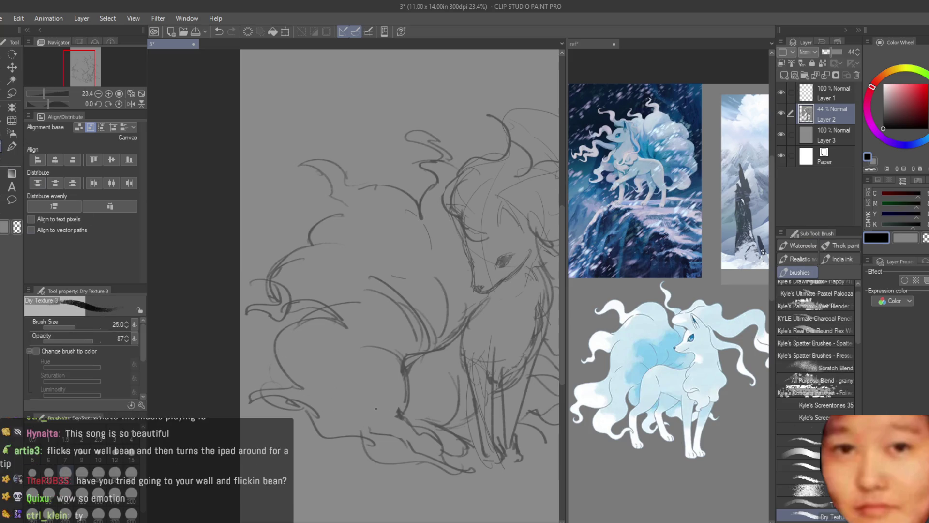
# Flip the canvas view horizontally to check the proportions, then return it.
pyautogui.hotkey('ctrl', '-')
pyautogui.hotkey('ctrl', '-')
pyautogui.press('h')
pyautogui.press('h')
pyautogui.hotkey('ctrl', '+')
pyautogui.scroll(3, 339, 334)
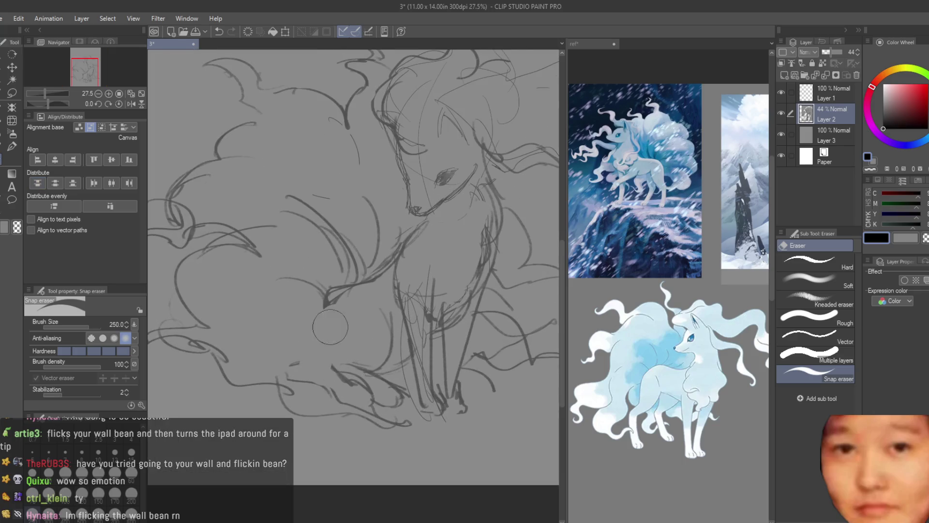
# Erase stray strokes around the front legs and redraw the vertical front-leg line.
pyautogui.moveTo(420, 348)
pyautogui.mouseDown()
pyautogui.moveTo(415, 300)
pyautogui.moveTo(424, 384)
pyautogui.mouseUp()
pyautogui.press('b')
pyautogui.moveTo(437, 279); pyautogui.dragTo(432, 372)
pyautogui.hotkey('ctrl', 'z')
pyautogui.moveTo(436, 300); pyautogui.dragTo(433, 385)
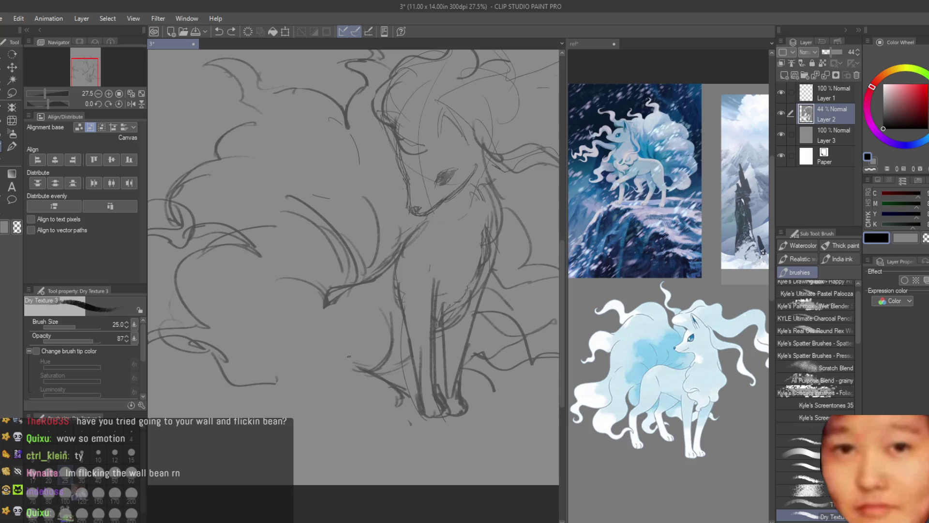
pyautogui.press('e')
pyautogui.moveTo(353, 358)
pyautogui.mouseDown()
pyautogui.moveTo(387, 387)
pyautogui.moveTo(406, 373)
pyautogui.moveTo(393, 400)
pyautogui.mouseUp()
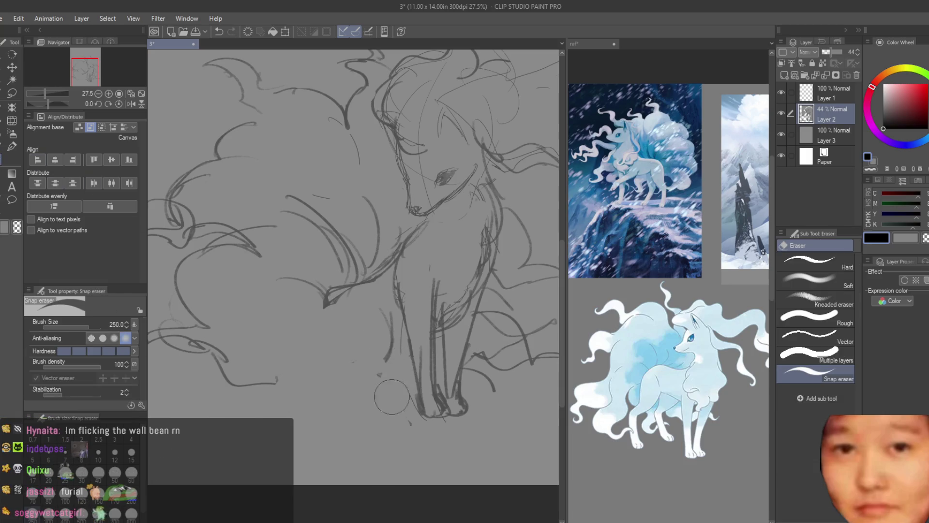
pyautogui.scroll(-3, 392, 400)
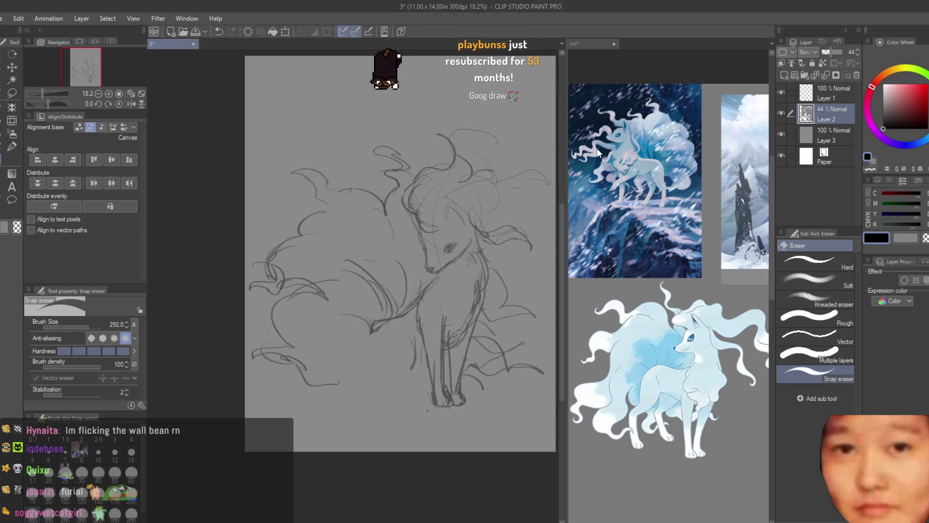
pyautogui.scroll(-1, 526, 242)
# Try several curves for the front paw and leg, keeping a longer haunch curve.
pyautogui.press('b')
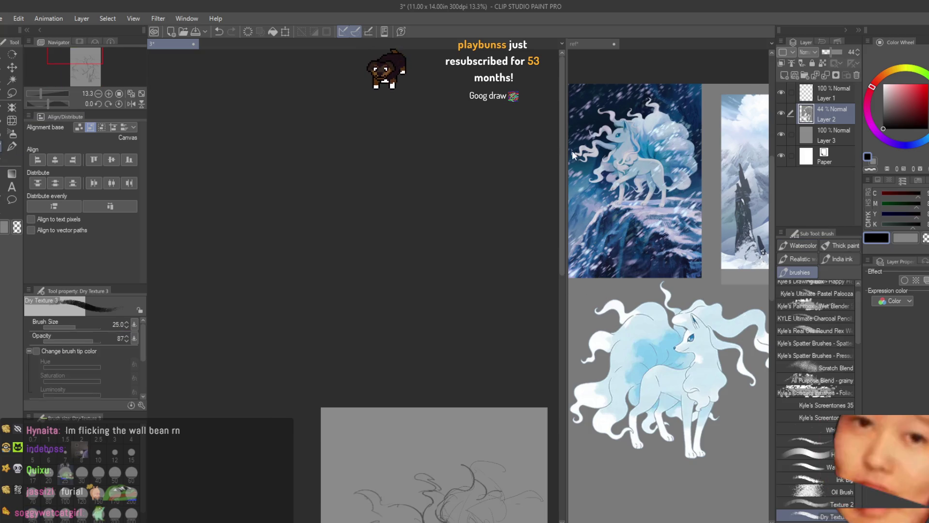
pyautogui.moveTo(563, 152); pyautogui.dragTo(563, 300)
pyautogui.scroll(3, 436, 146)
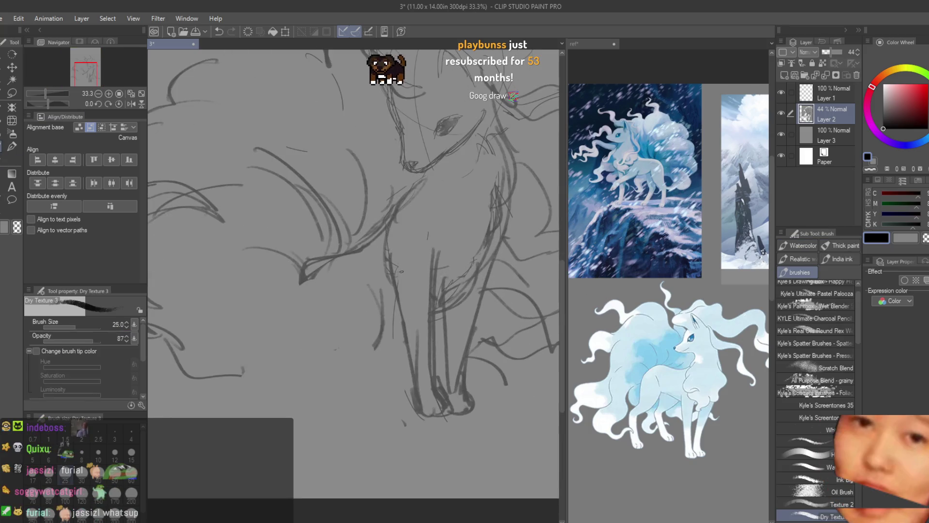
pyautogui.moveTo(355, 370); pyautogui.dragTo(400, 386)
pyautogui.hotkey('ctrl', 'z')
pyautogui.moveTo(347, 361); pyautogui.dragTo(389, 388)
pyautogui.hotkey('ctrl', 'z')
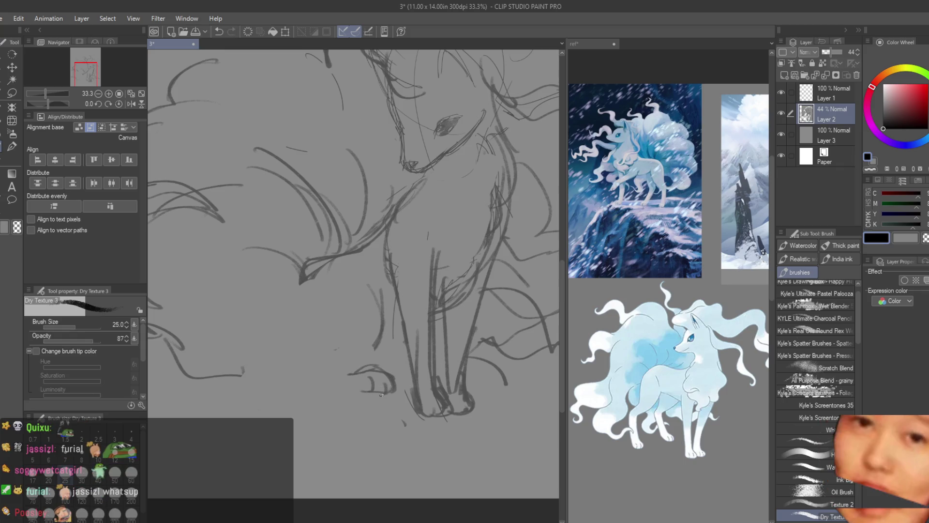
pyautogui.moveTo(372, 366)
pyautogui.mouseDown()
pyautogui.moveTo(337, 380)
pyautogui.moveTo(309, 374)
pyautogui.mouseUp()
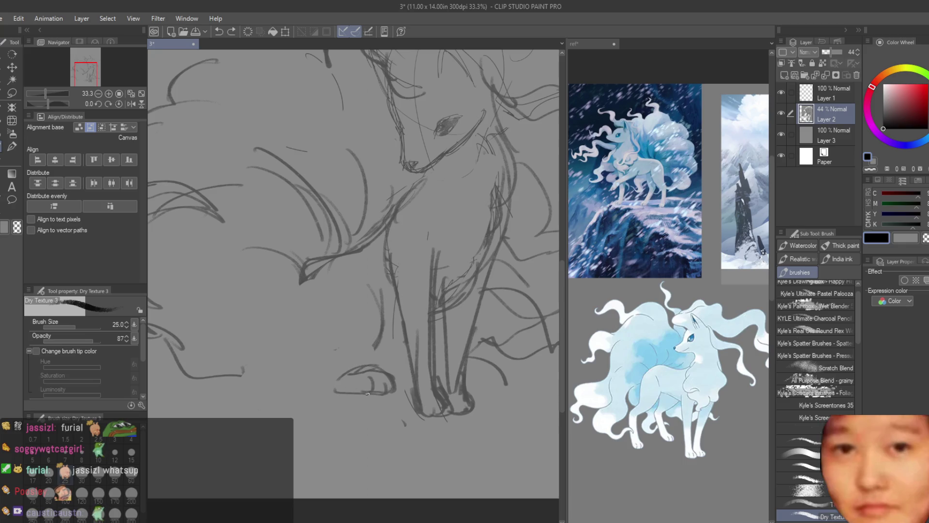
pyautogui.hotkey('ctrl', 'z')
pyautogui.moveTo(314, 261)
pyautogui.mouseDown()
pyautogui.moveTo(283, 350)
pyautogui.moveTo(278, 338)
pyautogui.mouseUp()
pyautogui.hotkey('ctrl', 'z')
pyautogui.hotkey('ctrl', 'z')
pyautogui.moveTo(312, 281)
pyautogui.mouseDown()
pyautogui.moveTo(290, 383)
pyautogui.moveTo(334, 390)
pyautogui.mouseUp()
# Sketch the haunch and lower leg lines, ending with a curve into the paw.
pyautogui.scroll(-4, 342, 390)
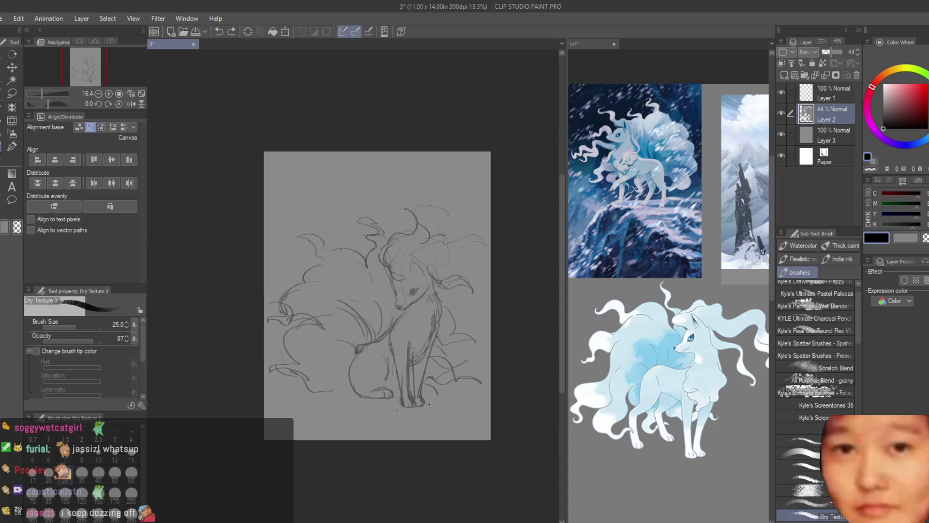
pyautogui.scroll(2, 340, 312)
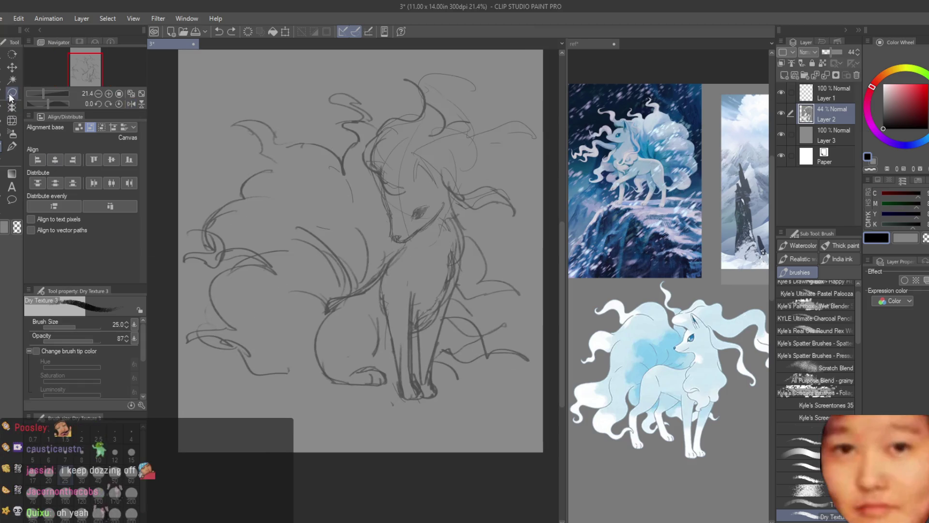
pyautogui.scroll(2, 341, 312)
pyautogui.moveTo(340, 312)
pyautogui.mouseDown()
pyautogui.moveTo(290, 356)
pyautogui.moveTo(278, 435)
pyautogui.mouseUp()
pyautogui.moveTo(276, 382)
pyautogui.mouseDown()
pyautogui.moveTo(307, 448)
pyautogui.moveTo(322, 443)
pyautogui.mouseUp()
pyautogui.press('e')
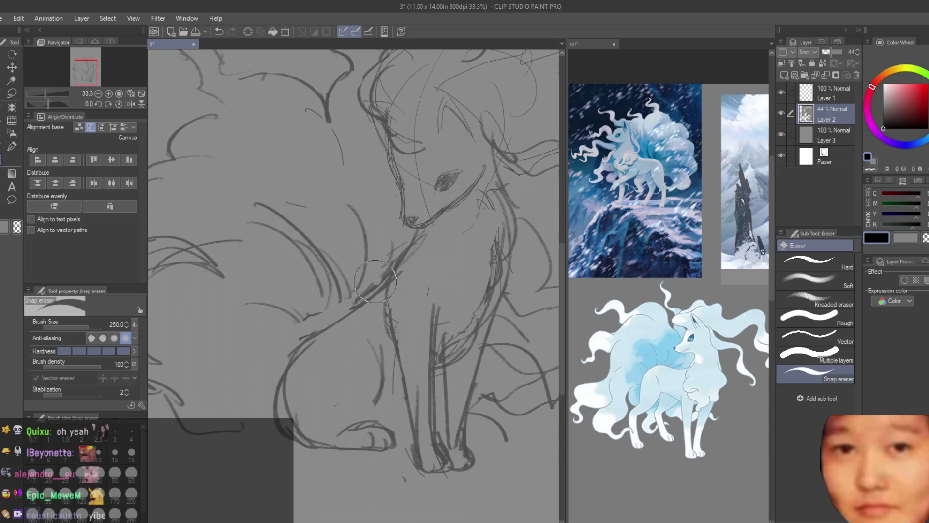
pyautogui.scroll(1, 372, 324)
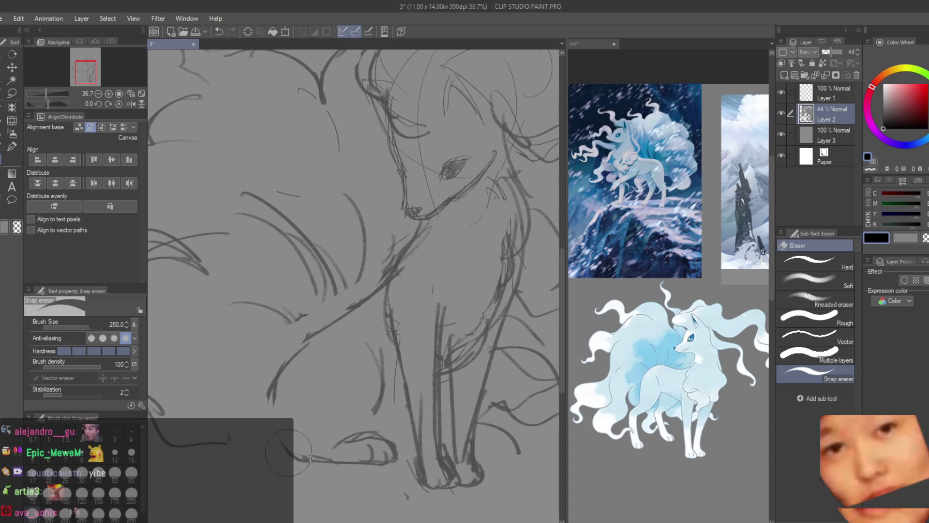
pyautogui.press('b')
pyautogui.moveTo(274, 393); pyautogui.dragTo(304, 458)
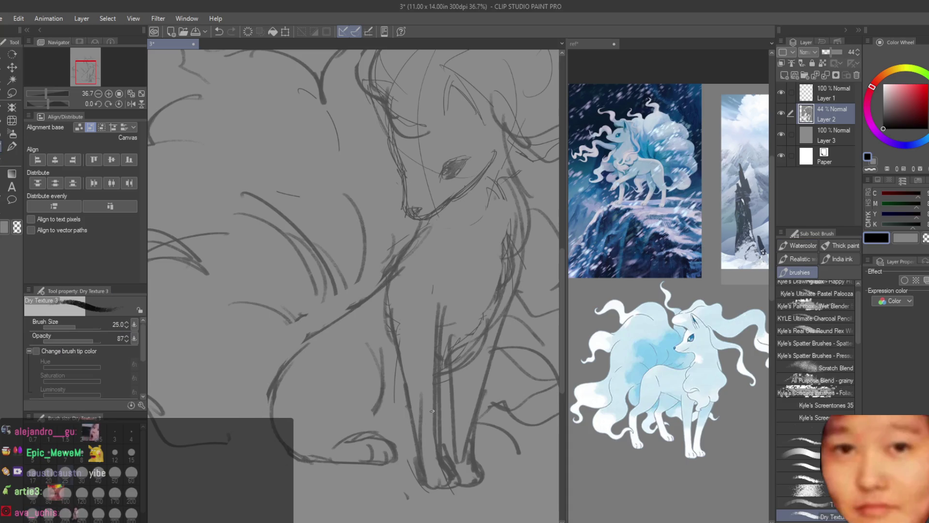
# Loop a freehand selection around the front paw.
pyautogui.scroll(-1, 429, 386)
pyautogui.press('e')
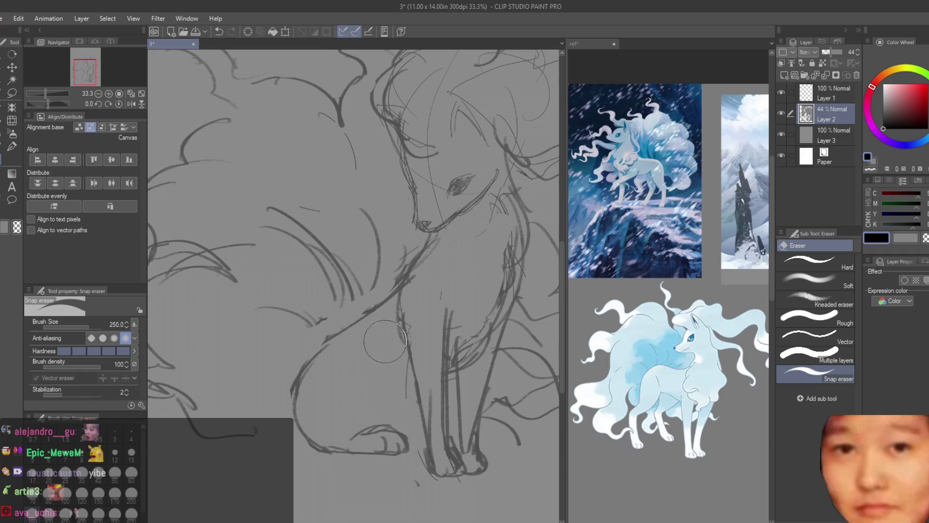
pyautogui.scroll(-3, 225, 277)
pyautogui.scroll(1, 225, 276)
pyautogui.scroll(1, 310, 368)
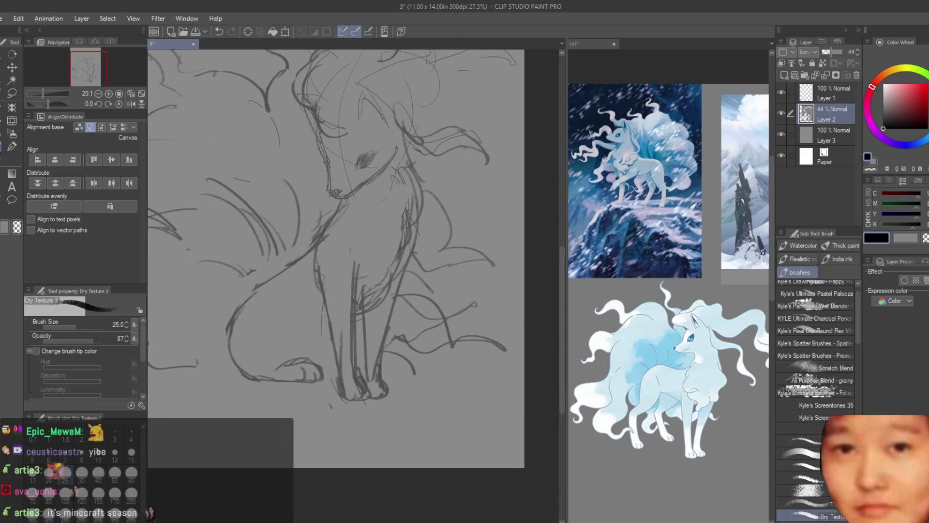
pyautogui.press('m')
pyautogui.scroll(1, 310, 368)
pyautogui.moveTo(276, 344)
pyautogui.mouseDown()
pyautogui.moveTo(349, 356)
pyautogui.moveTo(322, 394)
pyautogui.mouseUp()
# Shift the selected paw slightly down, deselect, and redraw the front leg's left curve.
pyautogui.press('k')
pyautogui.scroll(1, 342, 390)
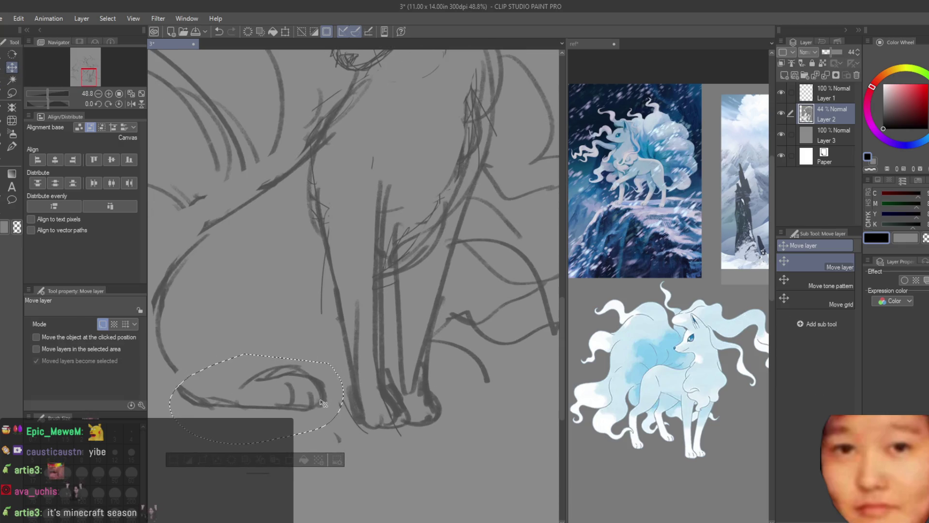
pyautogui.hotkey('ctrl', 'd')
pyautogui.press('b')
pyautogui.moveTo(154, 297); pyautogui.dragTo(177, 386)
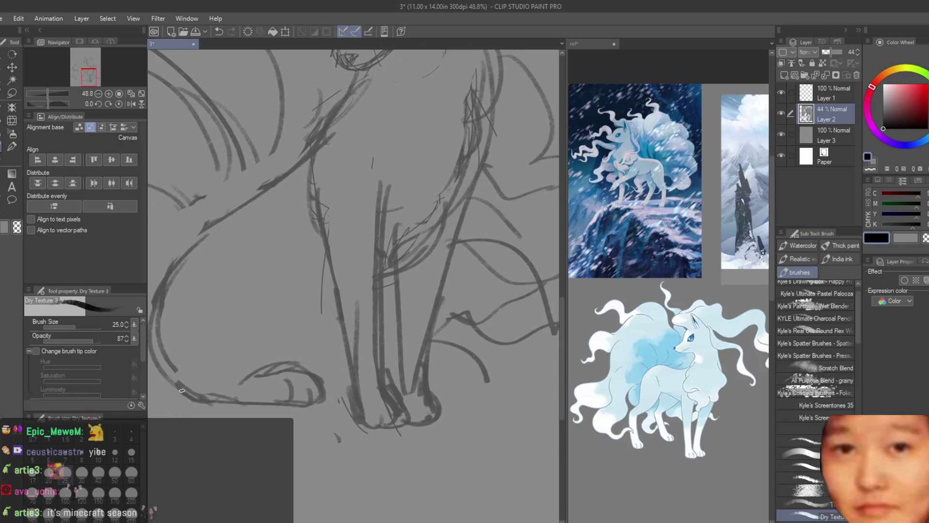
# Add a curved stroke along the haunch and flip the view to check proportions.
pyautogui.scroll(-1, 283, 331)
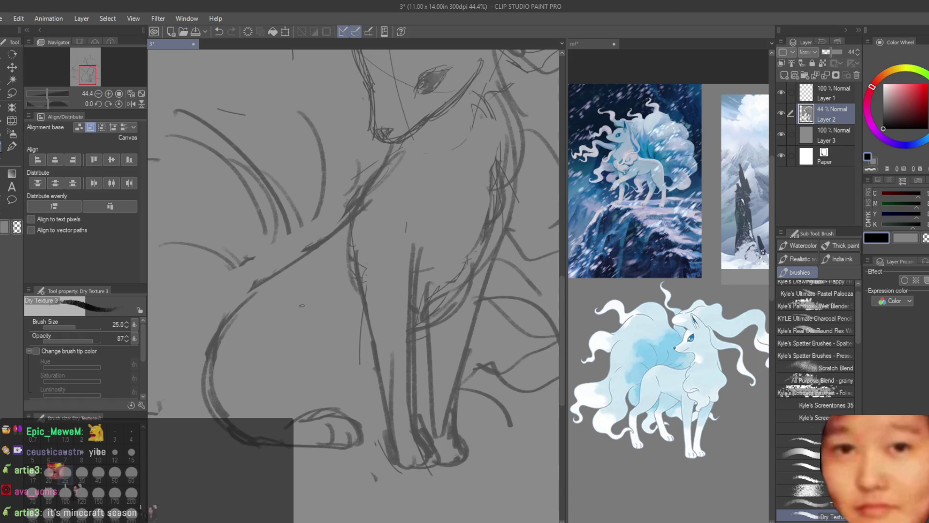
pyautogui.scroll(-3, 423, 382)
pyautogui.moveTo(351, 322); pyautogui.dragTo(356, 392)
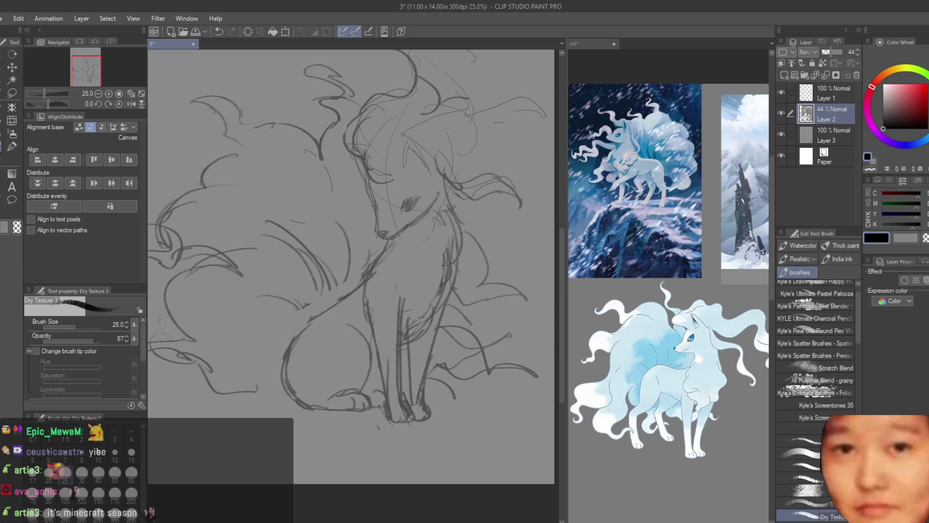
pyautogui.scroll(-3, 371, 360)
pyautogui.press('h')
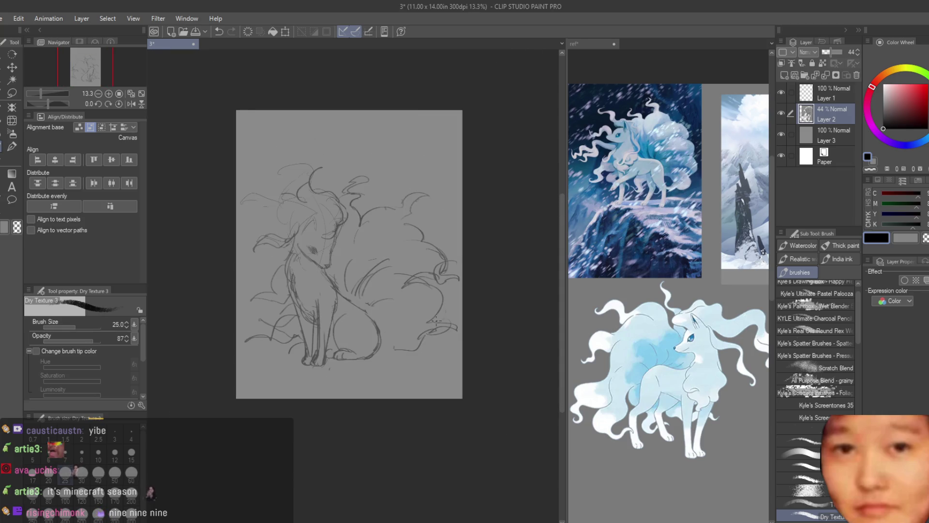
pyautogui.scroll(3, 436, 319)
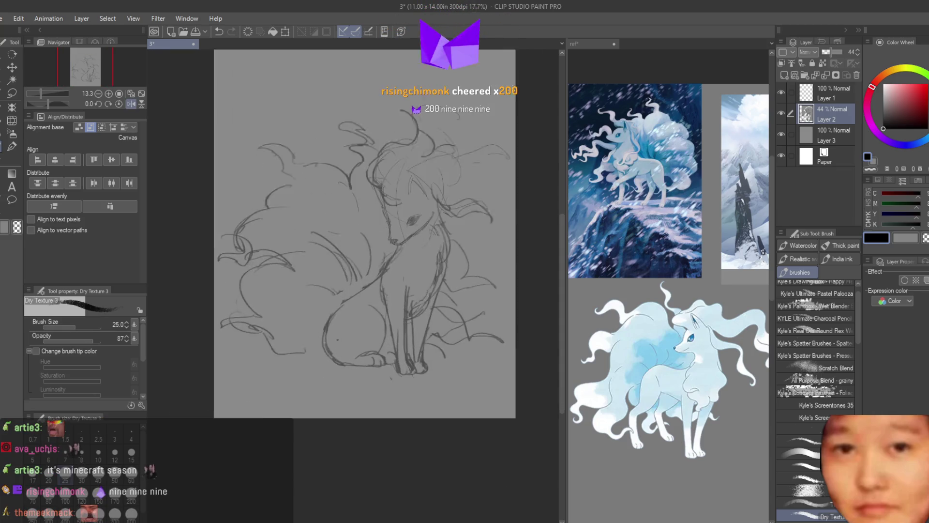
pyautogui.scroll(2, 411, 358)
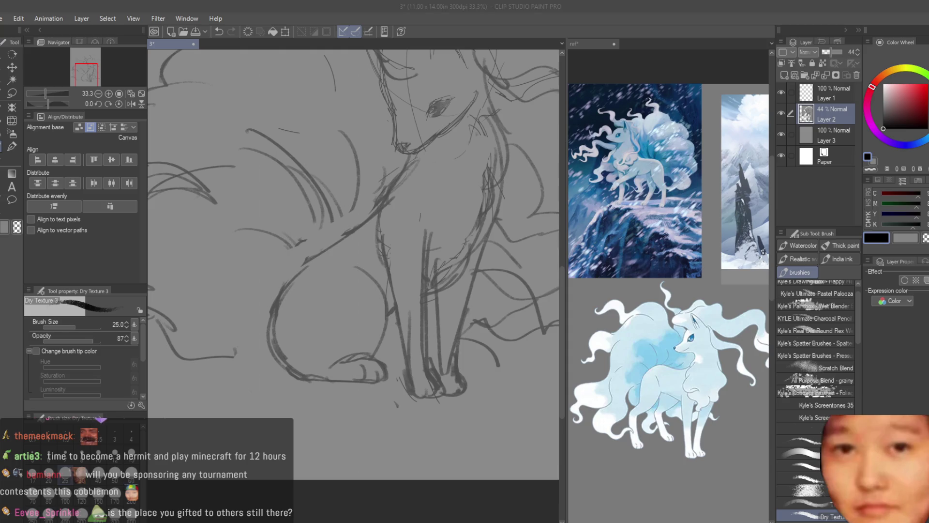
pyautogui.scroll(1, 359, 374)
pyautogui.scroll(1, 354, 359)
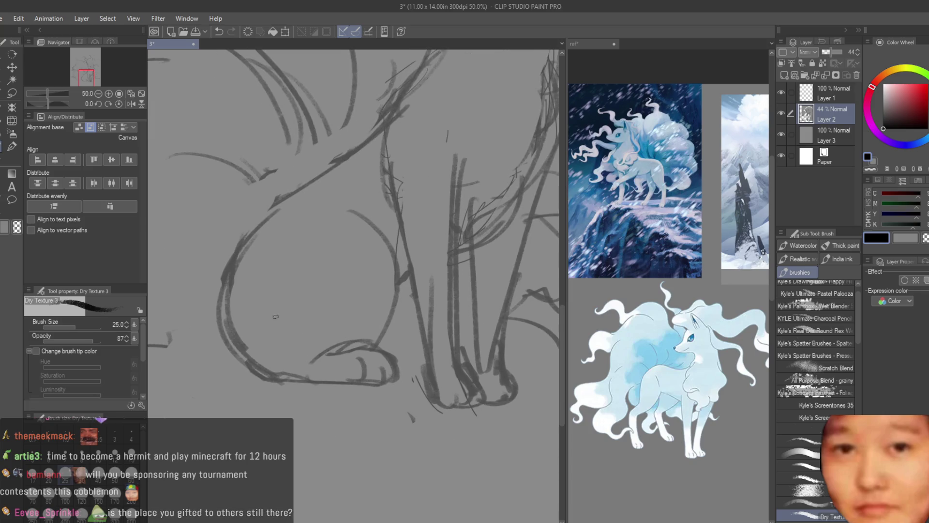
# Lasso the front paw again, adjust it with the move tool, deselect, and recheck mirrored.
pyautogui.click(10, 93)
pyautogui.moveTo(298, 358); pyautogui.dragTo(346, 332)
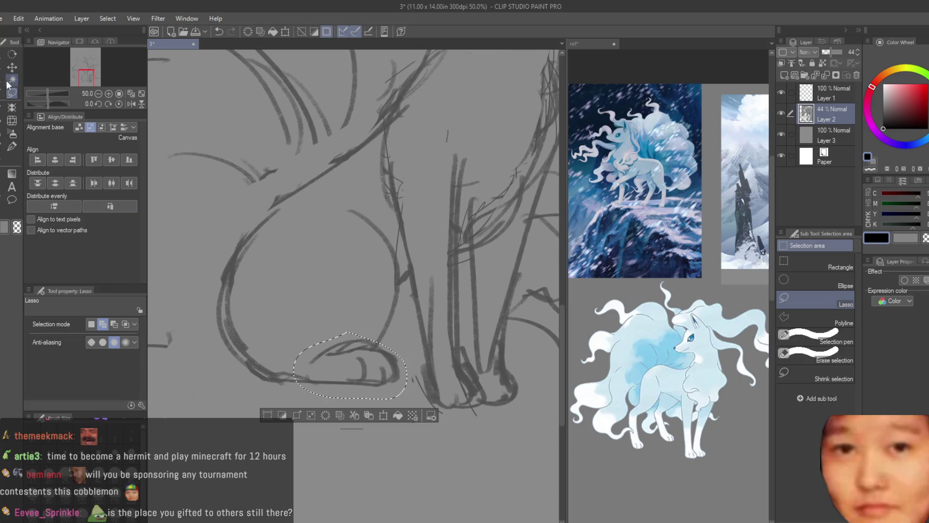
pyautogui.click(12, 67)
pyautogui.hotkey('ctrl', 'd')
pyautogui.scroll(-5, 380, 381)
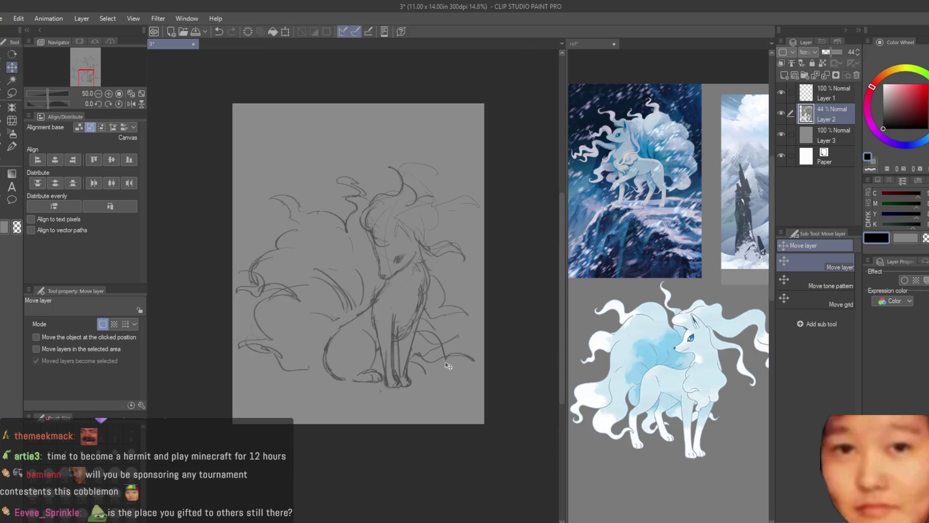
pyautogui.press('h')
pyautogui.press('h')
pyautogui.scroll(4, 412, 348)
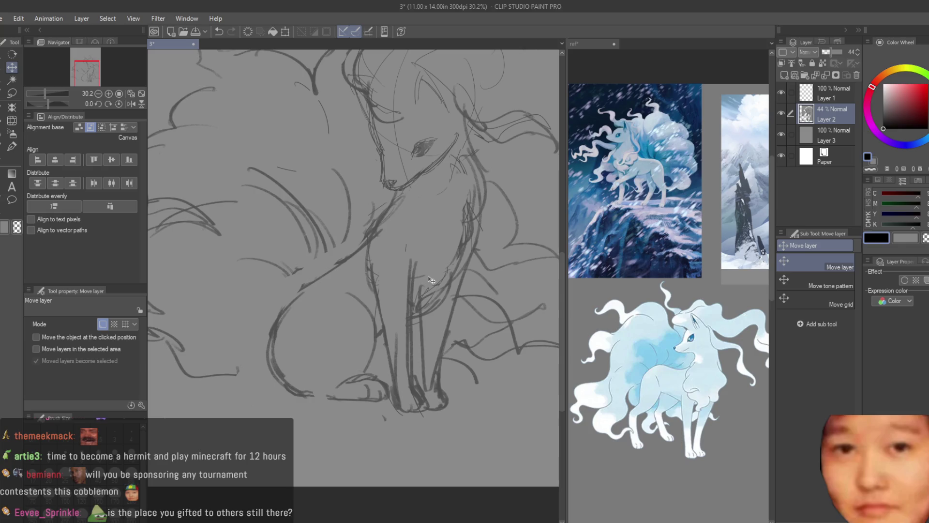
# Redraw the neck line, undoing the earlier neck and chest strokes.
pyautogui.press('b')
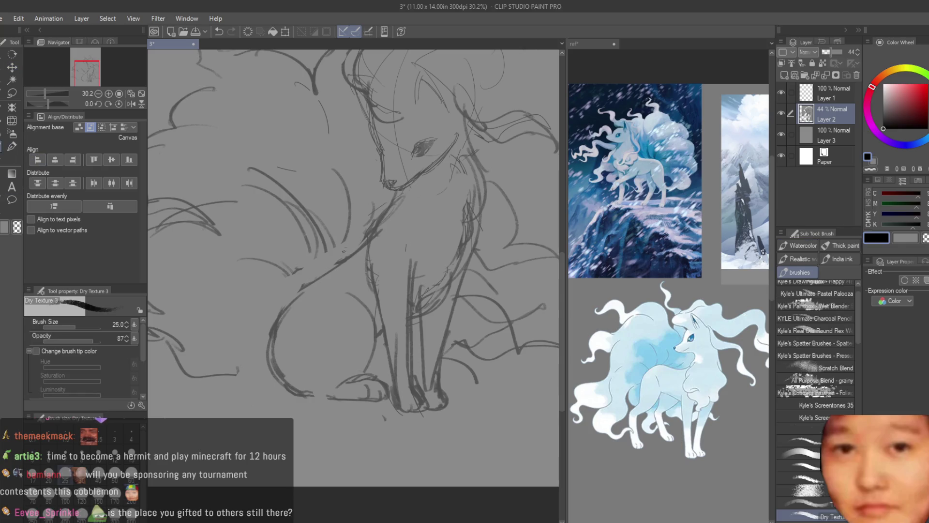
pyautogui.hotkey('ctrl', 'z')
pyautogui.moveTo(365, 238)
pyautogui.mouseDown()
pyautogui.moveTo(290, 296)
pyautogui.moveTo(282, 370)
pyautogui.mouseUp()
pyautogui.hotkey('ctrl', 'z')
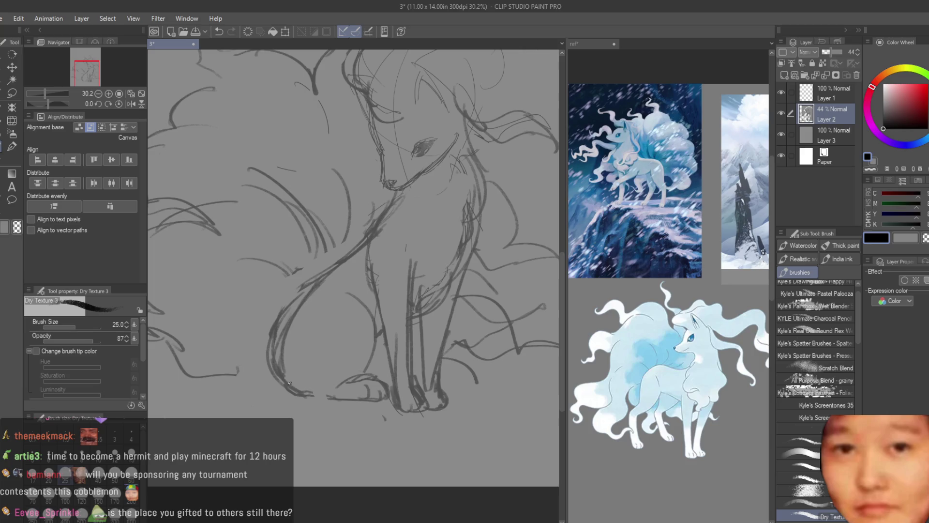
# Erase stray strokes on the lower left leg and flip the view back to normal.
pyautogui.press('e')
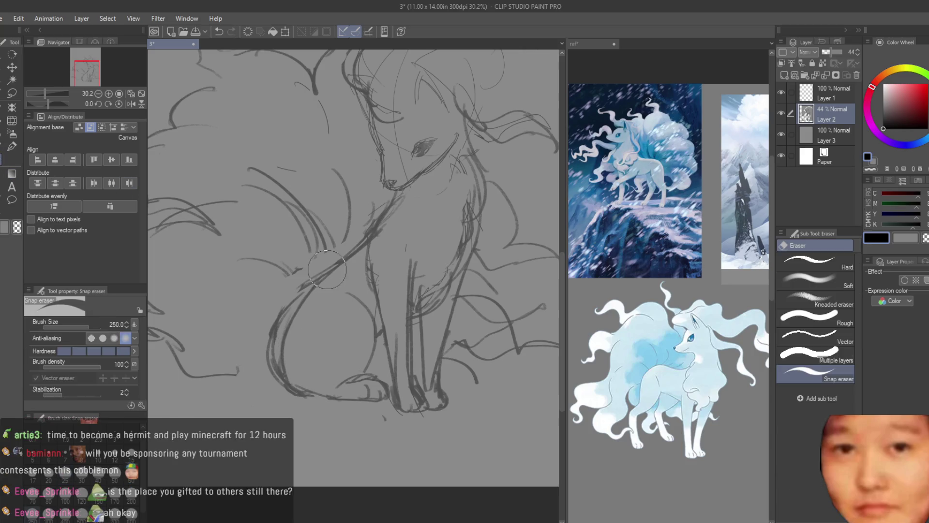
pyautogui.moveTo(274, 317); pyautogui.dragTo(280, 404)
pyautogui.scroll(-4, 280, 404)
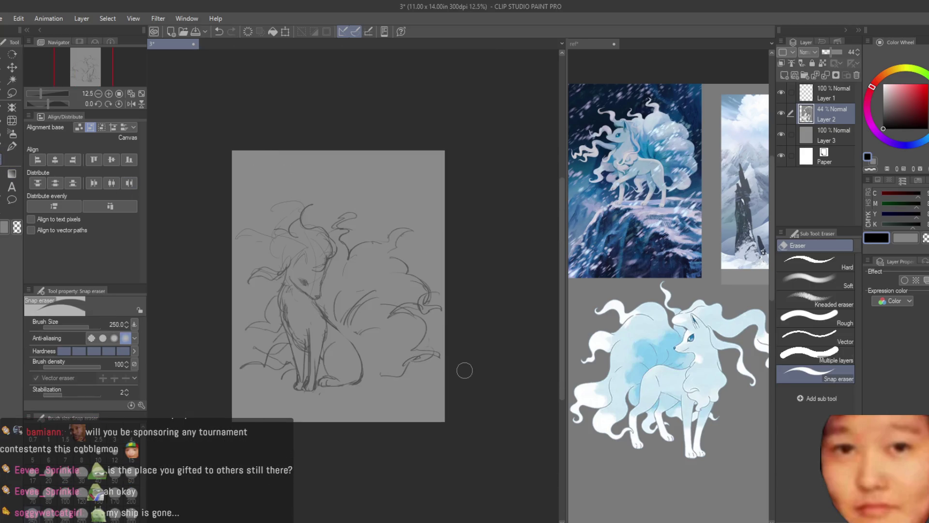
pyautogui.press('h')
pyautogui.scroll(2, 411, 360)
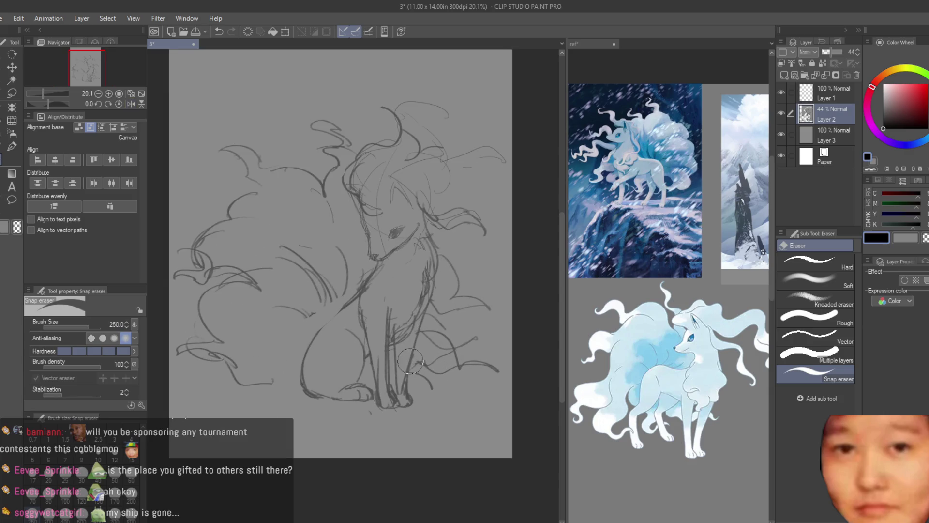
pyautogui.scroll(1, 412, 361)
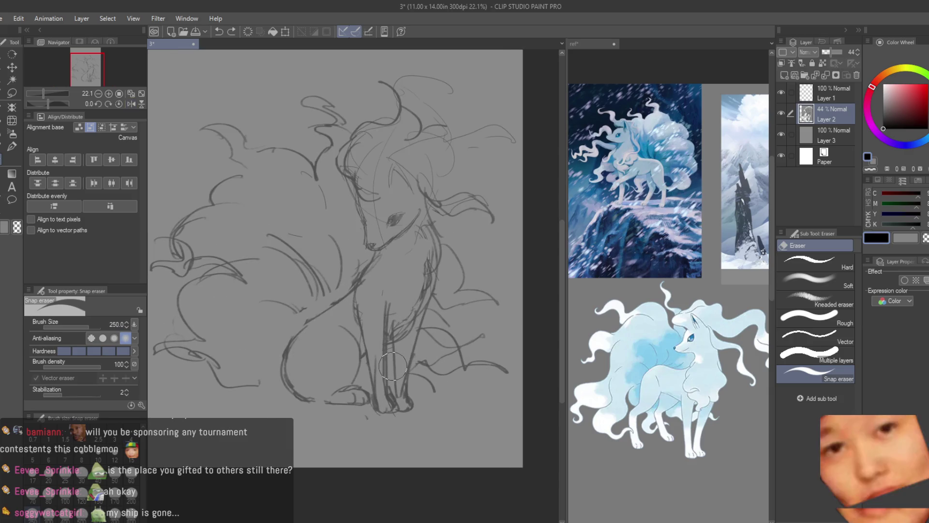
pyautogui.scroll(-3, 392, 366)
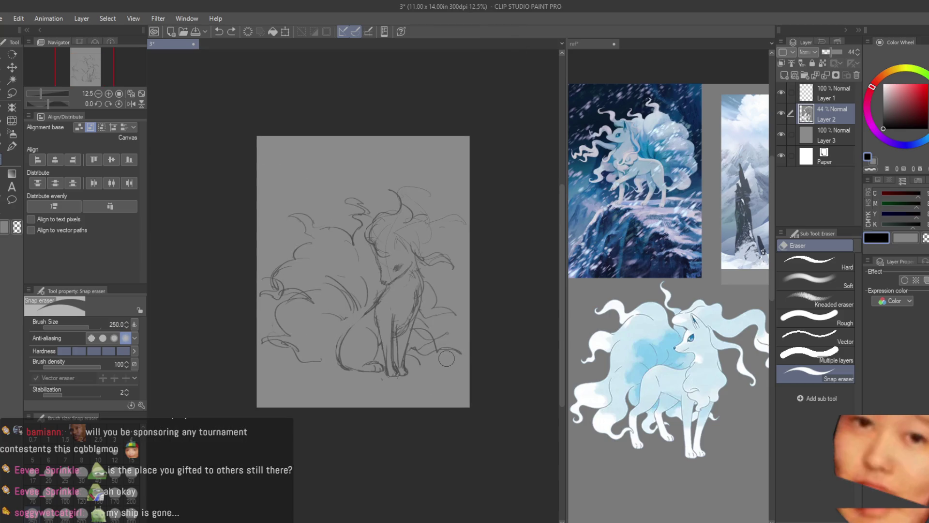
pyautogui.scroll(4, 443, 360)
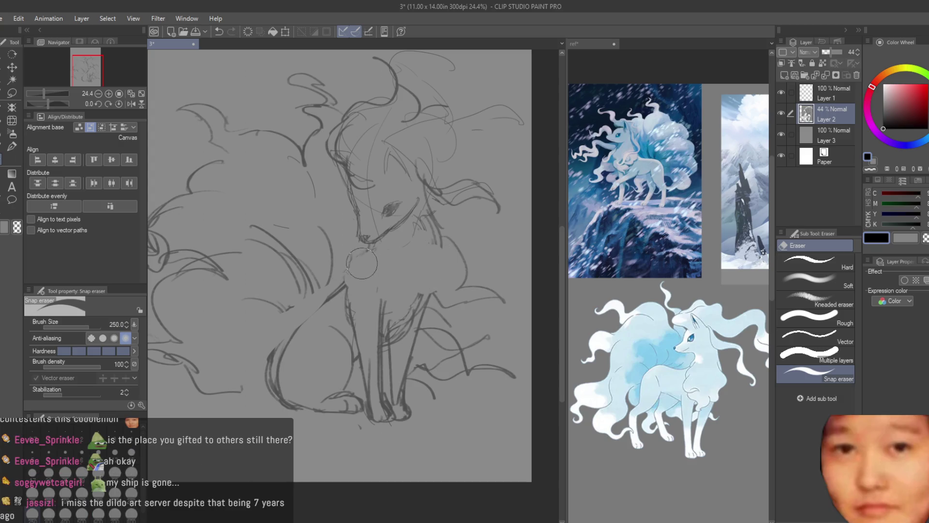
# Redraw the chest curve more darkly, discarding a trial curve on the body's right side.
pyautogui.press('b')
pyautogui.scroll(3, 335, 269)
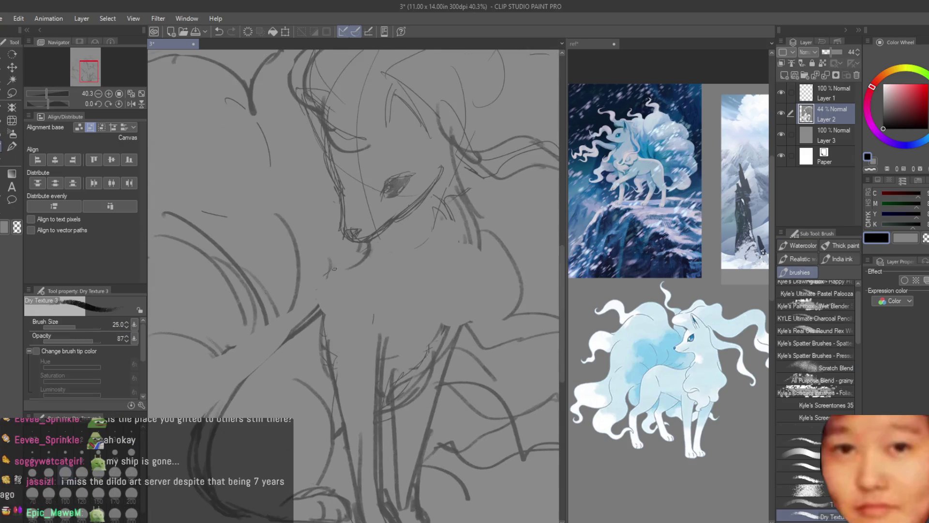
pyautogui.hotkey('ctrl', 'z')
pyautogui.hotkey('ctrl', 'z')
pyautogui.moveTo(373, 314); pyautogui.dragTo(375, 372)
pyautogui.moveTo(465, 193); pyautogui.dragTo(474, 307)
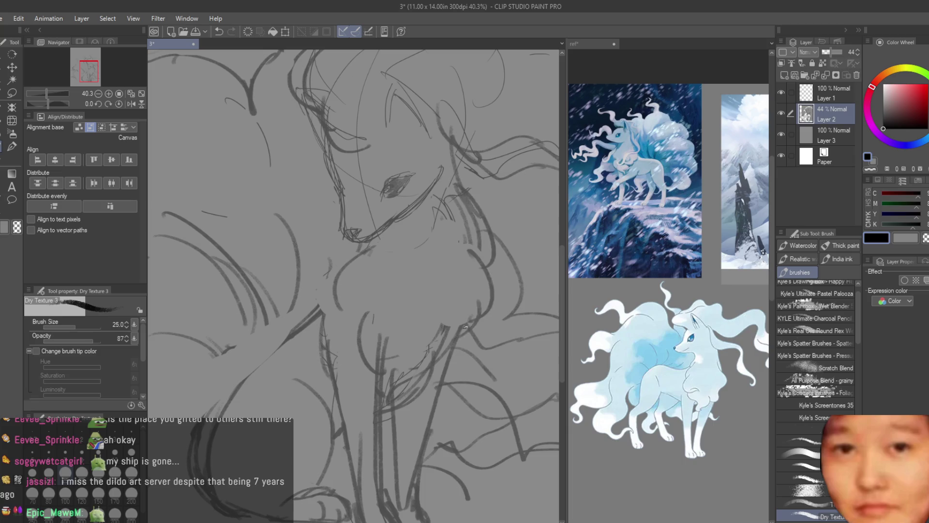
pyautogui.hotkey('ctrl', 'z')
pyautogui.scroll(-2, 435, 320)
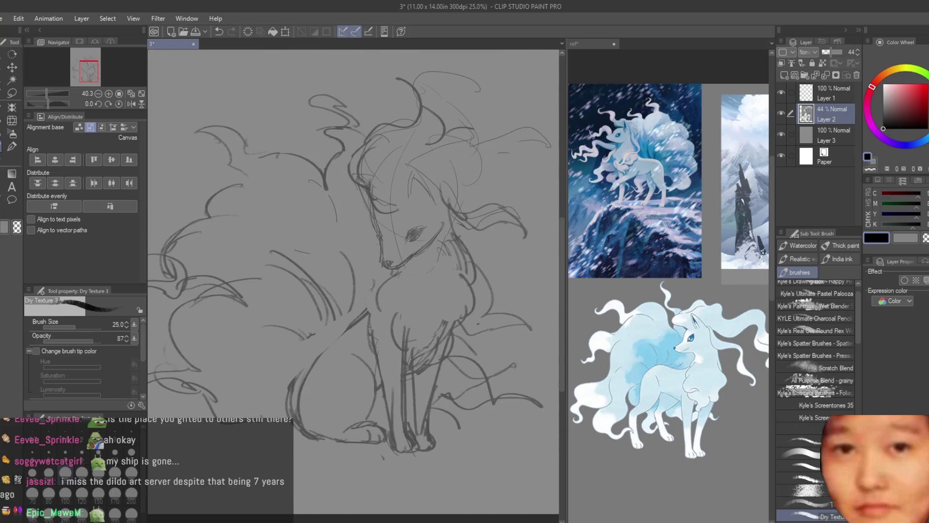
# Mirror the view to check the sketch, then return to the rough pencil brush.
pyautogui.press('e')
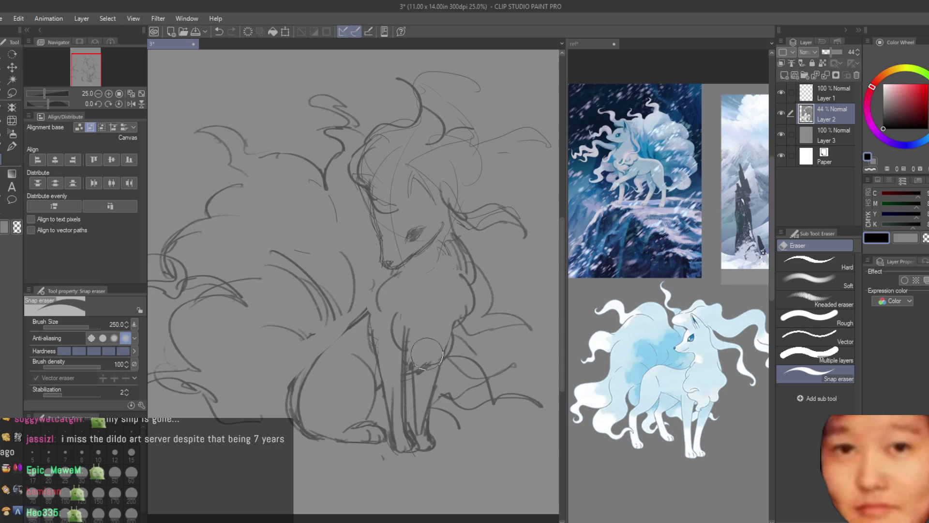
pyautogui.scroll(-3, 428, 351)
pyautogui.press('h')
pyautogui.press('h')
pyautogui.scroll(2, 505, 412)
pyautogui.press('b')
pyautogui.scroll(3, 389, 327)
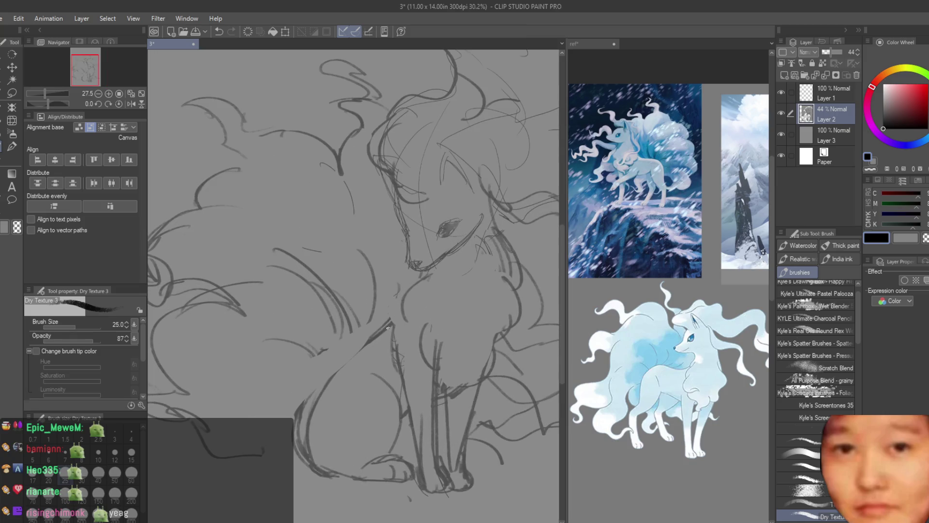
pyautogui.scroll(2, 414, 281)
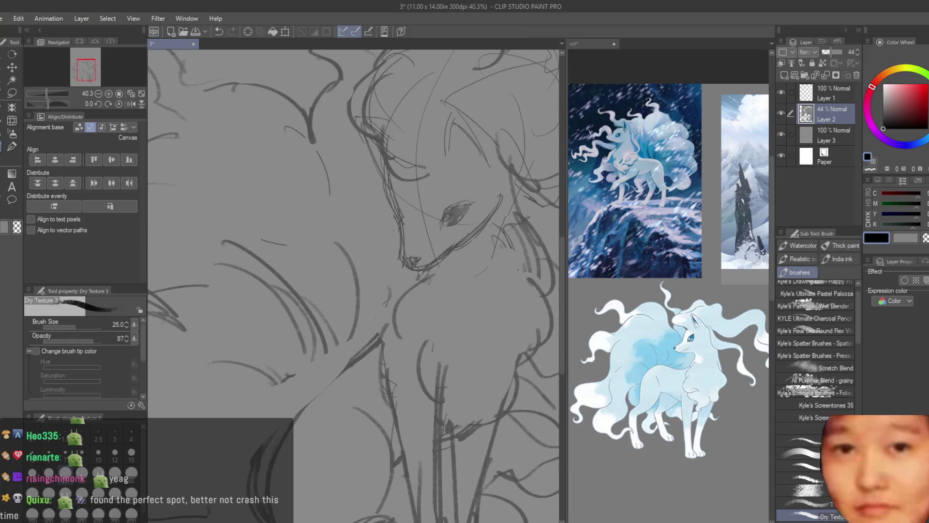
pyautogui.scroll(-3, 456, 245)
pyautogui.scroll(4, 433, 293)
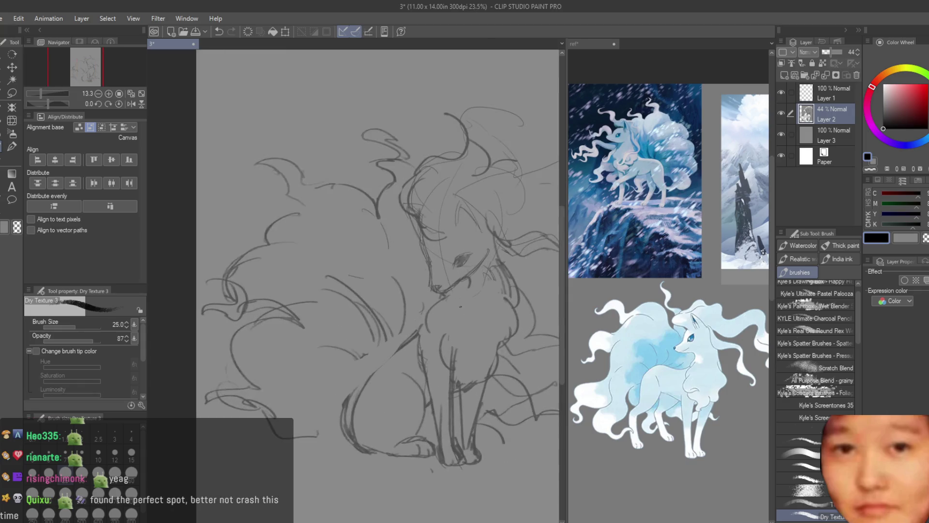
pyautogui.scroll(-3, 431, 308)
pyautogui.scroll(3, 435, 310)
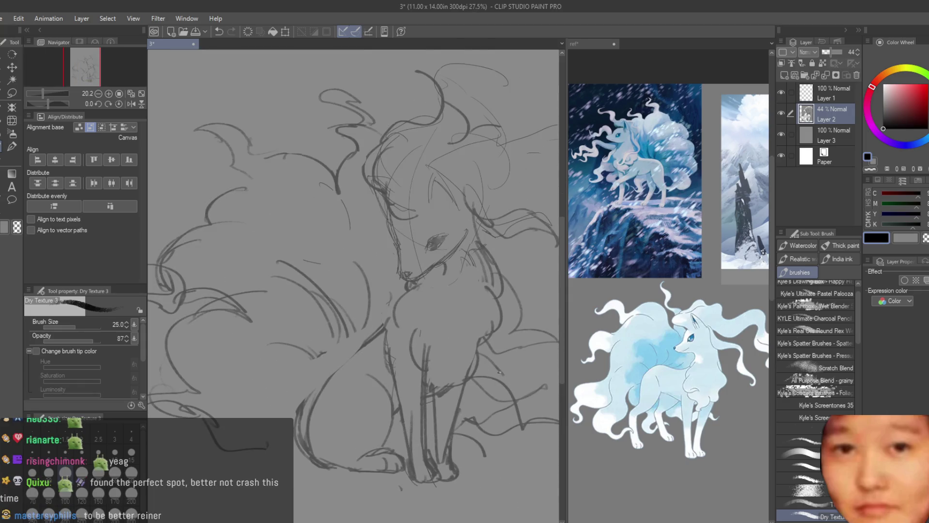
# Alternate between the Snap eraser and sketching brush while touching up the chest area.
pyautogui.press('e')
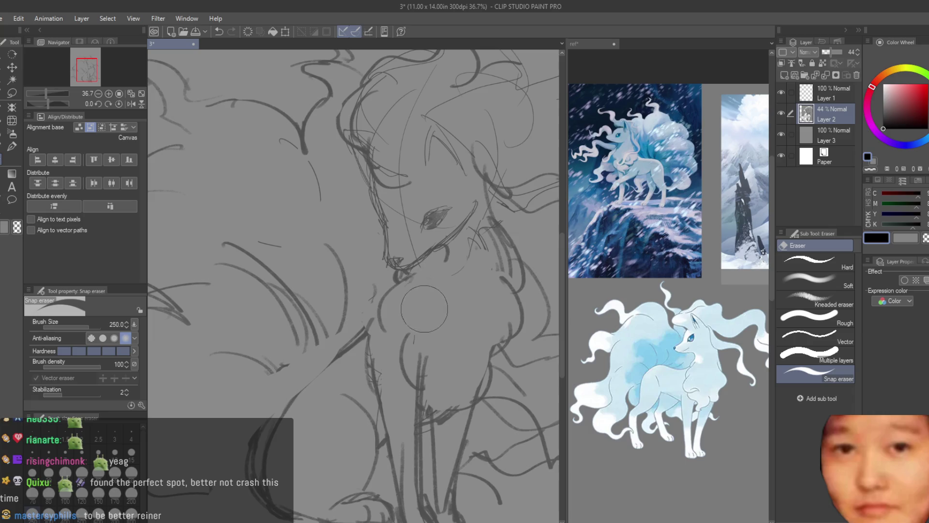
pyautogui.scroll(-5, 484, 336)
pyautogui.scroll(5, 484, 335)
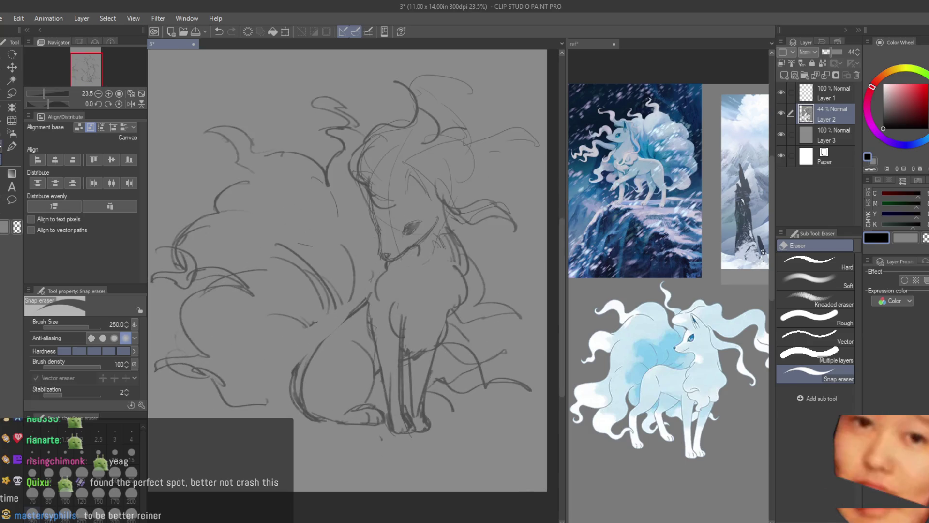
pyautogui.press('b')
pyautogui.press('e')
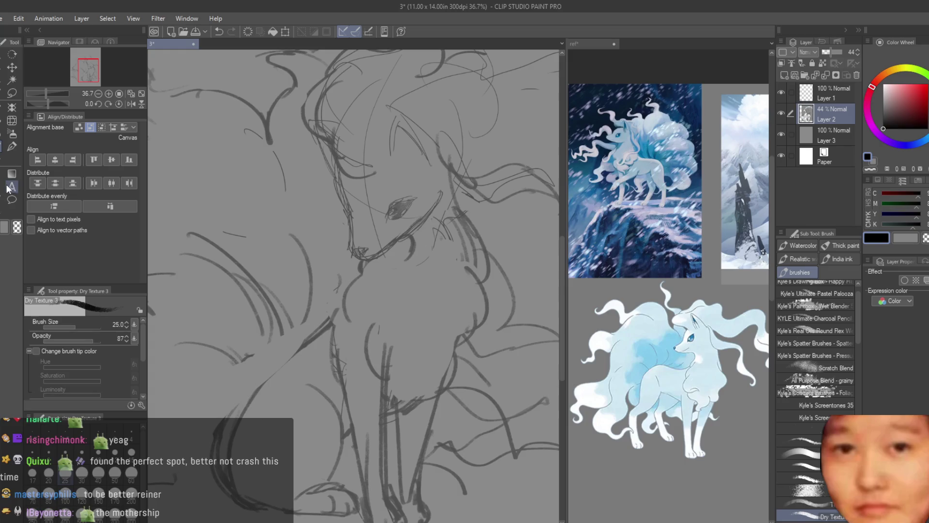
pyautogui.scroll(-5, 450, 242)
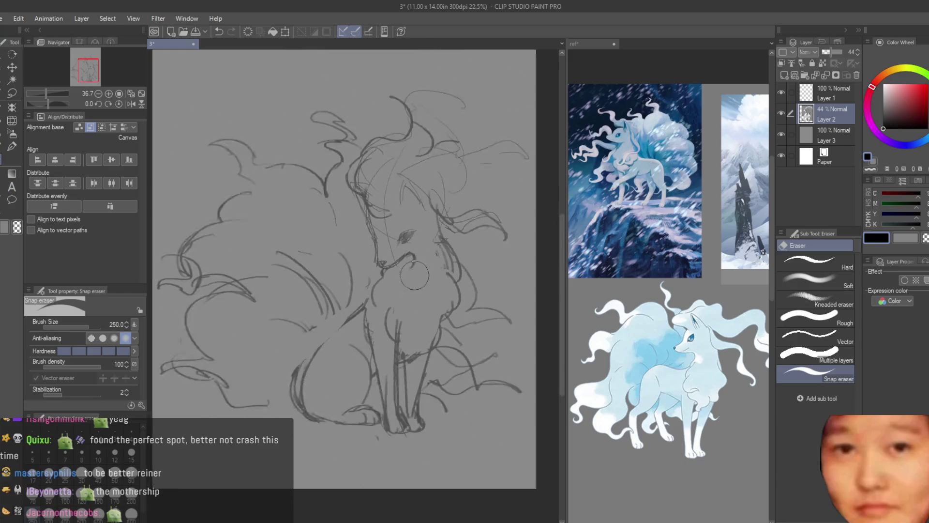
pyautogui.scroll(3, 270, 278)
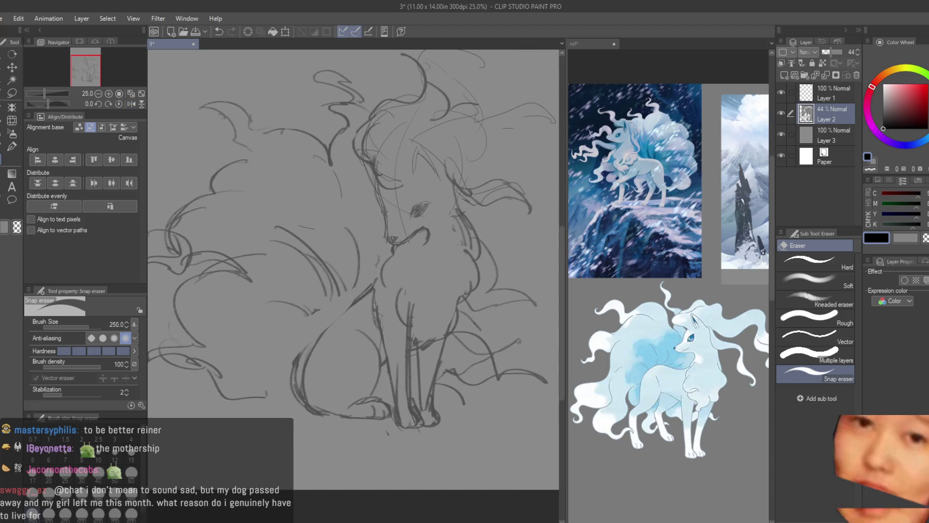
pyautogui.press('b')
pyautogui.scroll(1, 358, 237)
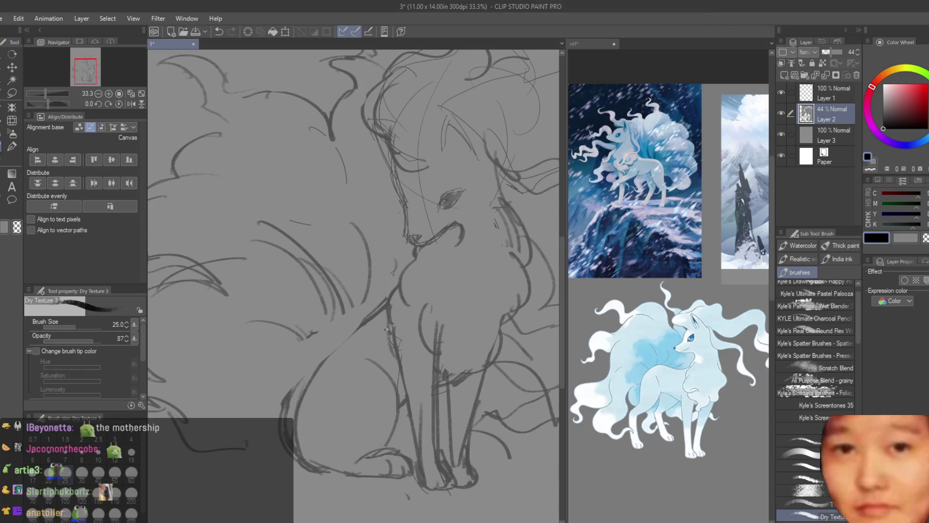
# Try a new stroke on the fox's lower right side and undo it.
pyautogui.press('e')
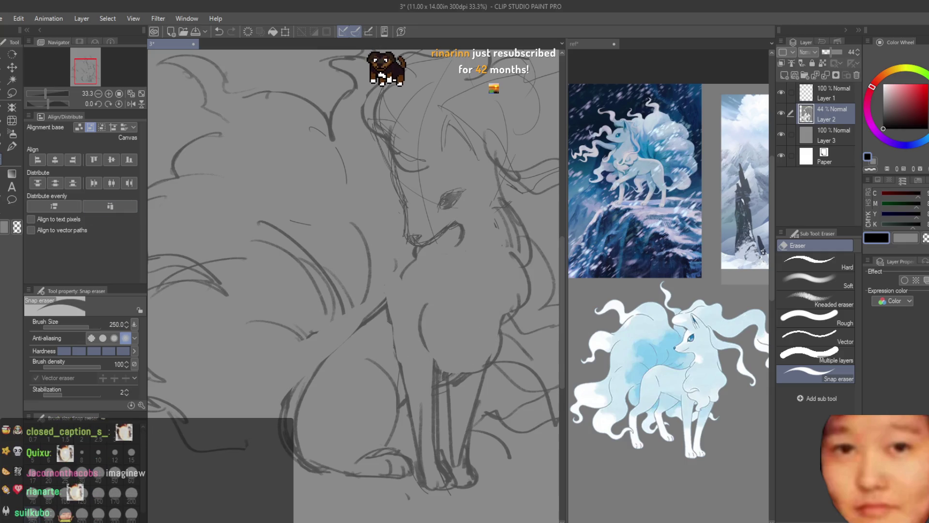
pyautogui.click(2, 152)
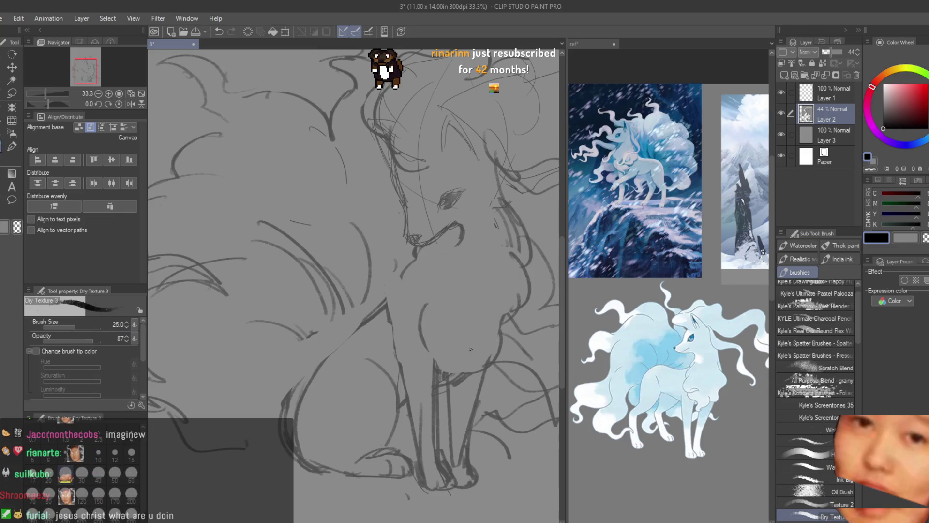
pyautogui.hotkey('ctrl', 'z')
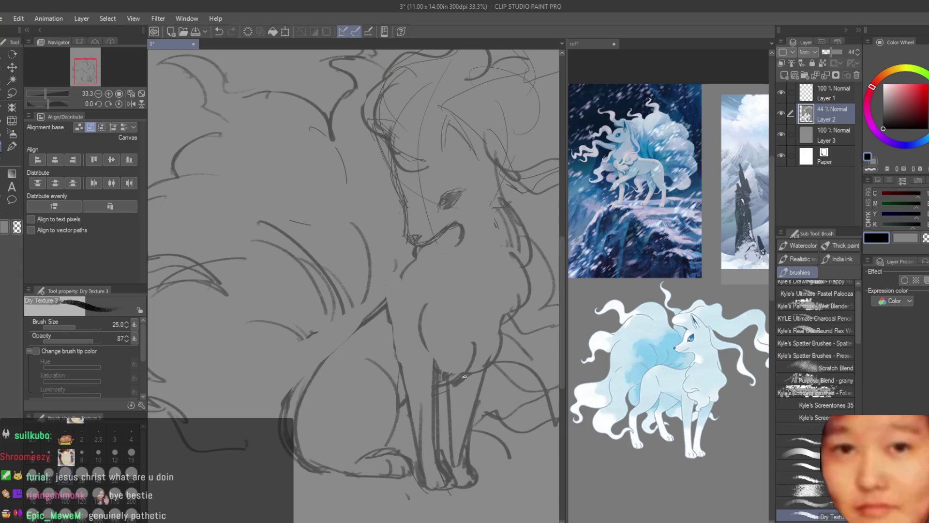
pyautogui.moveTo(480, 347); pyautogui.dragTo(468, 374)
pyautogui.hotkey('ctrl', 'z')
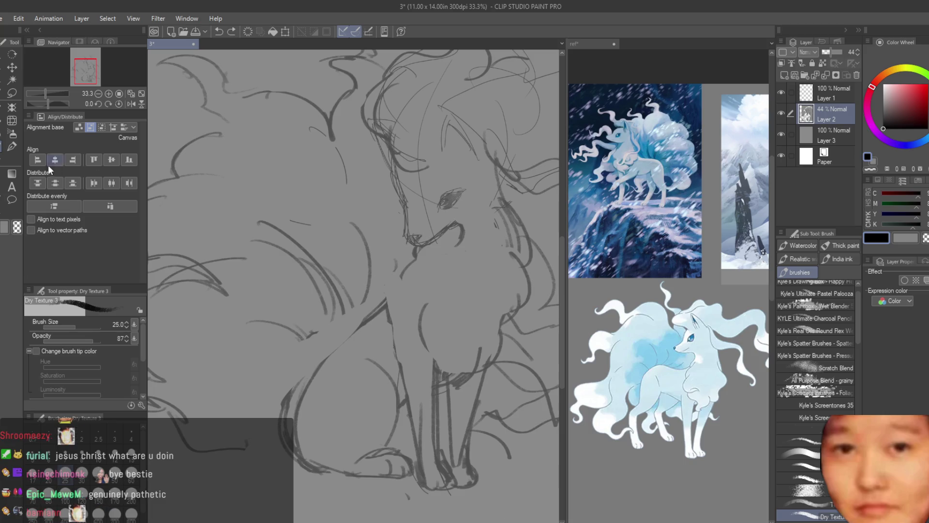
# Redraw the short line on the fox's front leg after undoing a first attempt.
pyautogui.press('e')
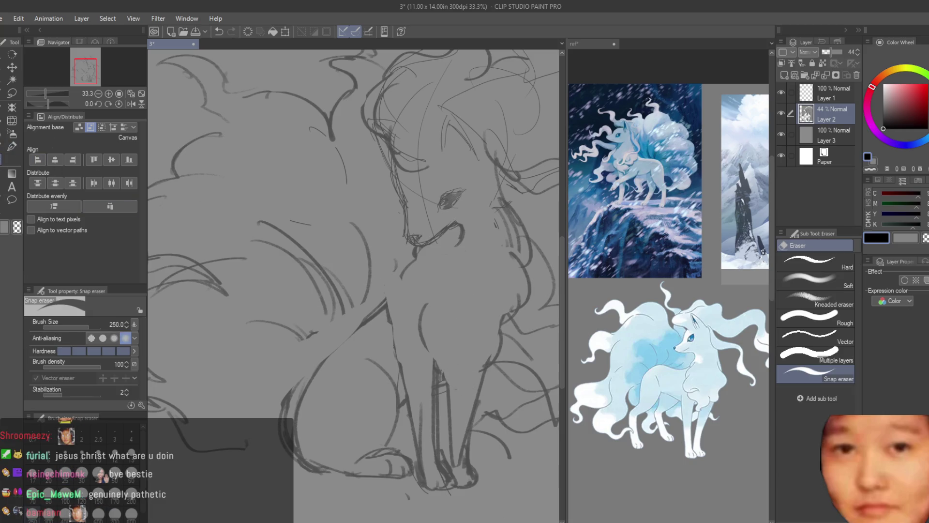
pyautogui.press('b')
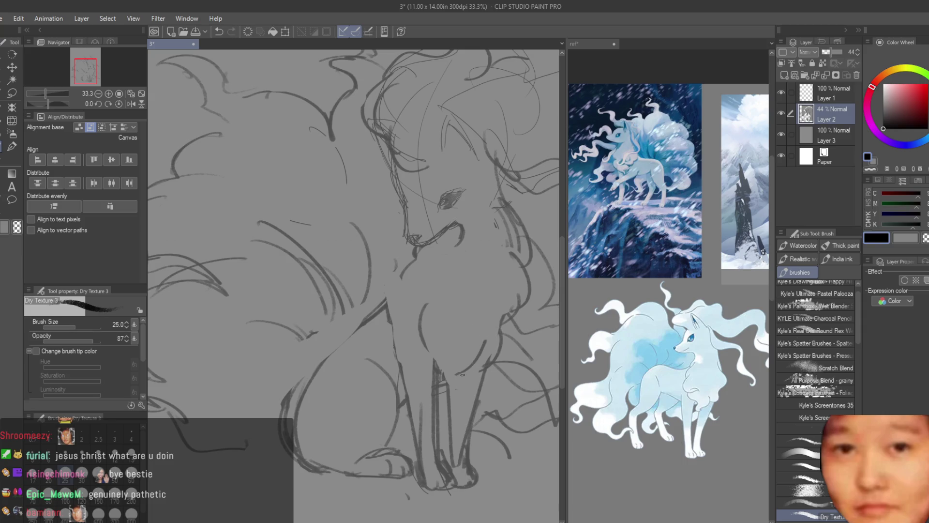
pyautogui.moveTo(458, 374); pyautogui.dragTo(441, 374)
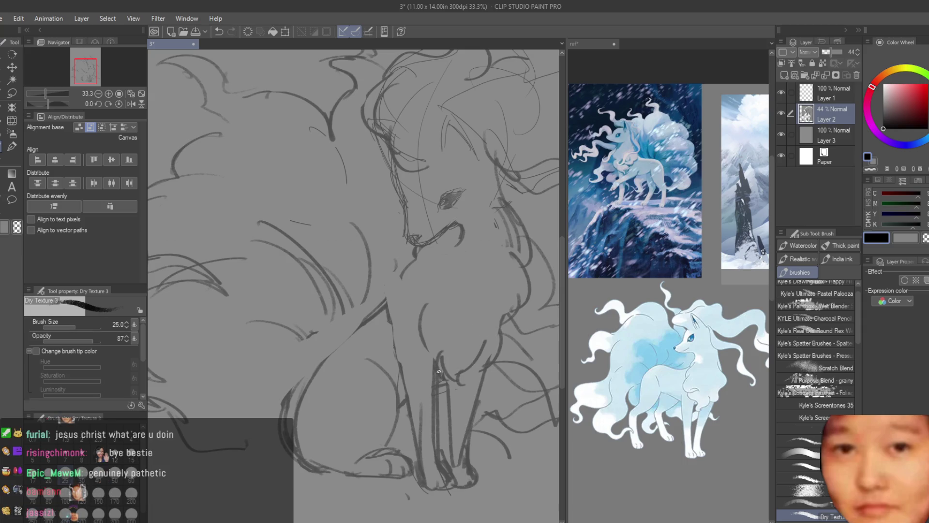
pyautogui.hotkey('ctrl', 'z')
pyautogui.moveTo(459, 374)
pyautogui.mouseDown()
pyautogui.moveTo(465, 389)
pyautogui.moveTo(475, 365)
pyautogui.mouseUp()
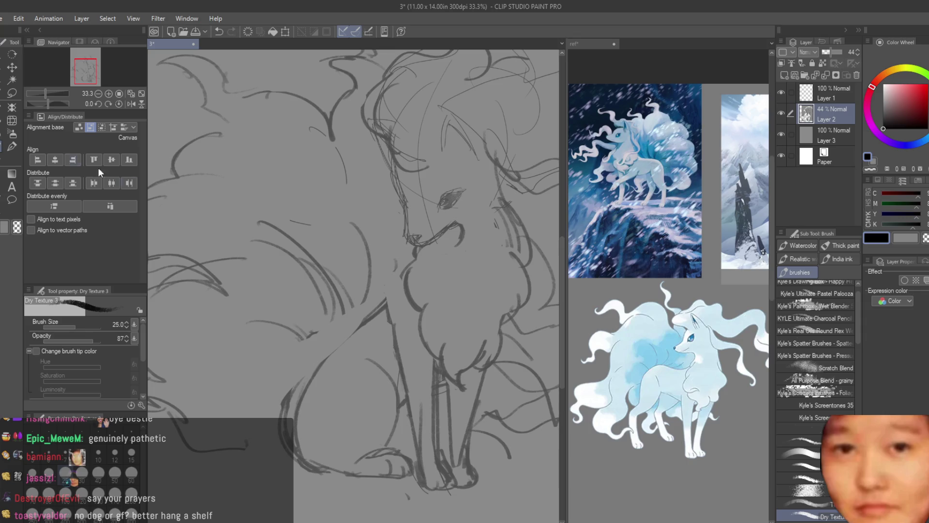
# Mirror the view and erase the rough front paw and leg with a size-170 eraser.
pyautogui.press('e')
pyautogui.scroll(-4, 404, 314)
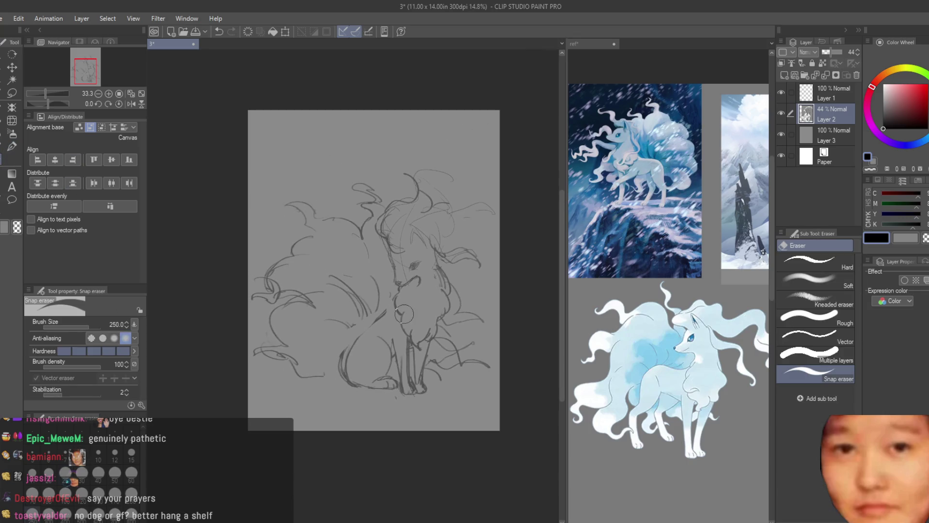
pyautogui.press('h')
pyautogui.scroll(1, 387, 334)
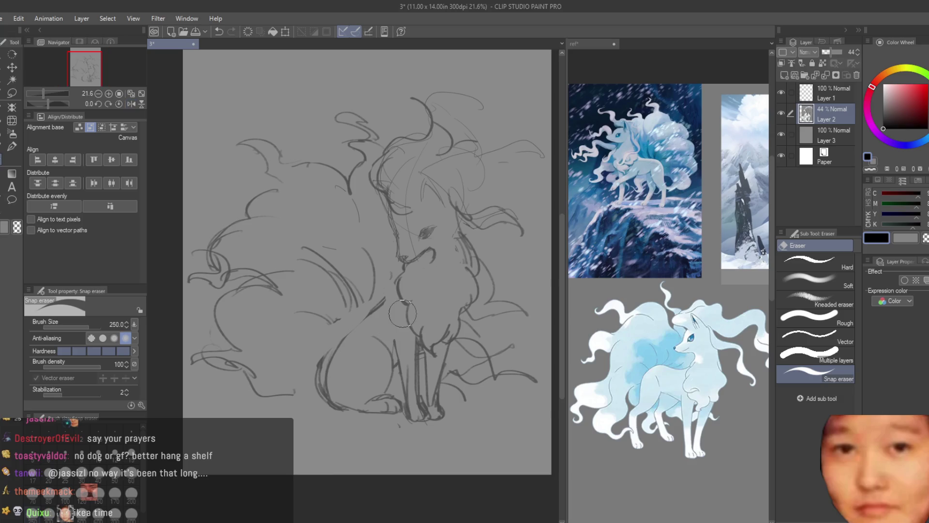
pyautogui.press('[')
pyautogui.press('[')
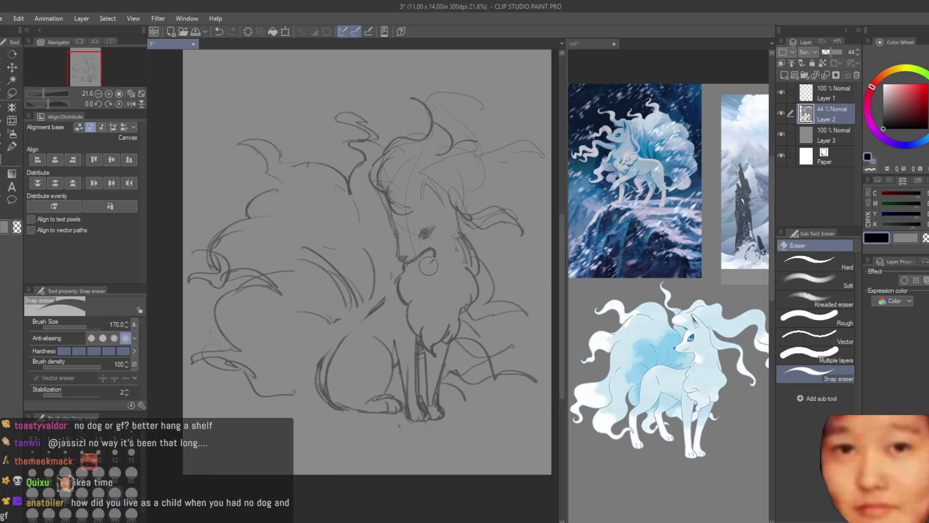
pyautogui.scroll(2, 414, 368)
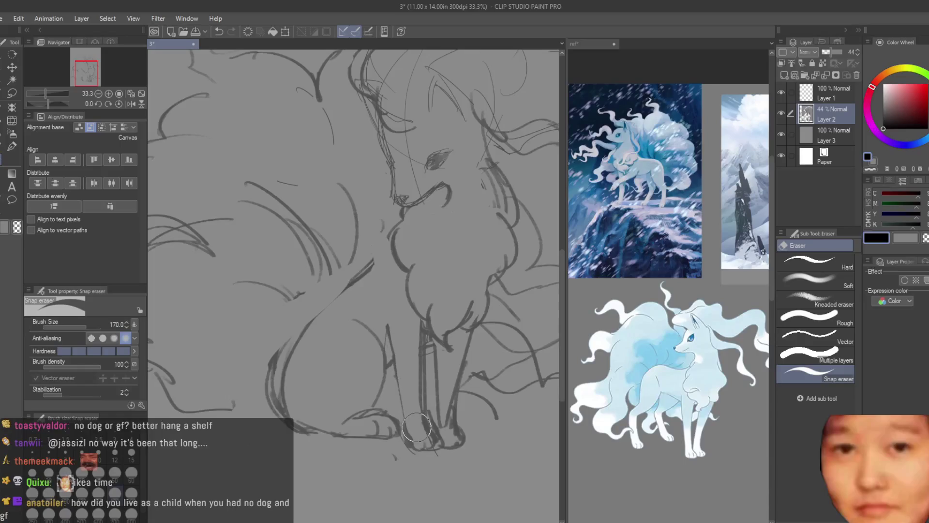
pyautogui.moveTo(428, 437)
pyautogui.mouseDown()
pyautogui.moveTo(450, 433)
pyautogui.moveTo(440, 392)
pyautogui.mouseUp()
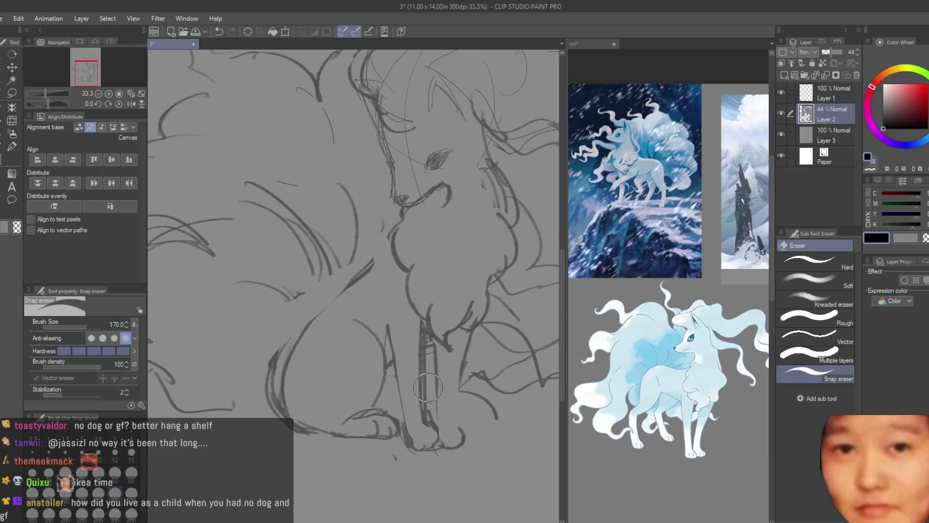
# Redraw the front leg line and sketch a chest line with the Dry Texture 3 brush.
pyautogui.press('b')
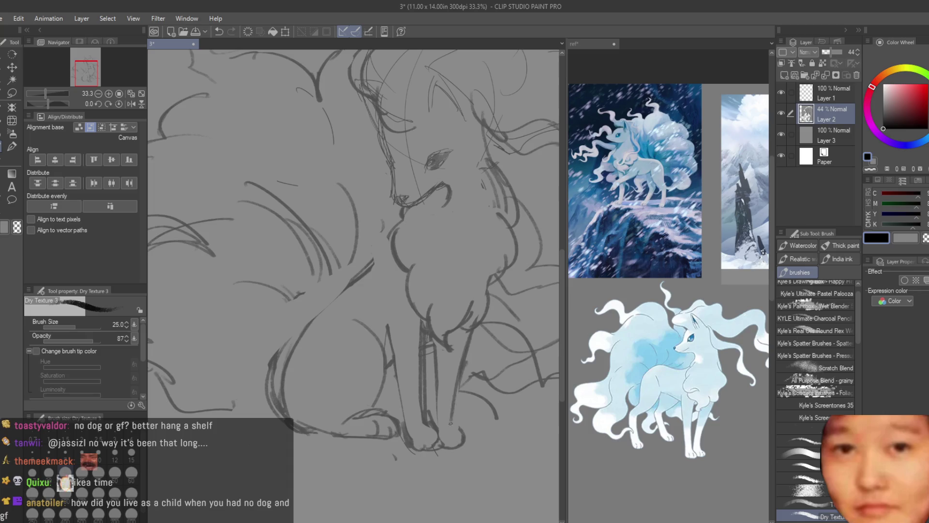
pyautogui.moveTo(436, 359); pyautogui.dragTo(450, 425)
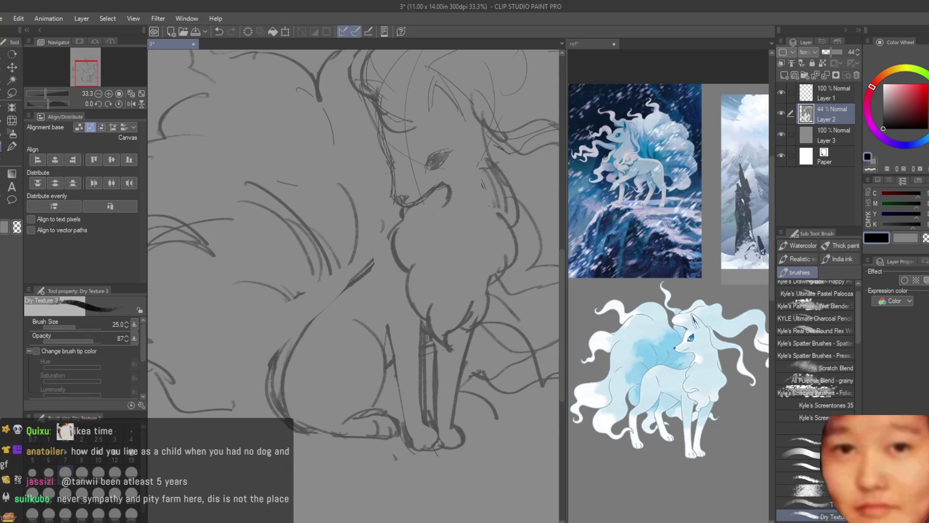
pyautogui.scroll(-1, 471, 355)
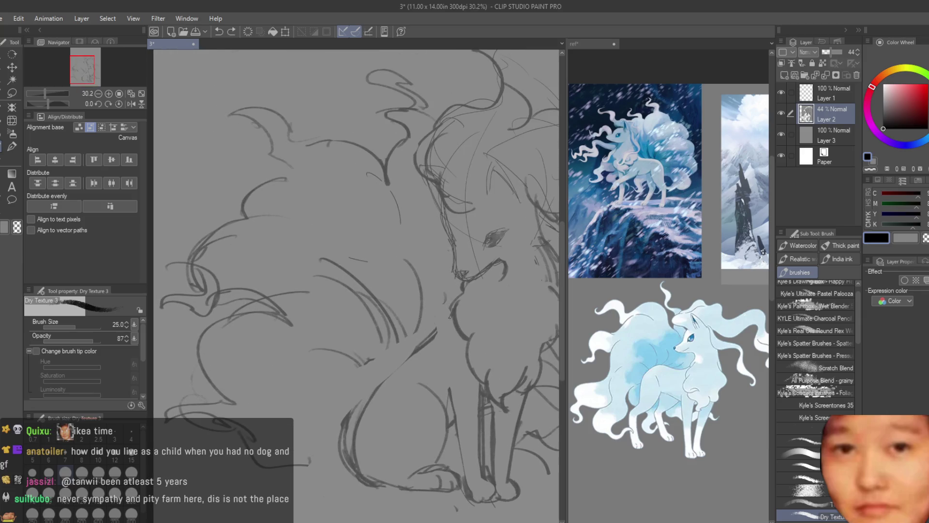
pyautogui.moveTo(452, 319); pyautogui.dragTo(422, 347)
pyautogui.scroll(-3, 325, 258)
pyautogui.scroll(2, 427, 293)
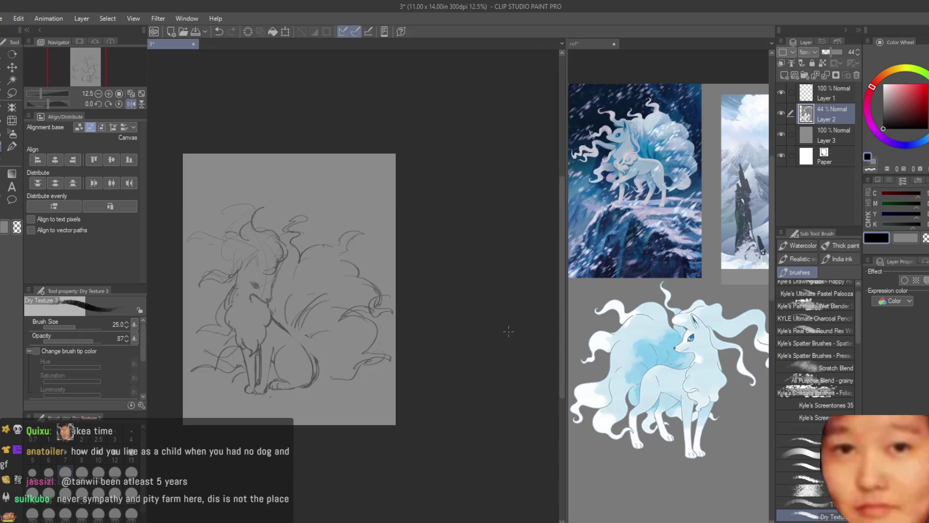
# Trace a freehand lasso selection around the Ninetales' head and mane.
pyautogui.press('e')
pyautogui.scroll(3, 461, 326)
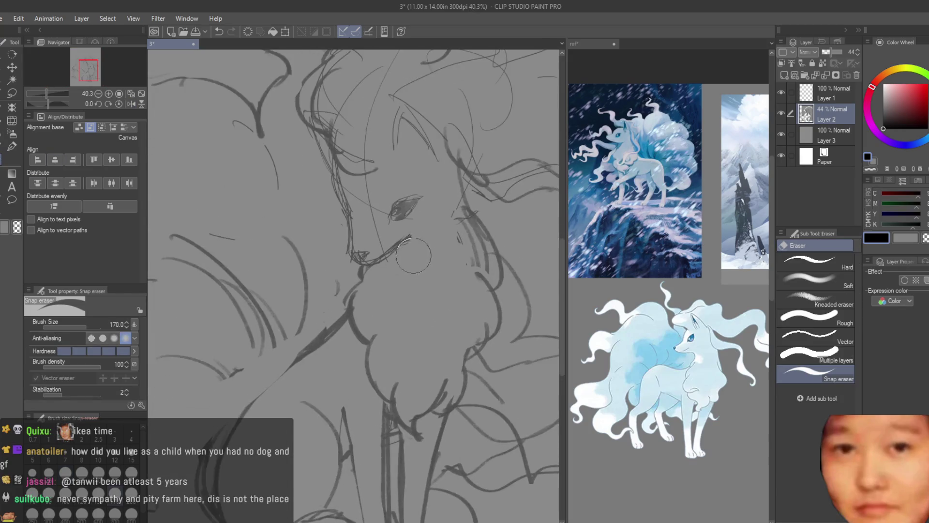
pyautogui.scroll(-2, 461, 327)
pyautogui.scroll(-2, 461, 327)
pyautogui.scroll(2, 502, 313)
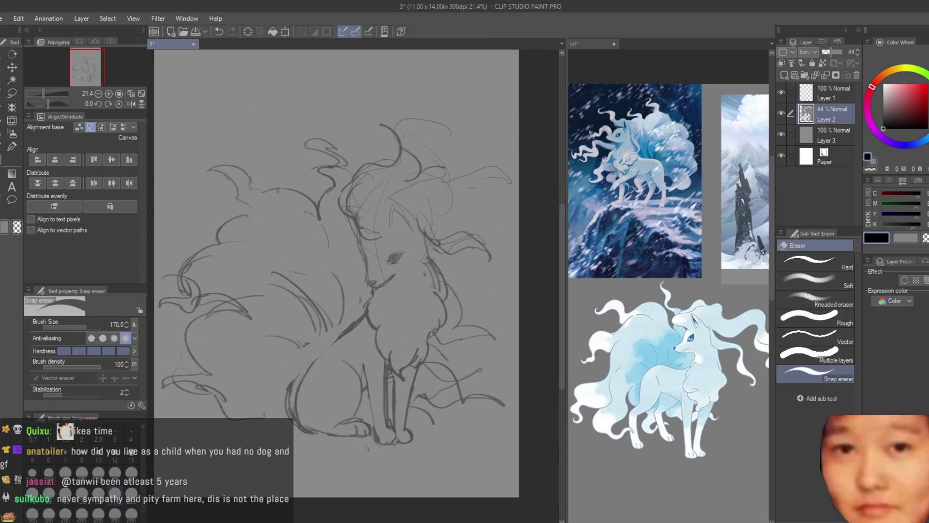
pyautogui.click(13, 94)
pyautogui.moveTo(358, 276)
pyautogui.mouseDown()
pyautogui.moveTo(396, 292)
pyautogui.moveTo(436, 264)
pyautogui.moveTo(369, 124)
pyautogui.moveTo(338, 206)
pyautogui.mouseUp()
# Close the head selection, nudge it slightly down and left, then deselect.
pyautogui.click(13, 67)
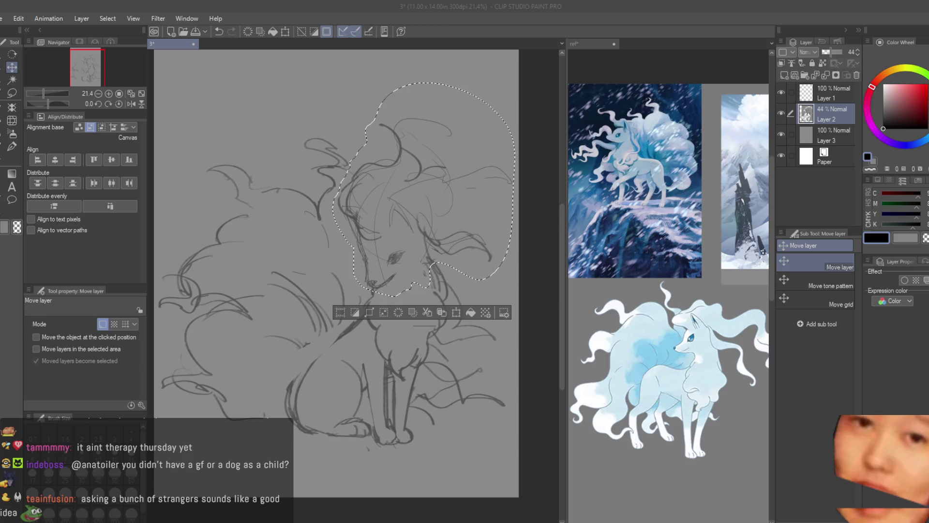
pyautogui.scroll(-1, 395, 311)
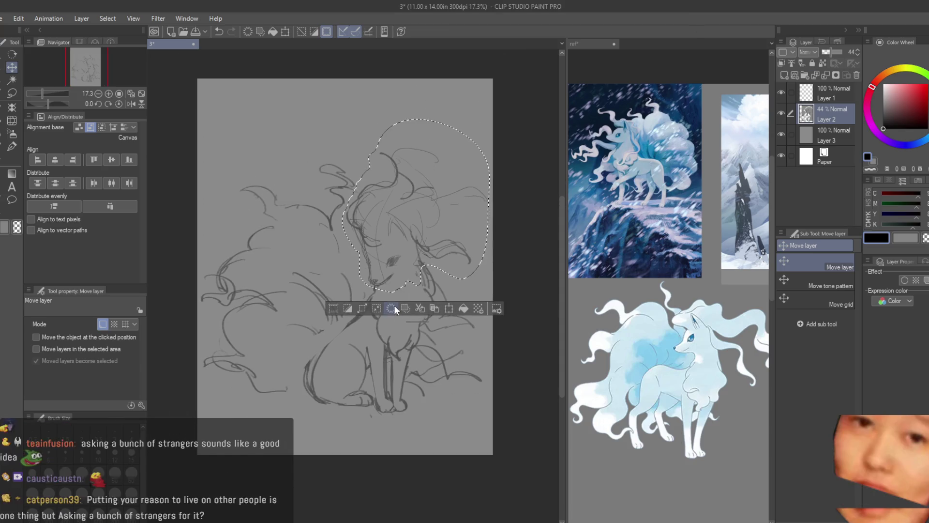
pyautogui.scroll(3, 395, 311)
pyautogui.moveTo(396, 277); pyautogui.dragTo(389, 281)
pyautogui.hotkey('ctrl', 'd')
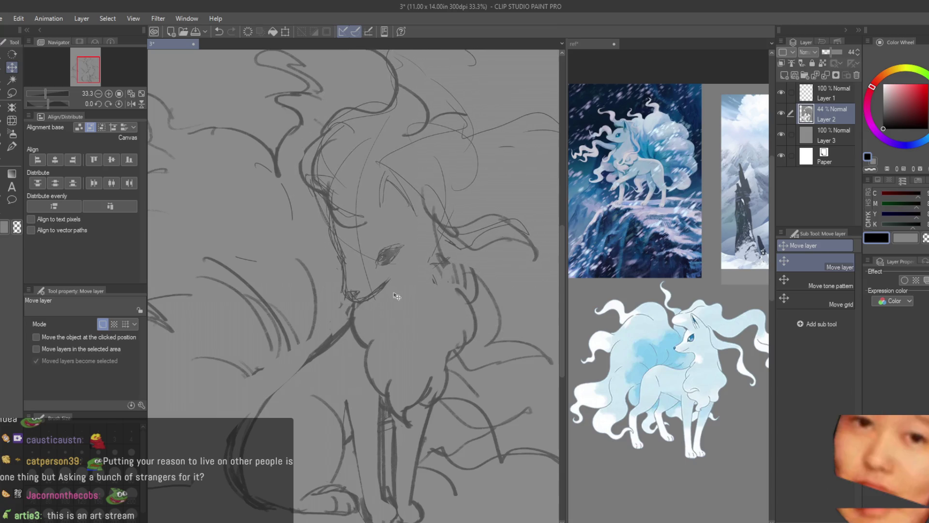
# Return the canvas view to unflipped and clear the restored face selection.
pyautogui.scroll(-4, 398, 296)
pyautogui.scroll(2, 399, 297)
pyautogui.scroll(-2, 475, 302)
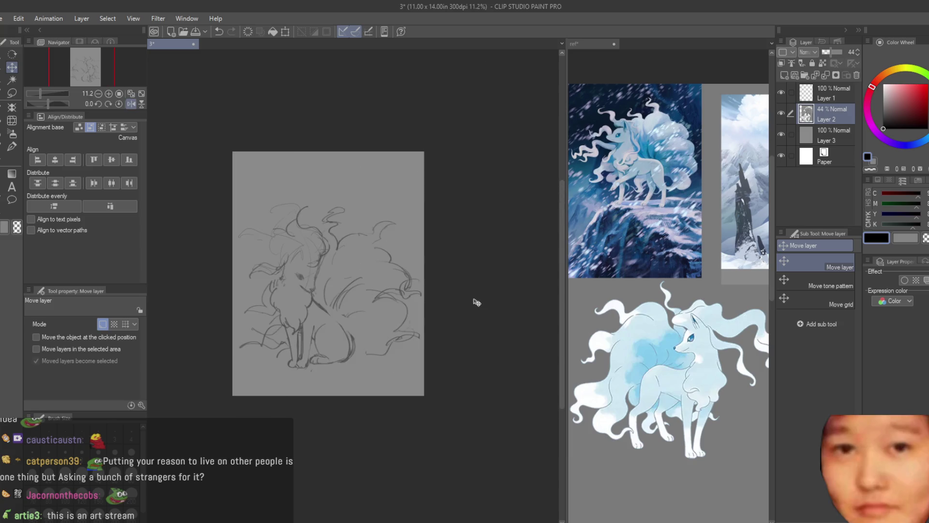
pyautogui.press('h')
pyautogui.scroll(3, 475, 303)
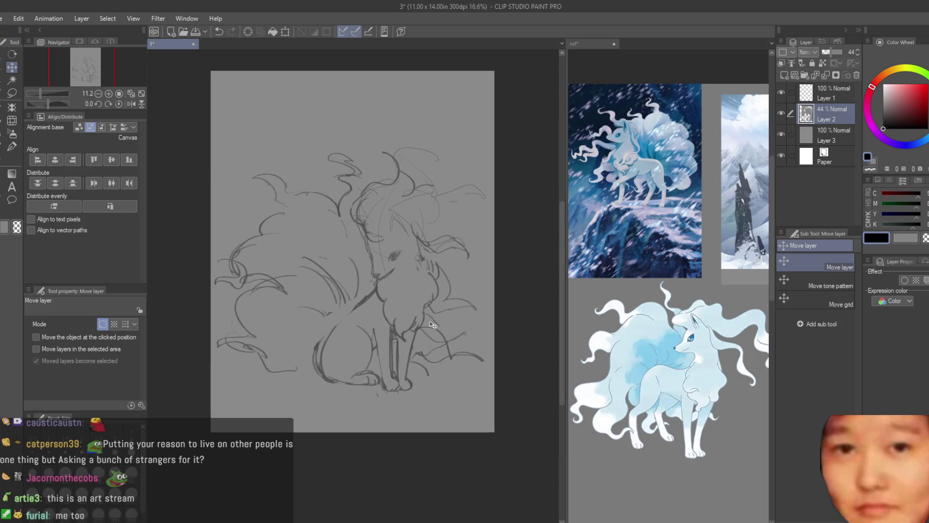
pyautogui.hotkey('ctrl', 'z')
pyautogui.scroll(2, 409, 305)
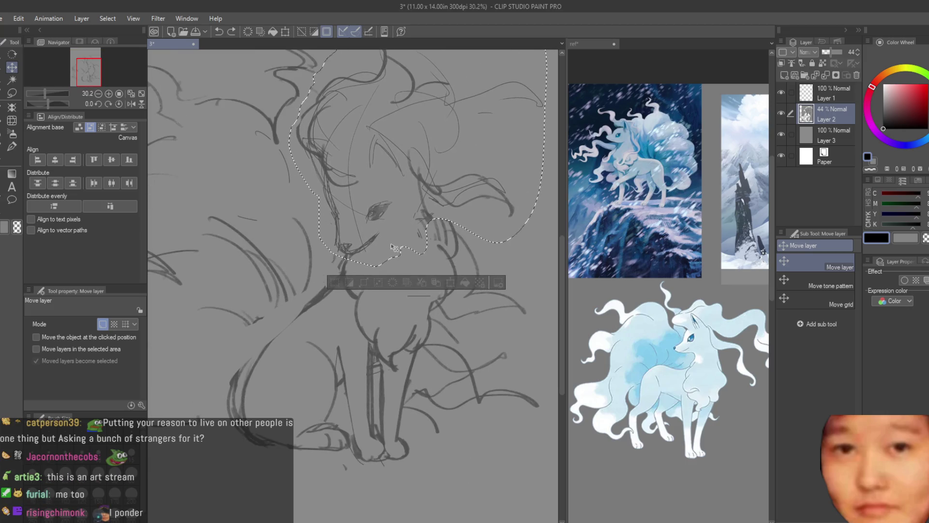
pyautogui.hotkey('ctrl', 'd')
pyautogui.scroll(-6, 447, 329)
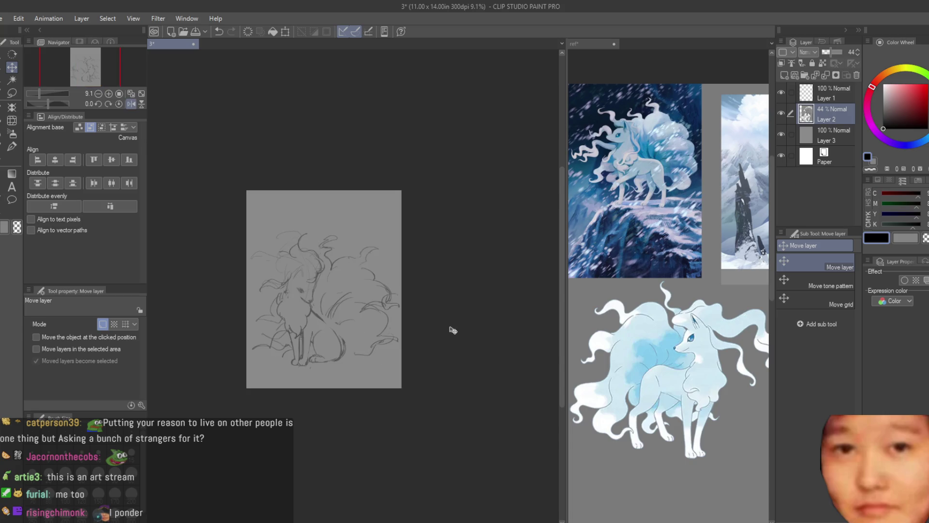
pyautogui.press('h')
pyautogui.scroll(1, 474, 305)
# Sketch a line along the fox's lower body and a short stroke near the paws.
pyautogui.press('b')
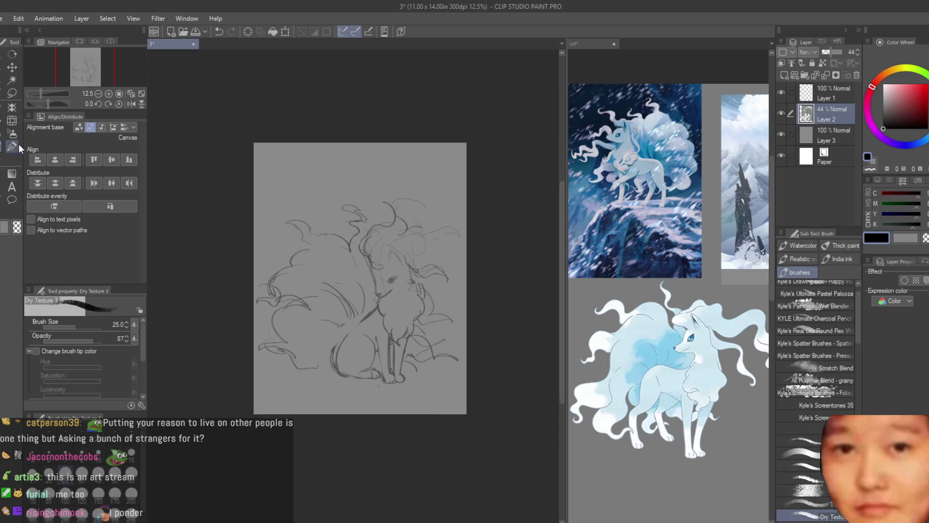
pyautogui.scroll(2, 280, 291)
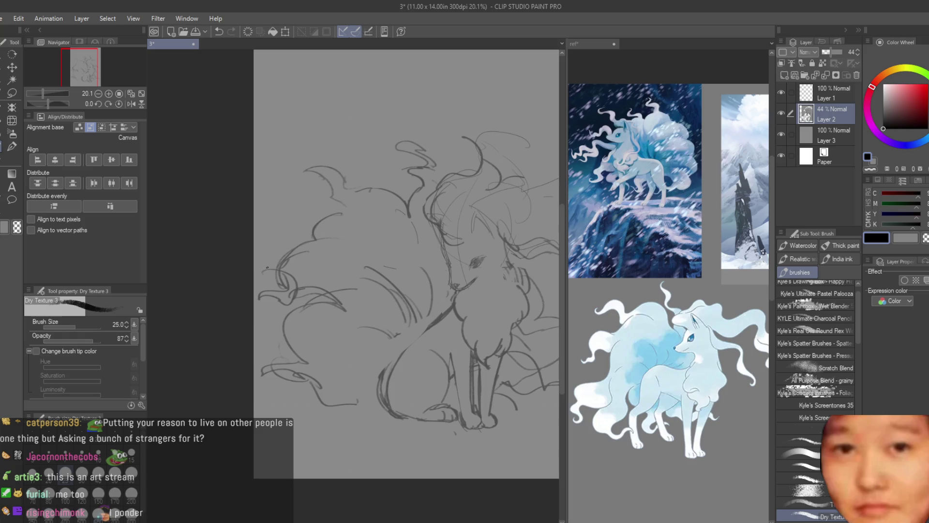
pyautogui.scroll(2, 403, 362)
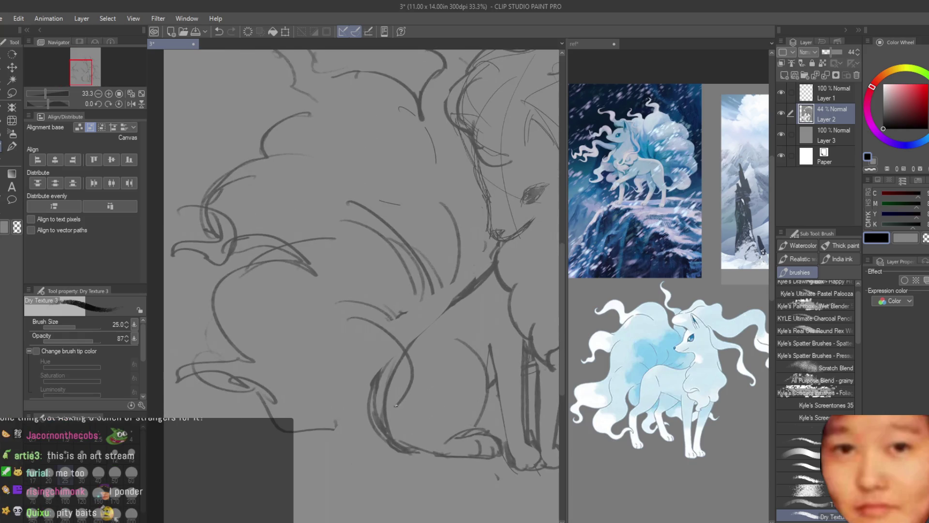
pyautogui.moveTo(426, 461); pyautogui.dragTo(371, 438)
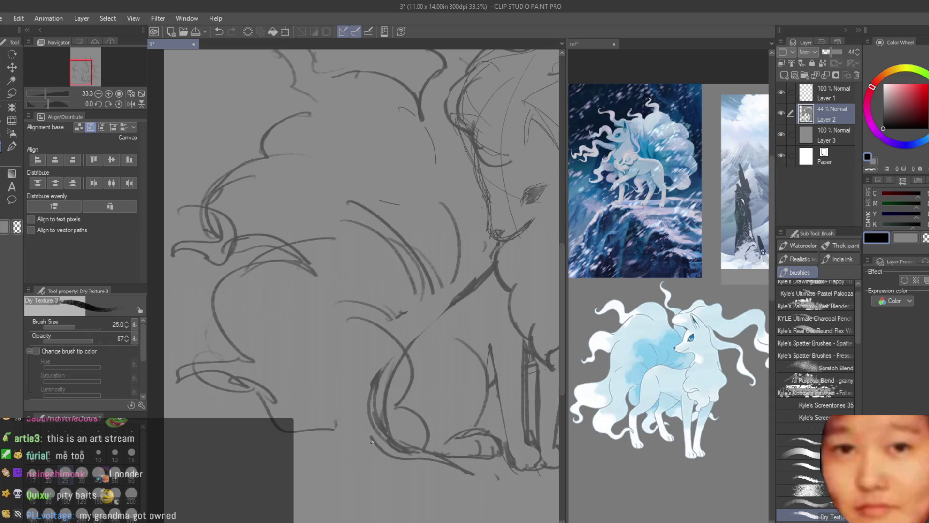
pyautogui.moveTo(432, 457); pyautogui.dragTo(442, 465)
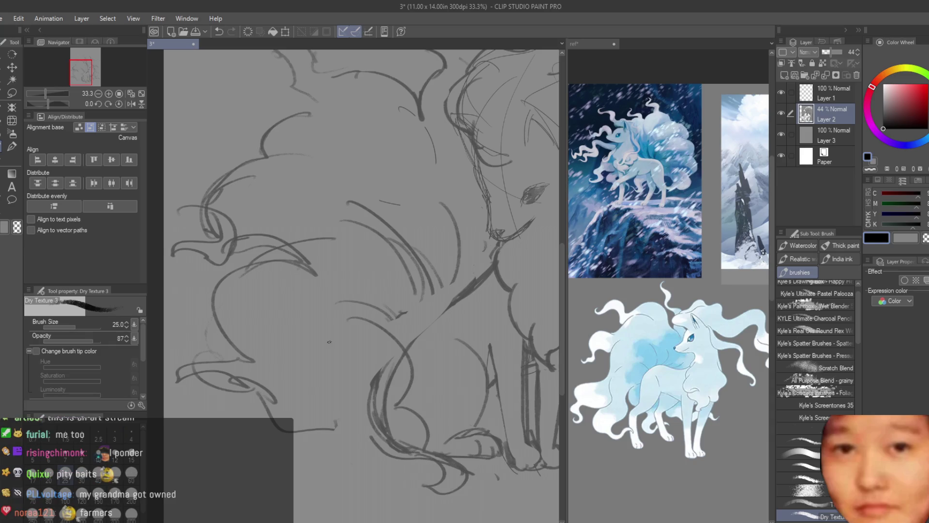
pyautogui.press('e')
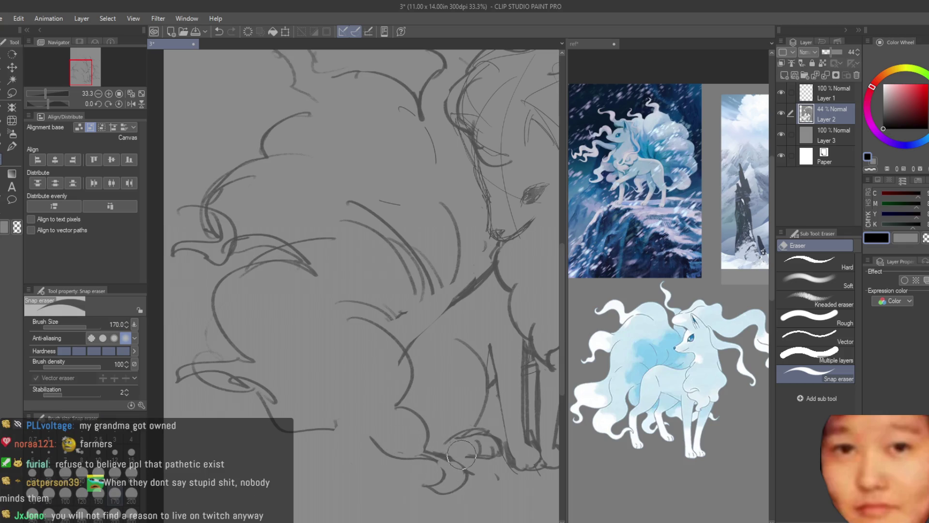
pyautogui.scroll(-3, 460, 455)
pyautogui.scroll(2, 339, 290)
# Stroke the lower legs and redraw the front leg line after undoing a bad stroke.
pyautogui.press('b')
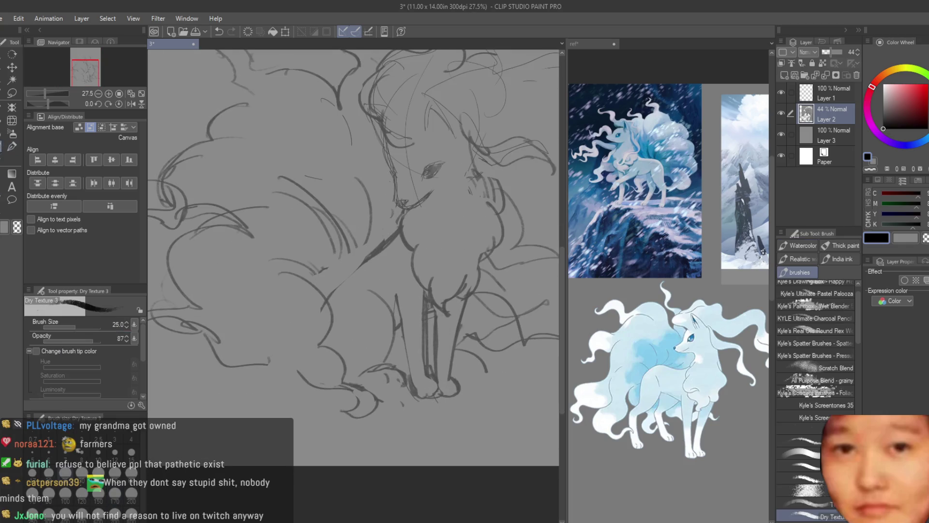
pyautogui.scroll(3, 386, 354)
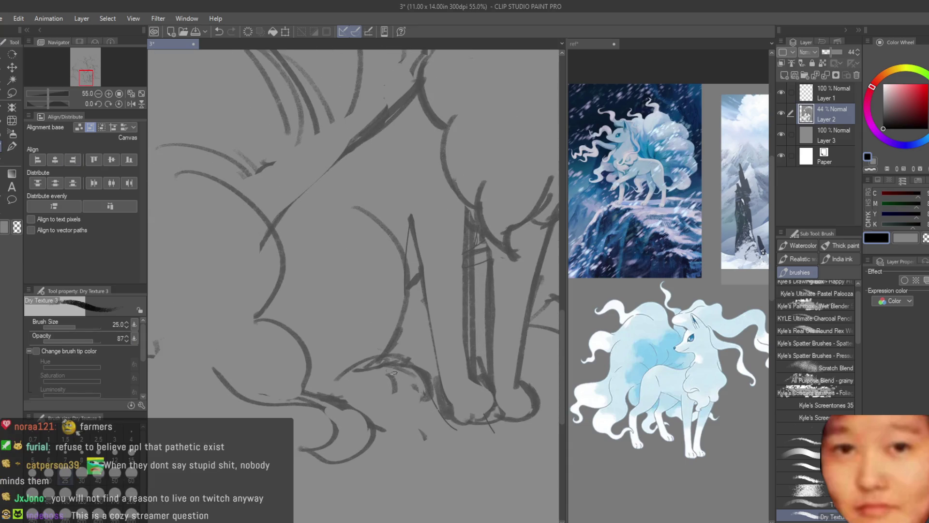
pyautogui.moveTo(365, 406); pyautogui.dragTo(423, 396)
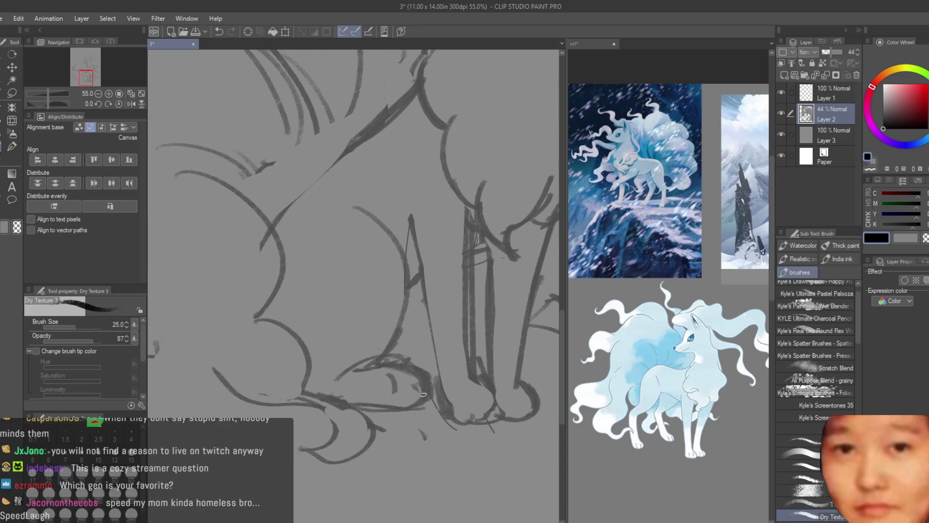
pyautogui.moveTo(408, 317); pyautogui.dragTo(398, 360)
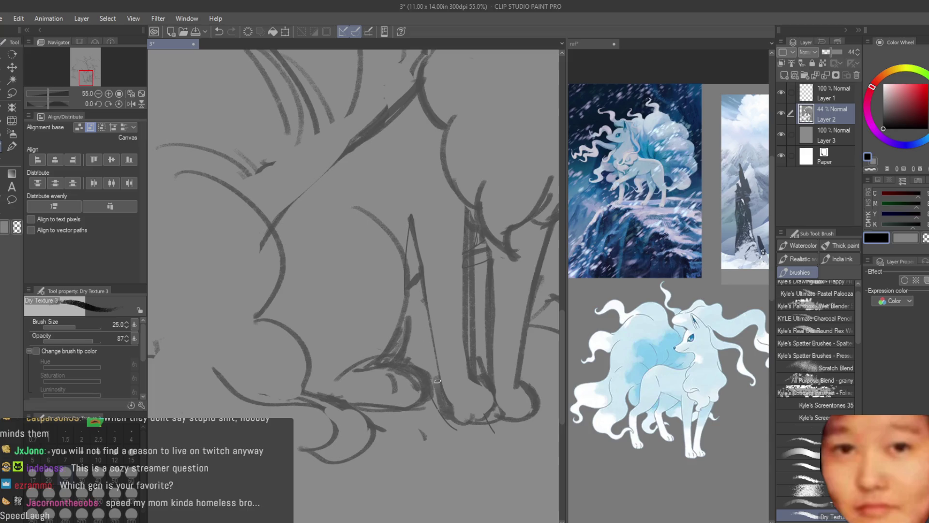
pyautogui.hotkey('ctrl', 'z')
pyautogui.hotkey('ctrl', 'z')
pyautogui.moveTo(406, 237); pyautogui.dragTo(403, 346)
pyautogui.scroll(-2, 354, 368)
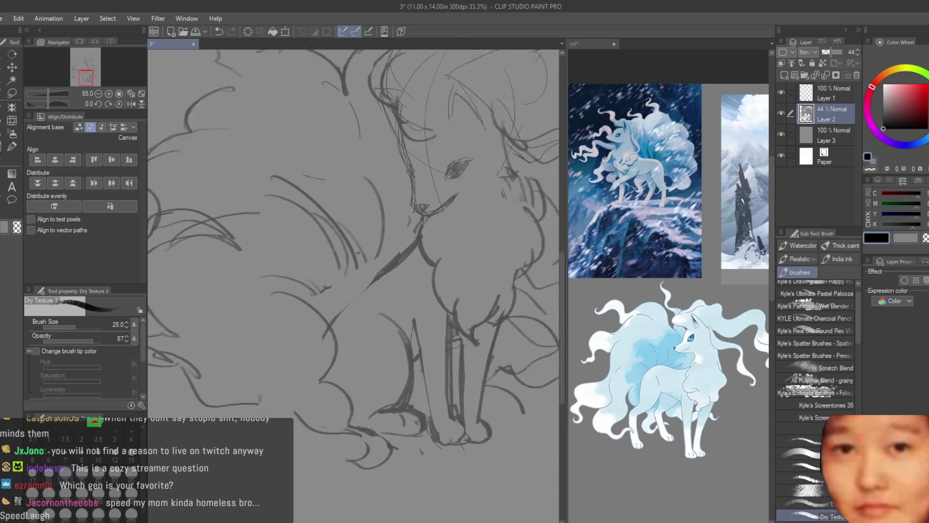
pyautogui.scroll(-1, 277, 350)
pyautogui.scroll(1, 277, 351)
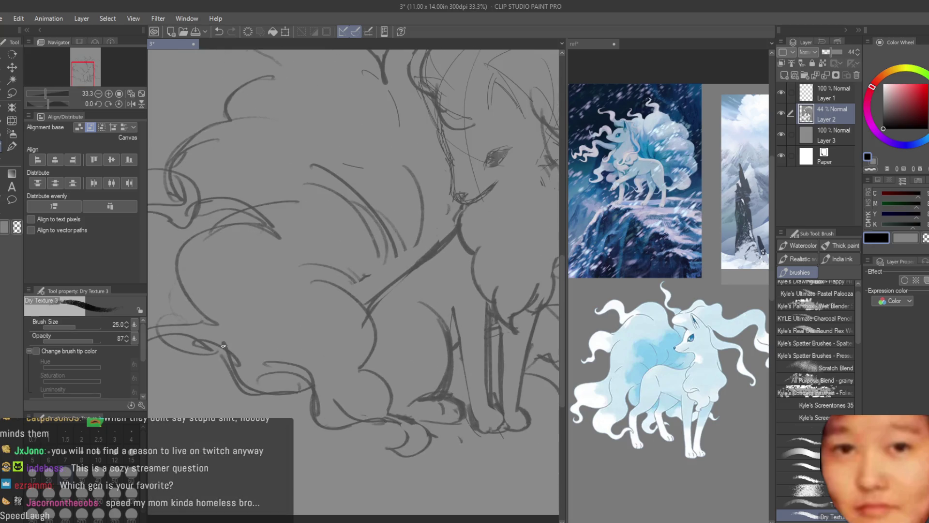
pyautogui.scroll(-1, 340, 326)
# Add three curved Dry Texture 3 strokes to the seated fox's body.
pyautogui.press('e')
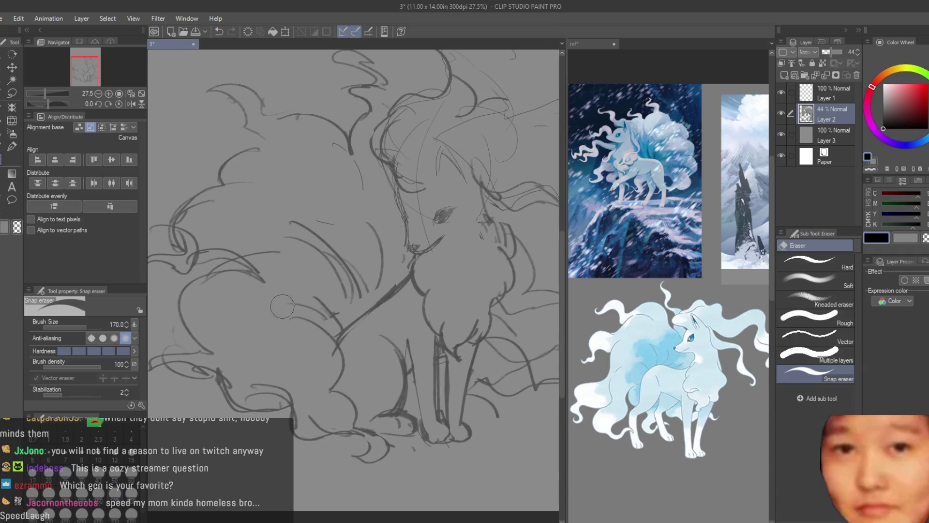
pyautogui.click(12, 146)
pyautogui.scroll(2, 289, 287)
pyautogui.moveTo(296, 267); pyautogui.dragTo(370, 349)
pyautogui.moveTo(348, 285); pyautogui.dragTo(380, 341)
pyautogui.moveTo(387, 250); pyautogui.dragTo(430, 304)
# Zoom and pan around to check the whole sketch, ending back on the sketching brush.
pyautogui.scroll(-4, 431, 303)
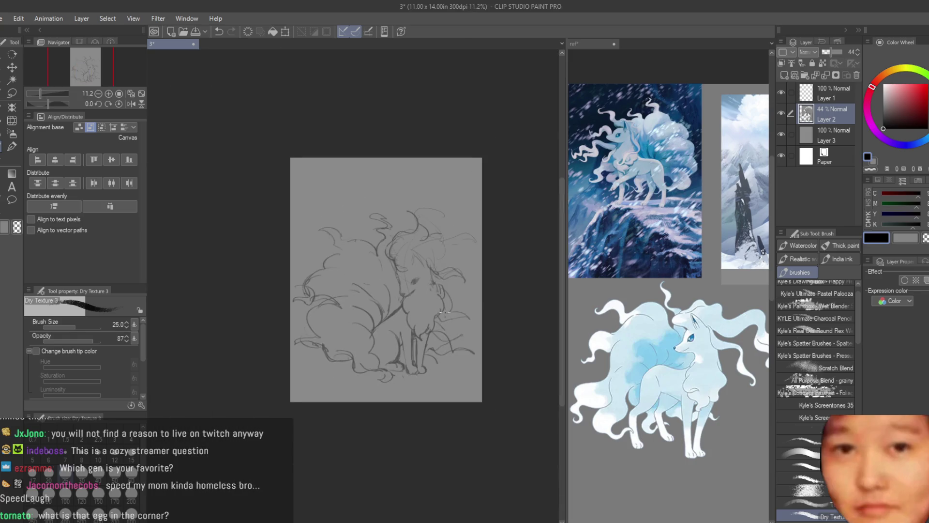
pyautogui.scroll(2, 374, 311)
pyautogui.scroll(1, 374, 311)
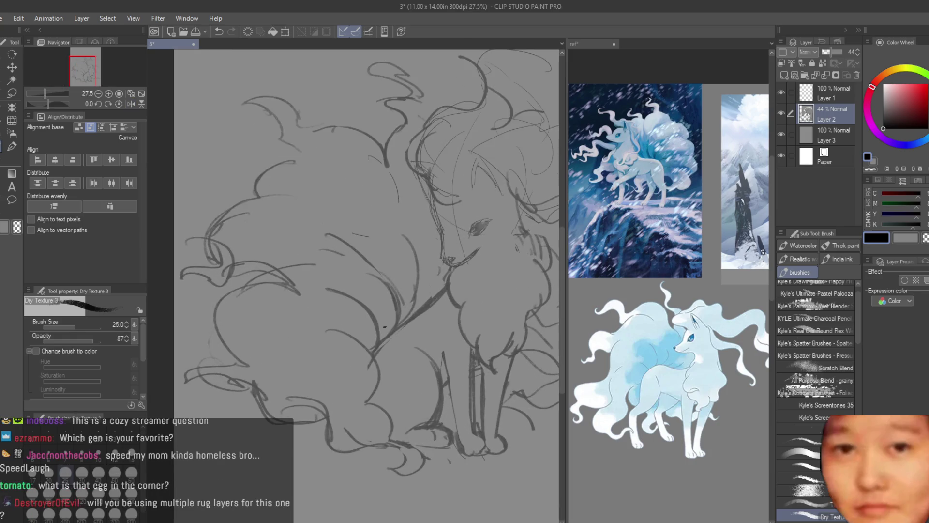
pyautogui.scroll(-2, 416, 310)
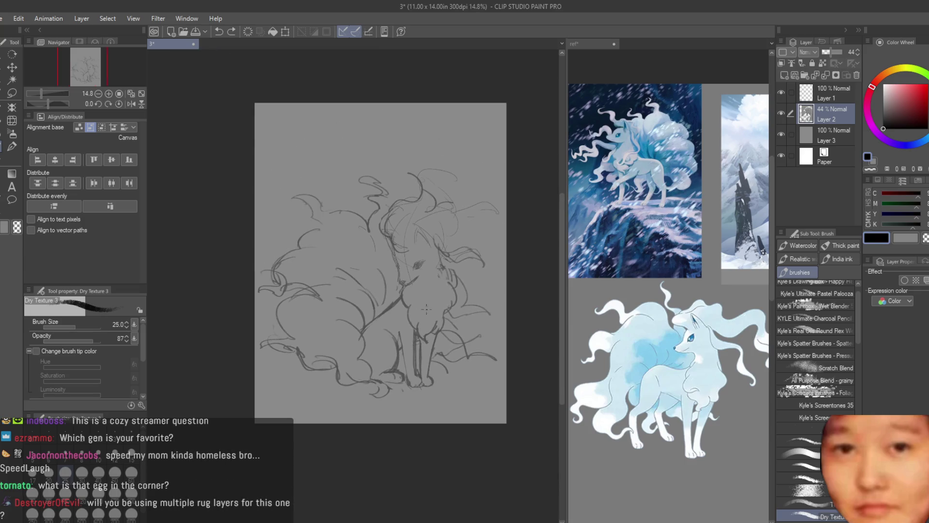
pyautogui.scroll(4, 416, 314)
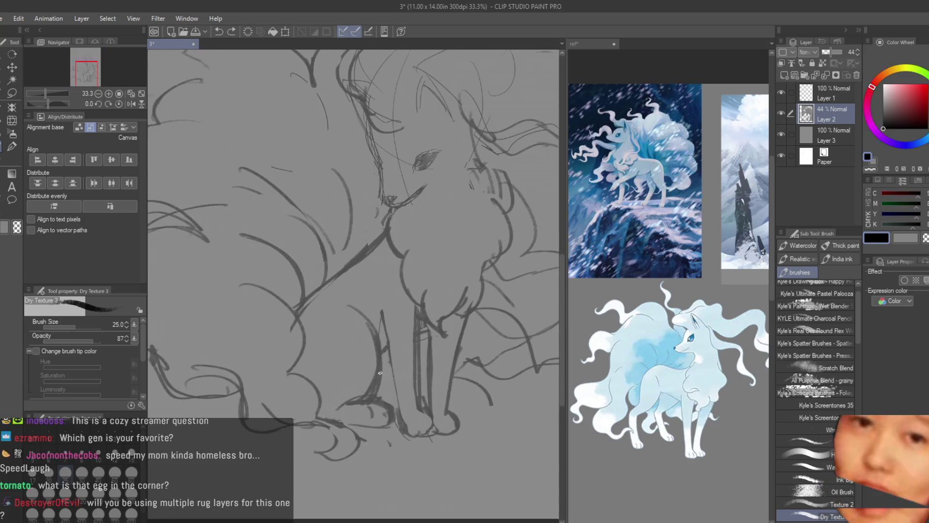
pyautogui.scroll(-1, 350, 401)
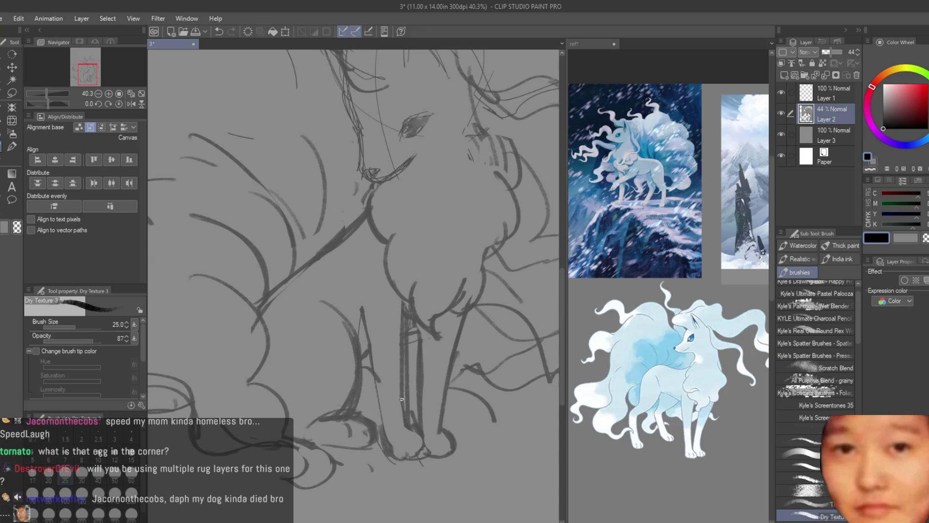
pyautogui.scroll(-3, 408, 419)
pyautogui.scroll(2, 397, 402)
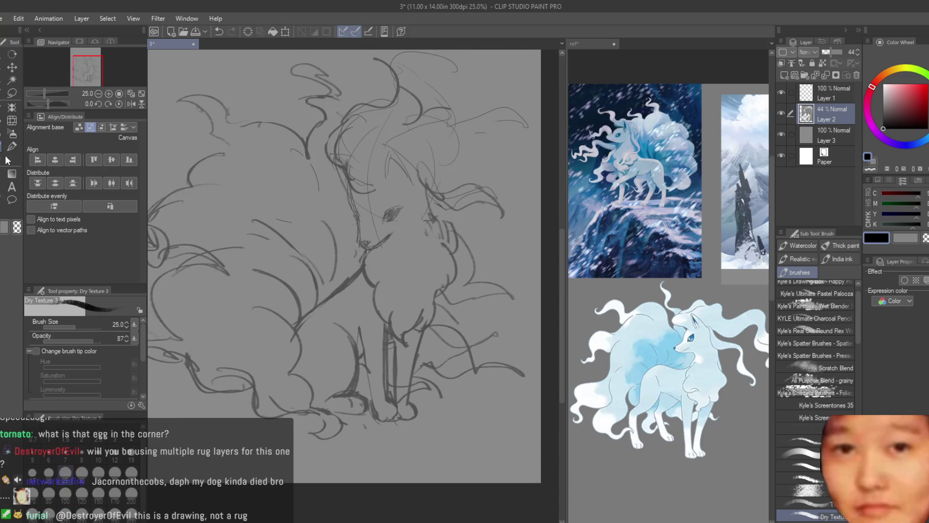
pyautogui.press('e')
pyautogui.scroll(-3, 392, 389)
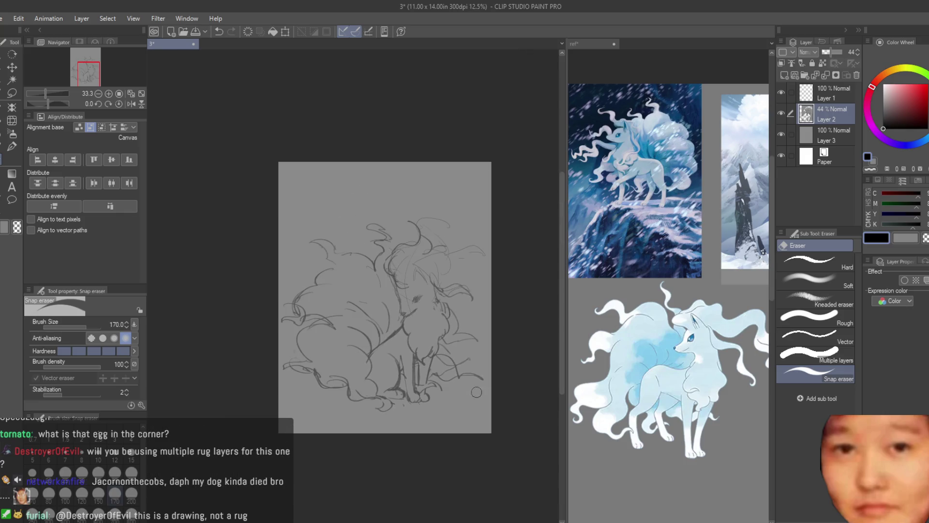
pyautogui.hscroll(2, 491, 389)
pyautogui.scroll(1, 242, 392)
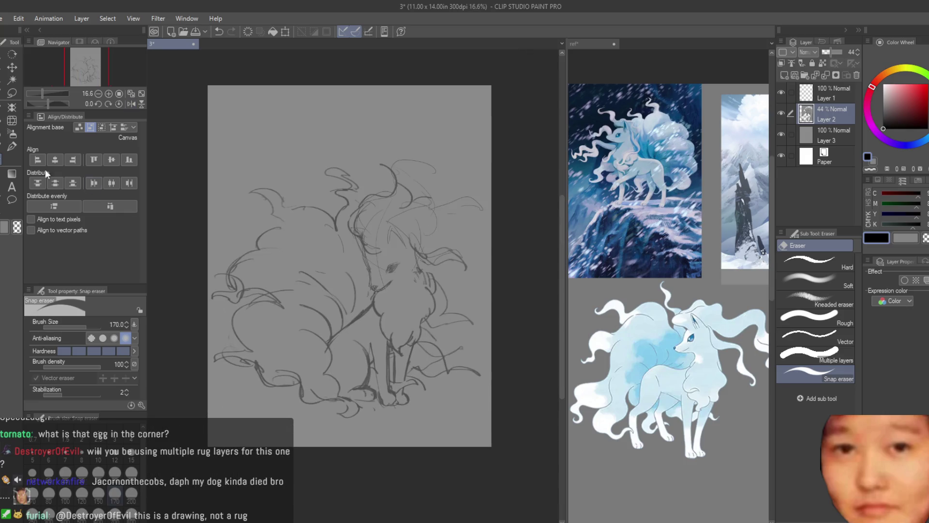
pyautogui.press('b')
pyautogui.scroll(-1, 363, 288)
pyautogui.scroll(-1, 609, 313)
pyautogui.scroll(1, 446, 194)
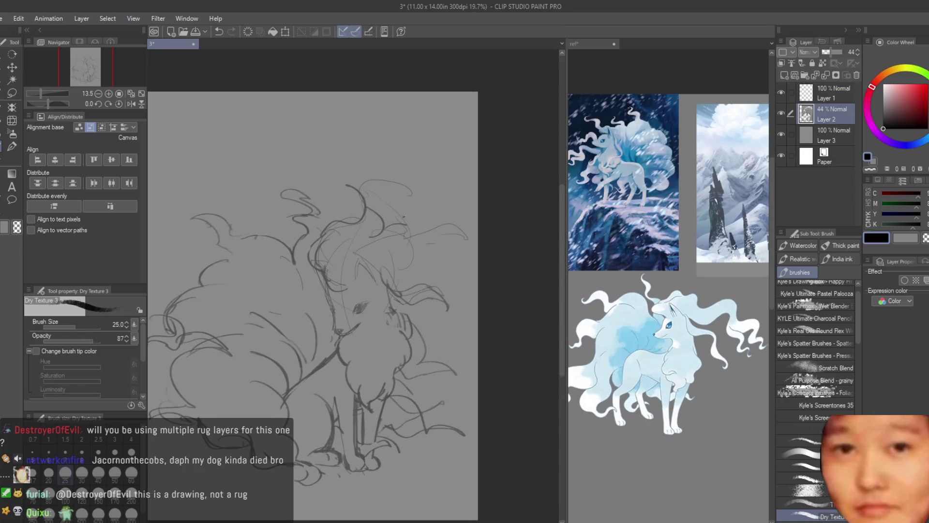
# Try several curves over the fox's top and right side, undoing the rejected strokes.
pyautogui.moveTo(382, 239)
pyautogui.mouseDown()
pyautogui.moveTo(380, 198)
pyautogui.moveTo(283, 150)
pyautogui.moveTo(404, 232)
pyautogui.mouseUp()
pyautogui.moveTo(387, 146); pyautogui.dragTo(428, 163)
pyautogui.moveTo(417, 208)
pyautogui.mouseDown()
pyautogui.moveTo(396, 246)
pyautogui.moveTo(403, 259)
pyautogui.mouseUp()
pyautogui.hotkey('ctrl', 'z')
pyautogui.hotkey('ctrl', 'z')
pyautogui.hotkey('ctrl', 'z')
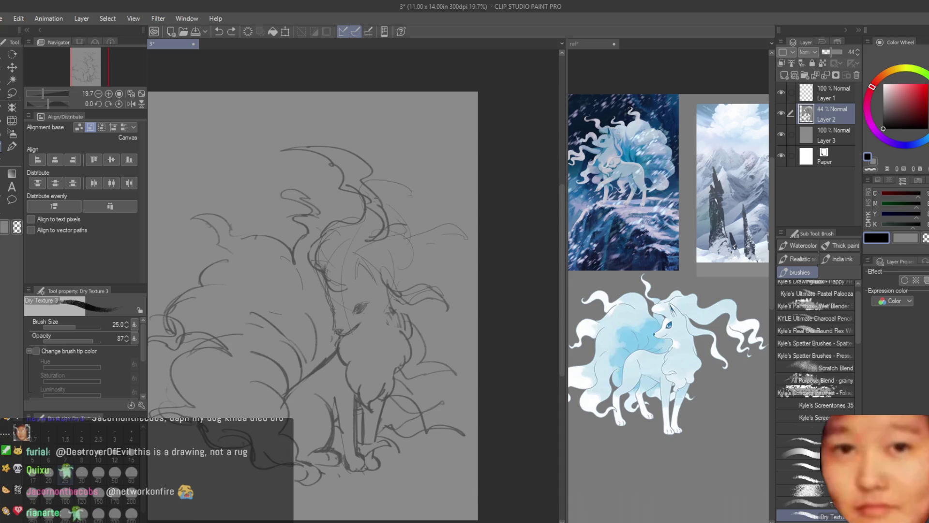
pyautogui.moveTo(382, 225)
pyautogui.mouseDown()
pyautogui.moveTo(305, 143)
pyautogui.moveTo(324, 152)
pyautogui.moveTo(274, 150)
pyautogui.mouseUp()
pyautogui.hotkey('ctrl', 'z')
pyautogui.hotkey('ctrl', 'z')
pyautogui.moveTo(373, 257)
pyautogui.mouseDown()
pyautogui.moveTo(424, 208)
pyautogui.moveTo(428, 168)
pyautogui.mouseUp()
pyautogui.hotkey('ctrl', 'z')
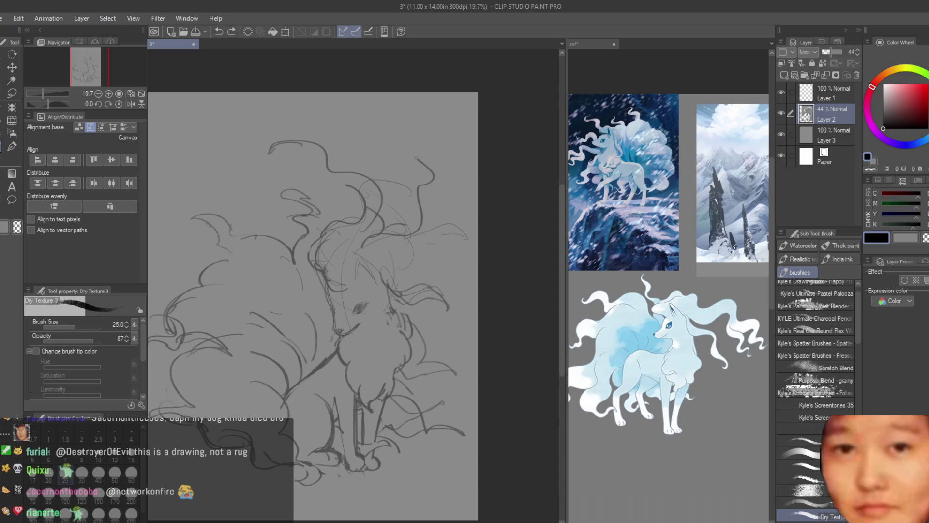
pyautogui.scroll(-1, 312, 305)
# Sketch a curve on the upper-left tail and redraw the right-side tail curl.
pyautogui.moveTo(304, 232); pyautogui.dragTo(245, 201)
pyautogui.scroll(-3, 391, 290)
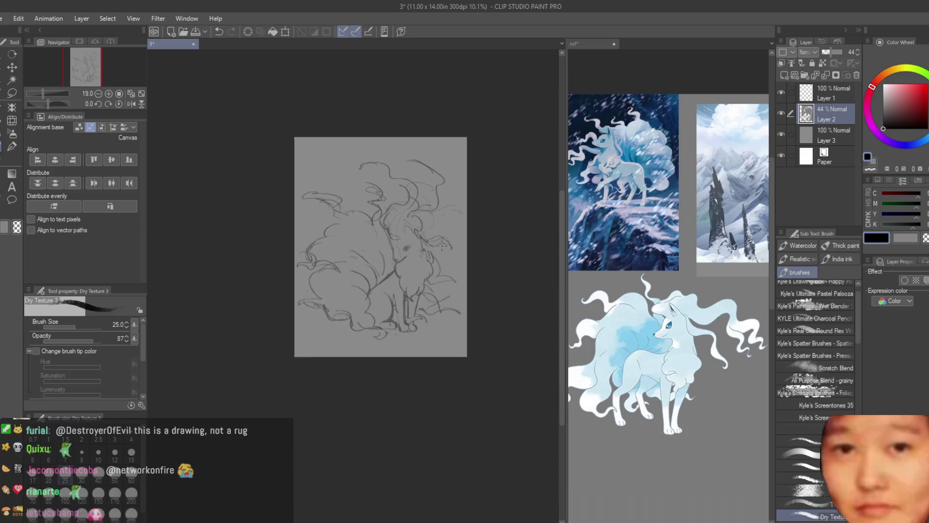
pyautogui.press('e')
pyautogui.scroll(2, 343, 173)
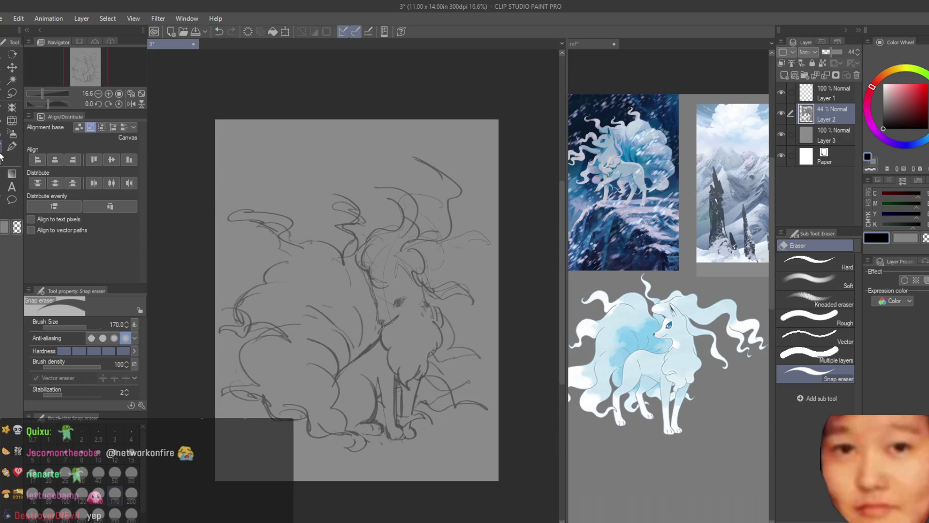
pyautogui.press('b')
pyautogui.scroll(2, 412, 275)
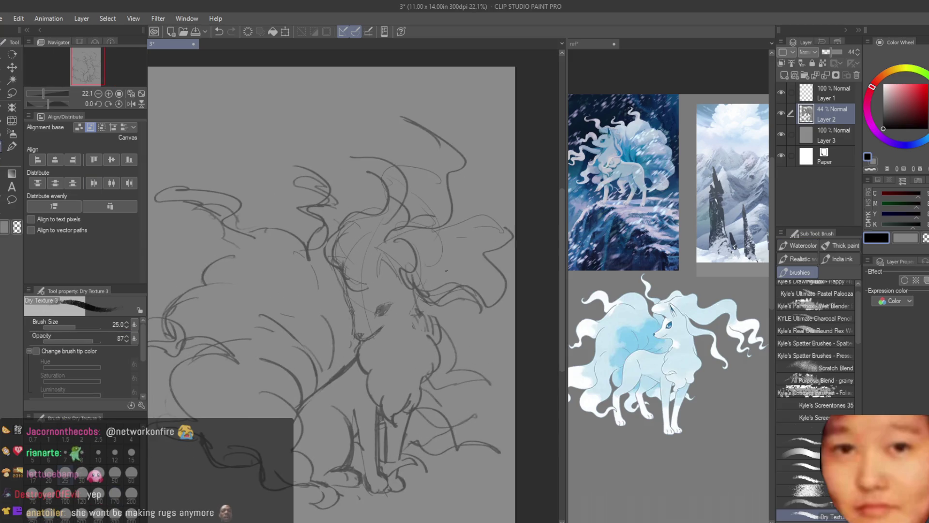
pyautogui.hotkey('ctrl', 'z')
pyautogui.moveTo(417, 292); pyautogui.dragTo(484, 287)
pyautogui.scroll(2, 407, 290)
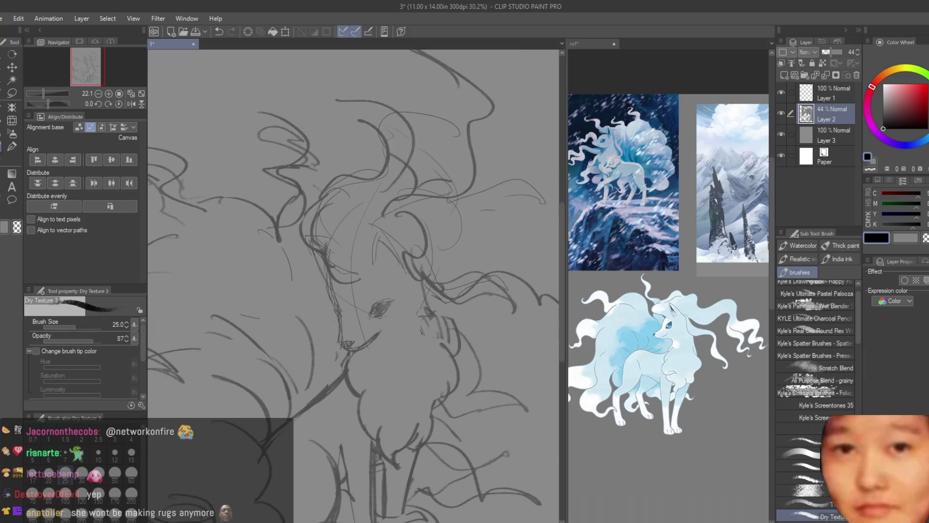
pyautogui.scroll(-4, 473, 335)
pyautogui.scroll(5, 453, 324)
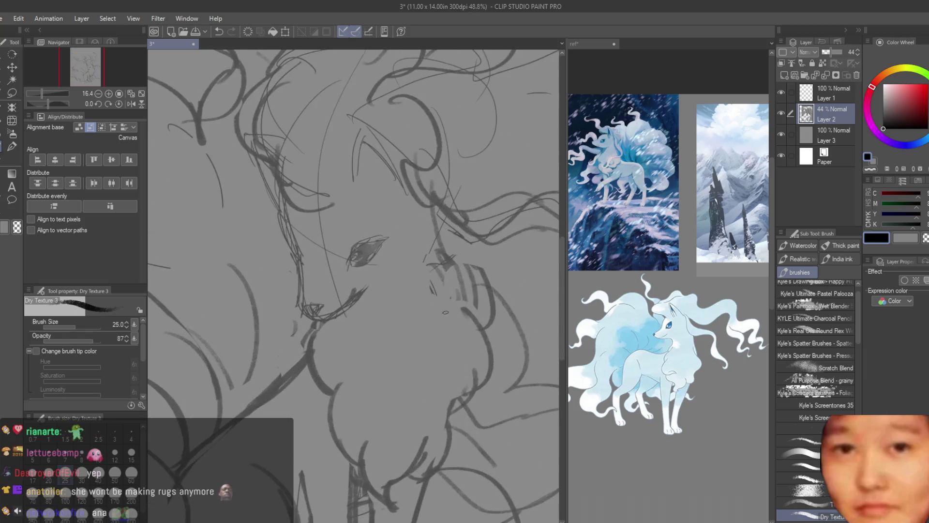
# Shade the nose, draw the muzzle line down to it, and hatch the nose tip.
pyautogui.moveTo(281, 317)
pyautogui.mouseDown()
pyautogui.moveTo(305, 315)
pyautogui.moveTo(310, 326)
pyautogui.mouseUp()
pyautogui.moveTo(264, 242); pyautogui.dragTo(283, 321)
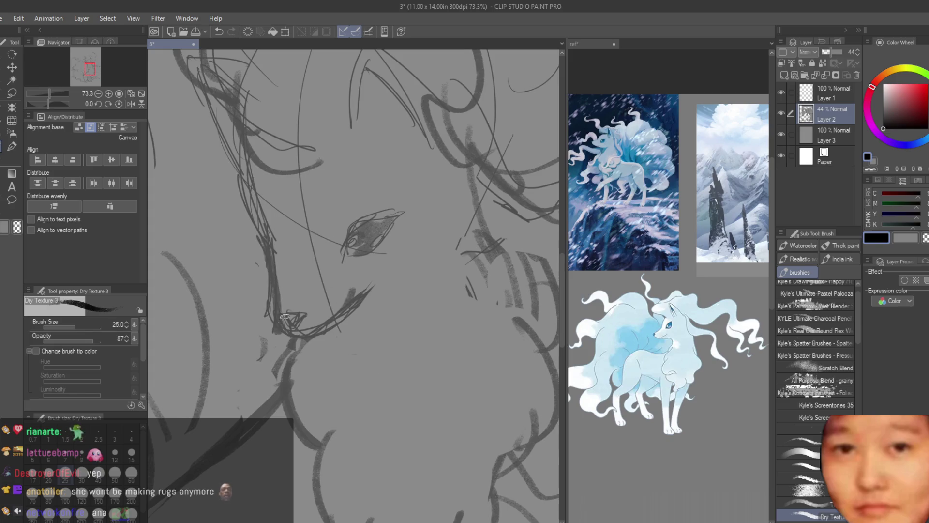
pyautogui.moveTo(339, 310)
pyautogui.mouseDown()
pyautogui.moveTo(297, 319)
pyautogui.moveTo(286, 333)
pyautogui.mouseUp()
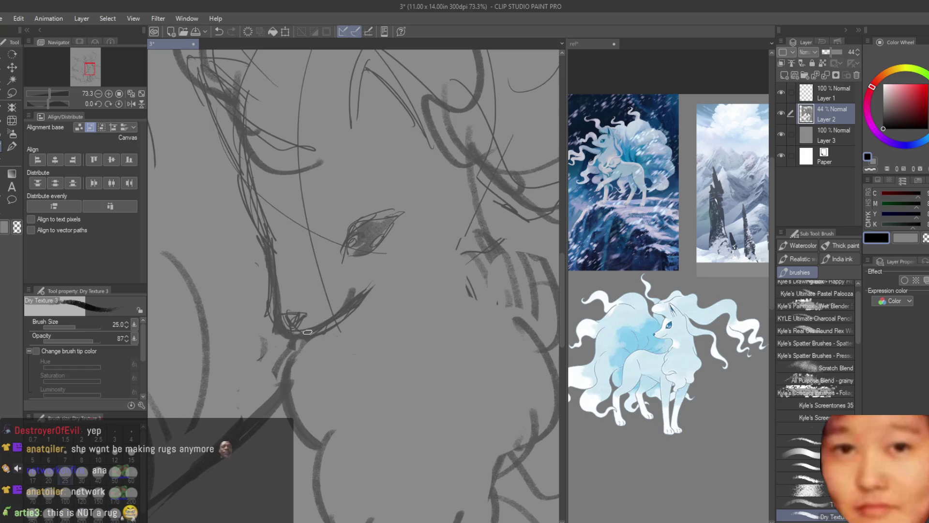
pyautogui.scroll(-8, 303, 317)
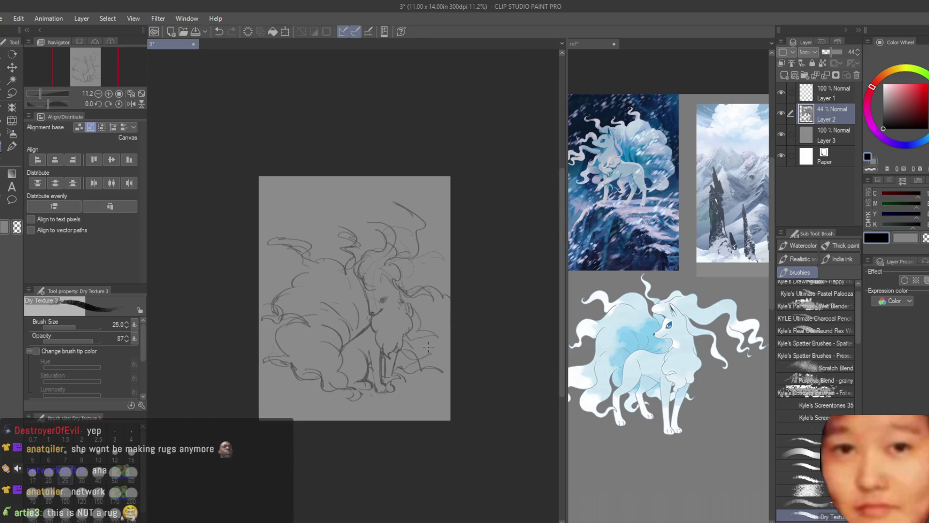
pyautogui.scroll(3, 371, 279)
pyautogui.scroll(3, 372, 279)
# Erase stray lines around the eye and nose, recentre the sketch, and reload Dry Texture 3.
pyautogui.press('e')
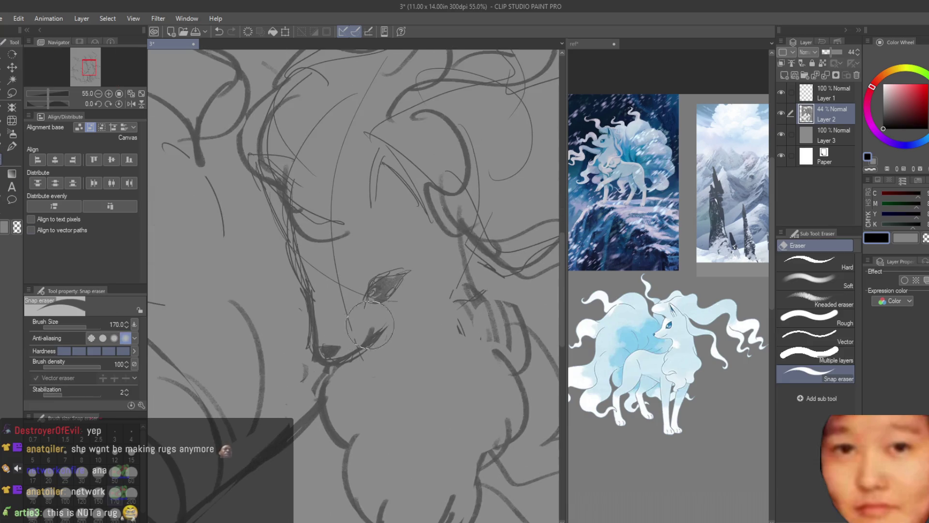
pyautogui.moveTo(372, 326)
pyautogui.mouseDown()
pyautogui.moveTo(346, 309)
pyautogui.moveTo(290, 144)
pyautogui.mouseUp()
pyautogui.scroll(-6, 408, 256)
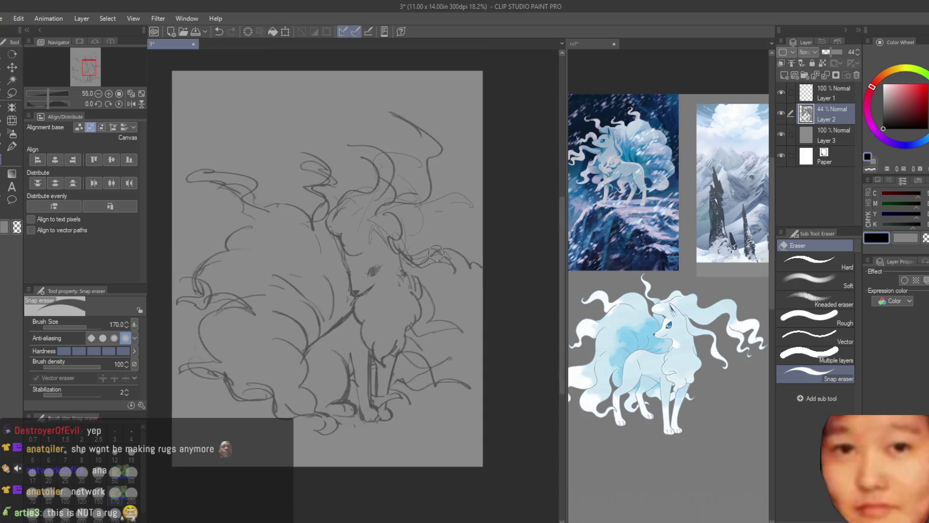
pyautogui.scroll(1, 488, 248)
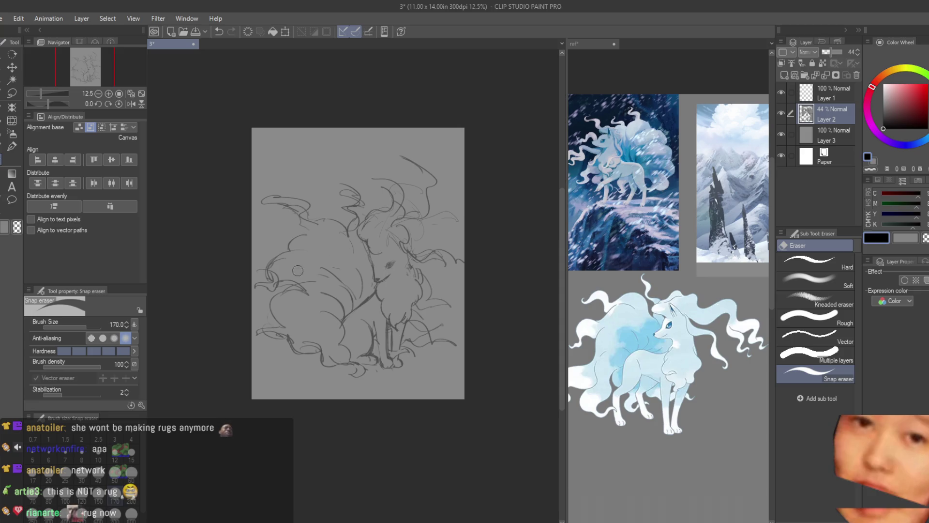
pyautogui.scroll(2, 286, 273)
pyautogui.scroll(-3, 294, 252)
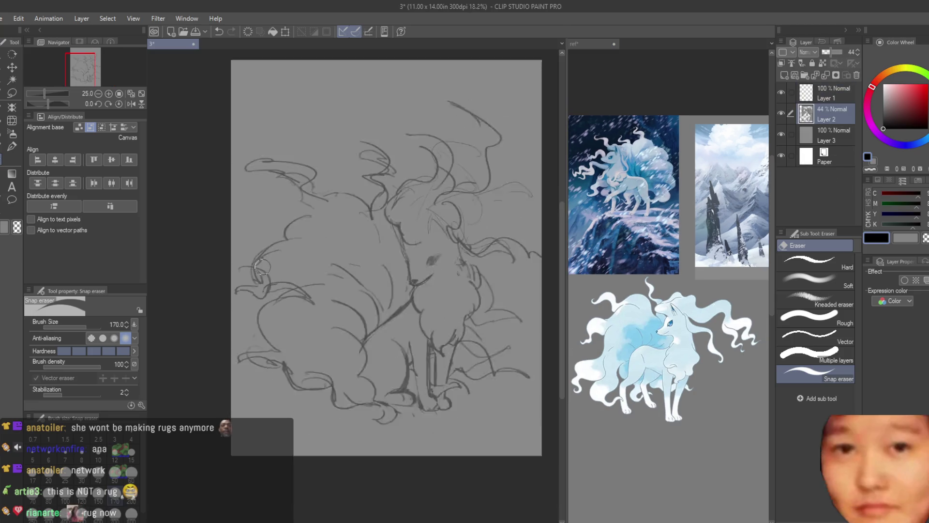
pyautogui.scroll(2, 453, 269)
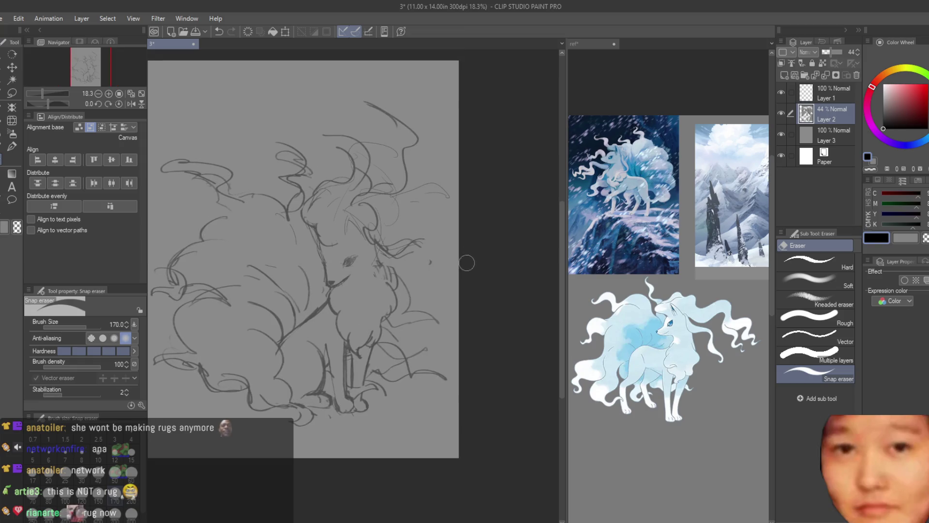
pyautogui.moveTo(467, 257); pyautogui.dragTo(490, 311)
pyautogui.scroll(-3, 488, 220)
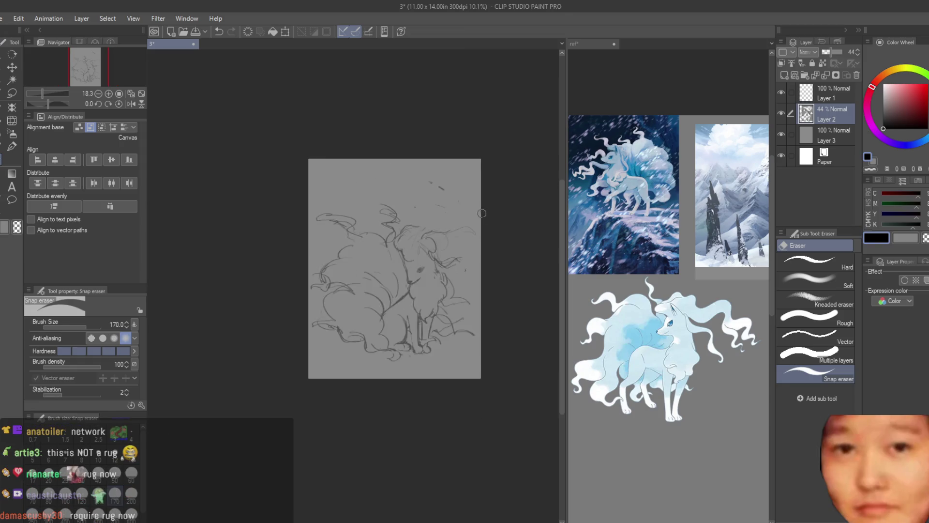
pyautogui.scroll(3, 495, 220)
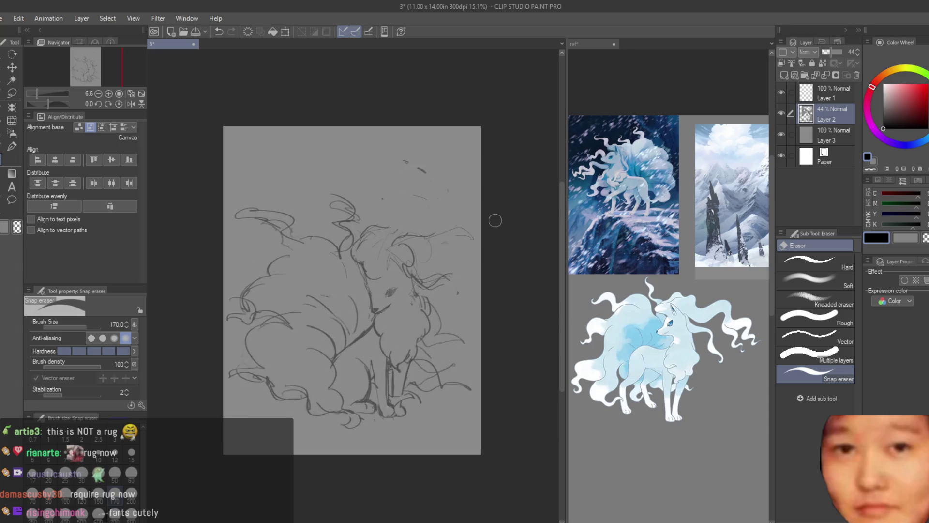
pyautogui.press('b')
pyautogui.scroll(1, 372, 221)
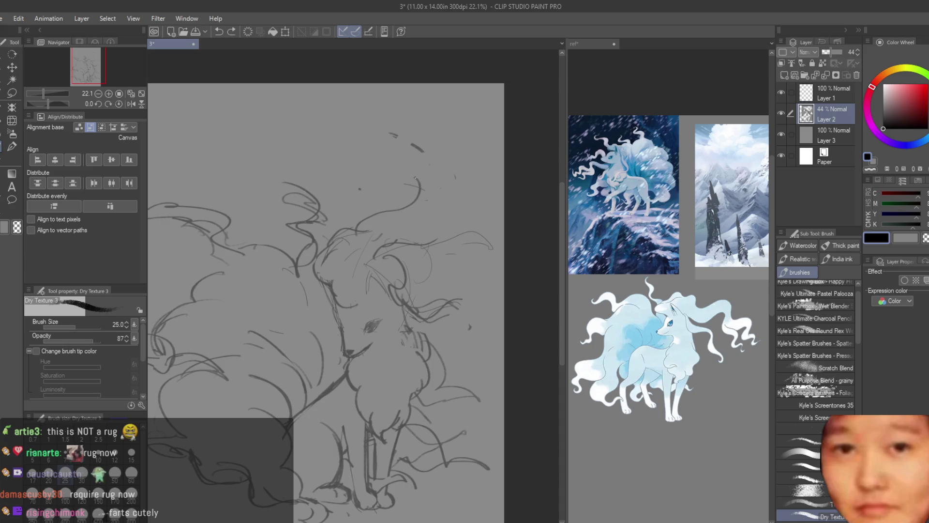
# Redraw the ear strokes and arcing top-of-head lines, undoing several attempts along the way.
pyautogui.hotkey('ctrl', 'z')
pyautogui.moveTo(400, 240); pyautogui.dragTo(459, 177)
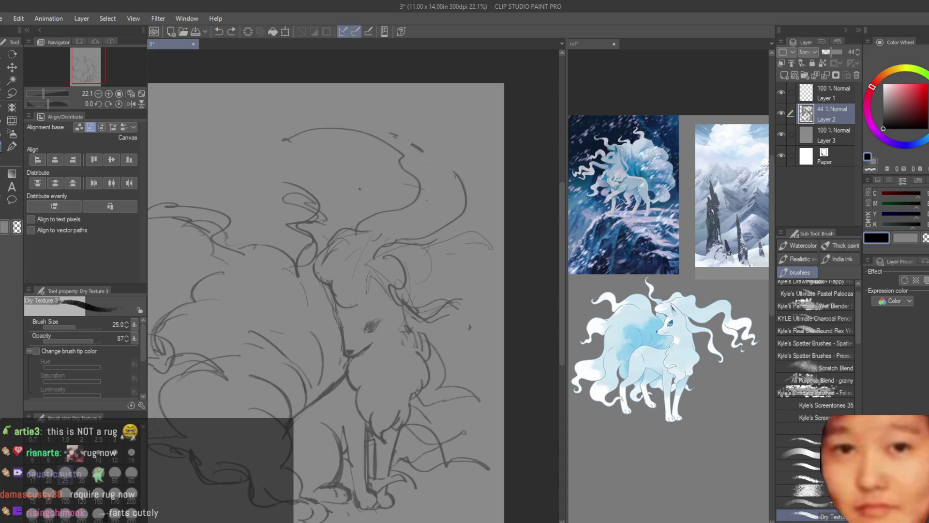
pyautogui.hotkey('ctrl', 'z')
pyautogui.moveTo(392, 251)
pyautogui.mouseDown()
pyautogui.moveTo(438, 237)
pyautogui.moveTo(448, 213)
pyautogui.mouseUp()
pyautogui.hotkey('ctrl', 'z')
pyautogui.moveTo(368, 141); pyautogui.dragTo(447, 123)
pyautogui.hotkey('ctrl', 'z')
pyautogui.hotkey('ctrl', 'z')
pyautogui.moveTo(423, 242); pyautogui.dragTo(452, 235)
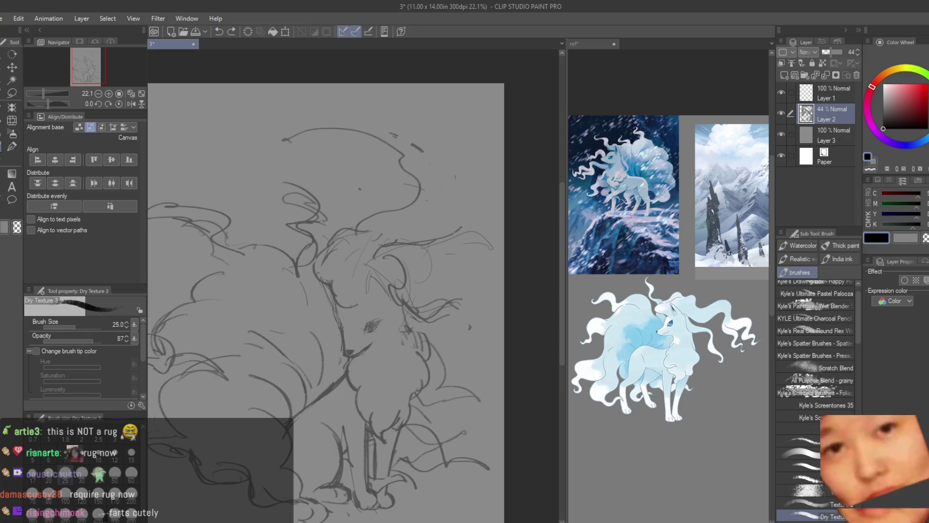
pyautogui.moveTo(430, 155)
pyautogui.mouseDown()
pyautogui.moveTo(369, 119)
pyautogui.moveTo(340, 130)
pyautogui.mouseUp()
pyautogui.hotkey('ctrl', 'z')
# Add strokes at the upper-left and right side of the Ninetales' head.
pyautogui.moveTo(237, 129); pyautogui.dragTo(256, 154)
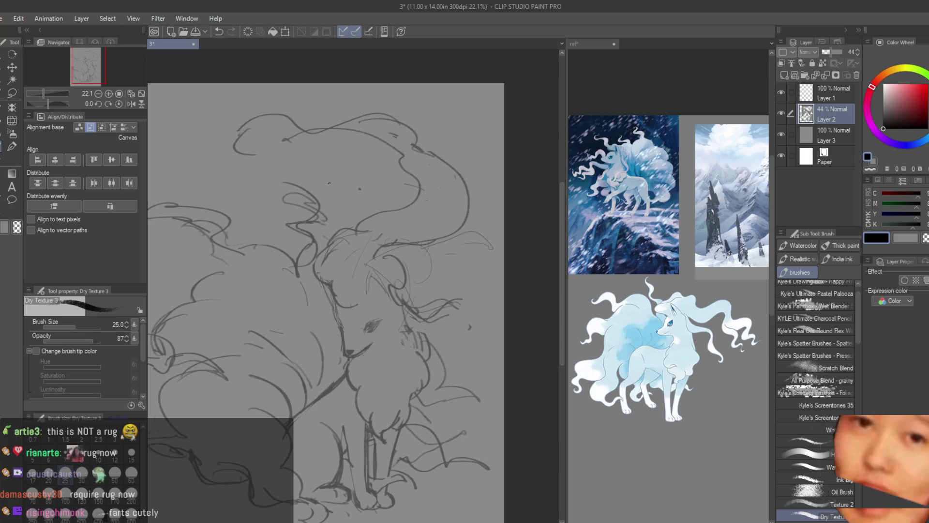
pyautogui.moveTo(329, 133); pyautogui.dragTo(405, 167)
pyautogui.hotkey('ctrl', 'z')
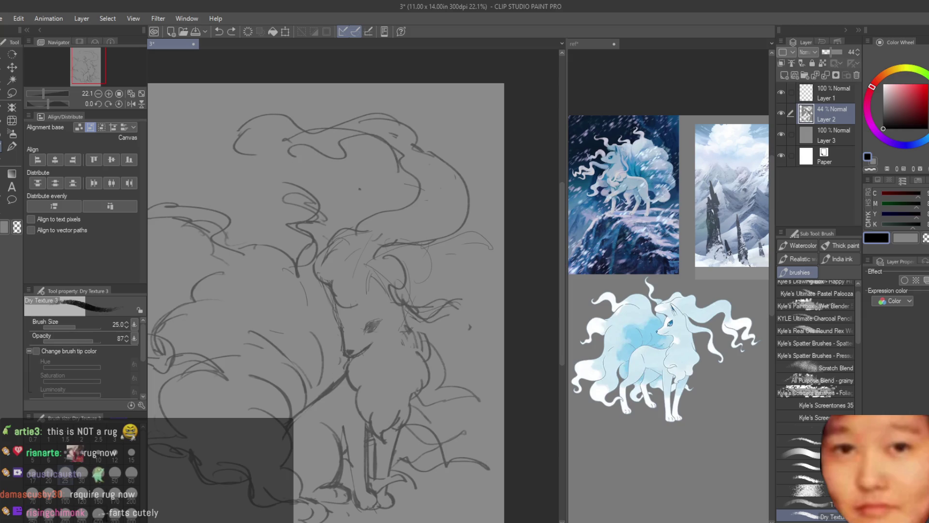
pyautogui.hotkey('ctrl', 'z')
pyautogui.moveTo(435, 243); pyautogui.dragTo(410, 269)
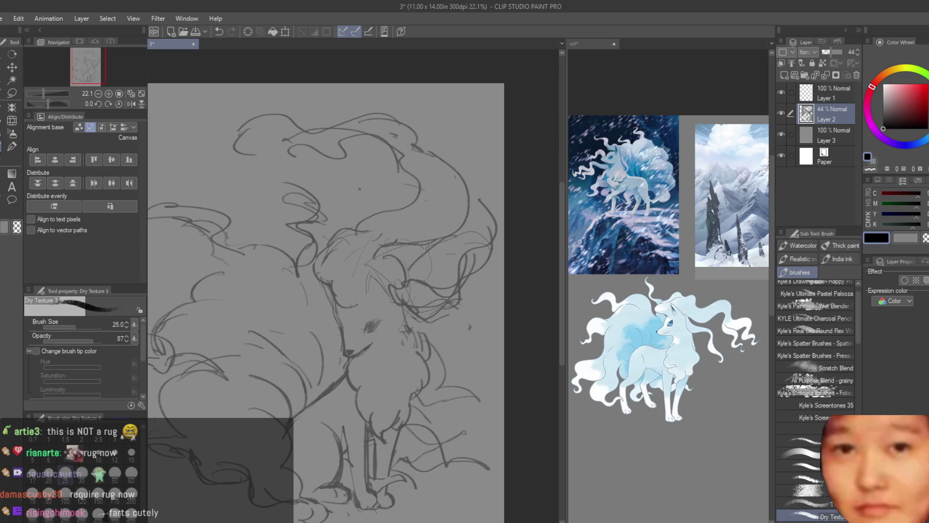
pyautogui.scroll(2, 370, 276)
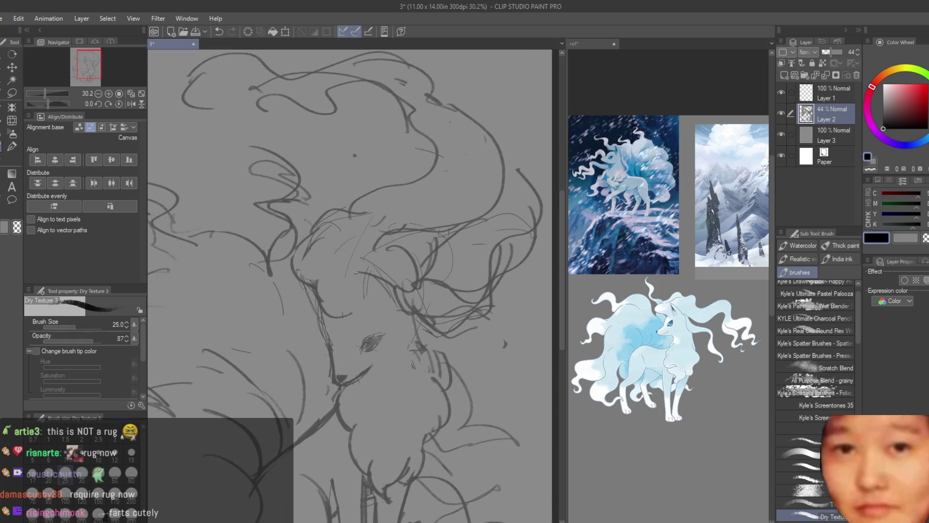
pyautogui.scroll(2, 388, 291)
# Redraw the ear curves thicker, trying and undoing a mark below the ear.
pyautogui.hotkey('ctrl', 'z')
pyautogui.moveTo(416, 289)
pyautogui.mouseDown()
pyautogui.moveTo(395, 269)
pyautogui.moveTo(414, 297)
pyautogui.mouseUp()
pyautogui.hotkey('ctrl', 'z')
pyautogui.moveTo(362, 262)
pyautogui.mouseDown()
pyautogui.moveTo(375, 313)
pyautogui.moveTo(418, 306)
pyautogui.mouseUp()
pyautogui.moveTo(270, 285); pyautogui.dragTo(303, 330)
pyautogui.hotkey('ctrl', 'z')
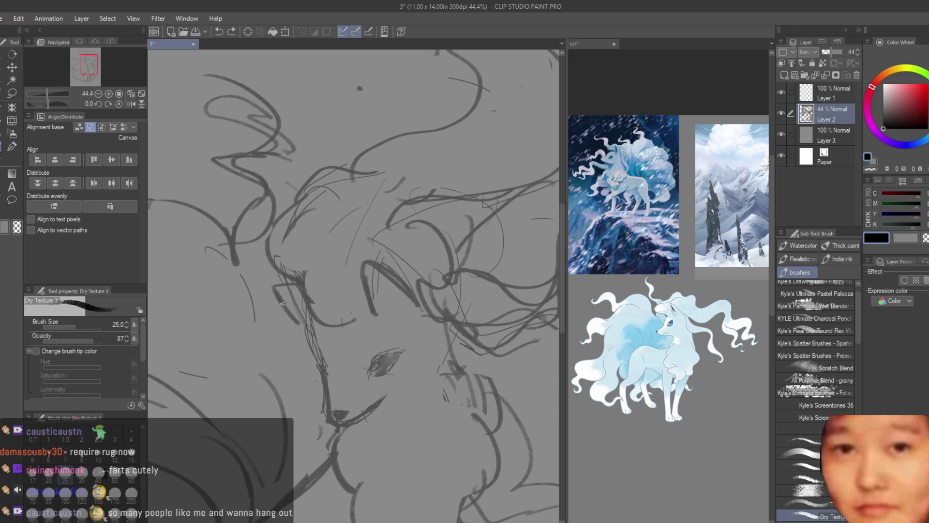
pyautogui.moveTo(278, 294); pyautogui.dragTo(285, 281)
pyautogui.hotkey('ctrl', 'z')
pyautogui.moveTo(364, 265); pyautogui.dragTo(409, 308)
pyautogui.hotkey('ctrl', 'z')
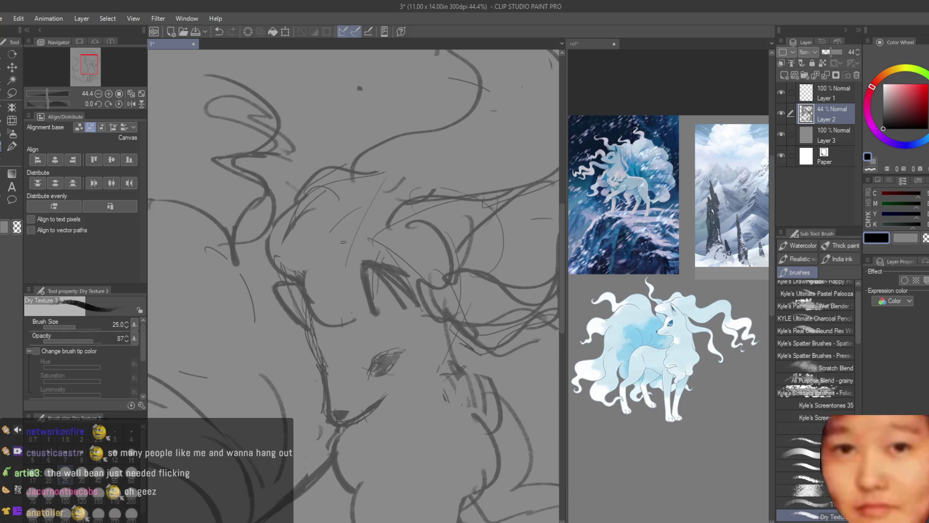
# Briefly switch to the eraser, then back to the Dry Texture brush to strengthen the neck contour.
pyautogui.press('e')
pyautogui.scroll(1, 393, 291)
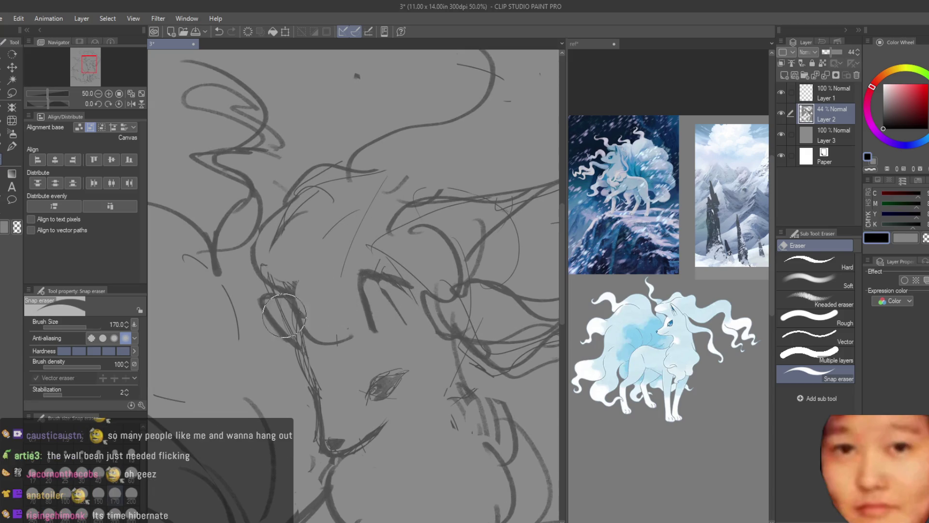
pyautogui.scroll(-1, 351, 239)
pyautogui.scroll(-2, 351, 239)
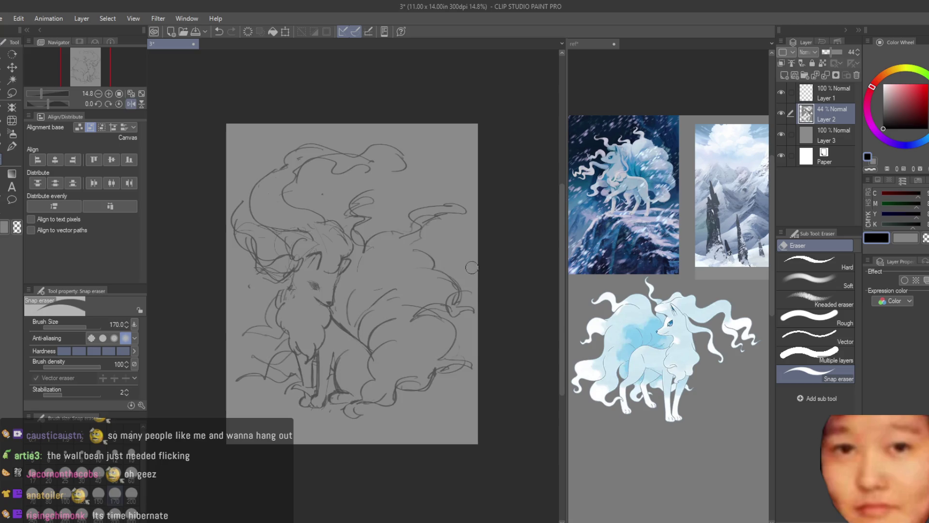
pyautogui.scroll(2, 472, 267)
pyautogui.press('b')
pyautogui.scroll(2, 365, 225)
pyautogui.scroll(1, 366, 225)
pyautogui.scroll(-3, 448, 300)
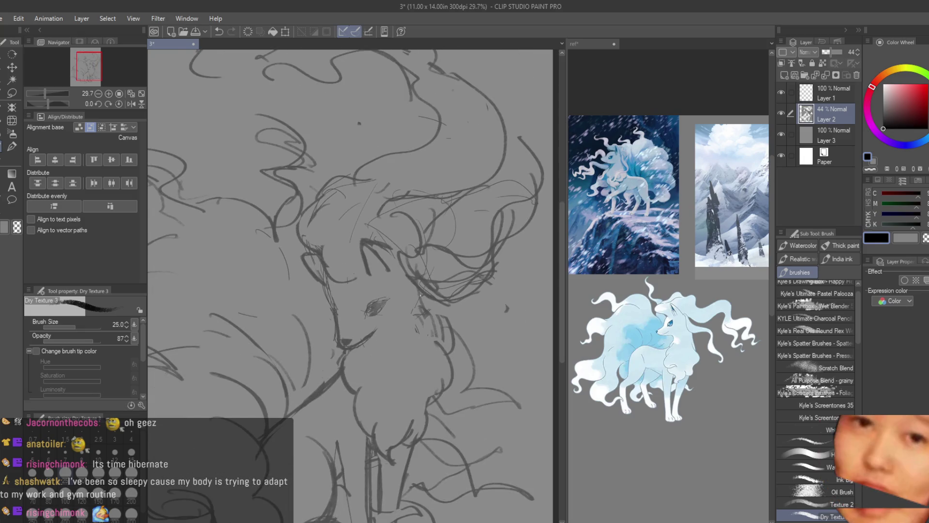
pyautogui.moveTo(449, 335); pyautogui.dragTo(441, 349)
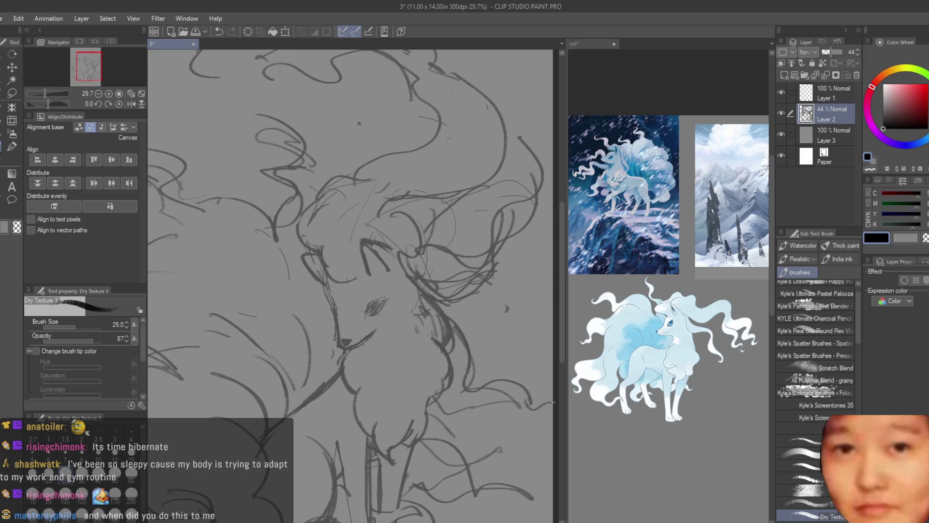
# Move the sketch layer about 45 px up the page.
pyautogui.scroll(-2, 466, 375)
pyautogui.scroll(3, 485, 449)
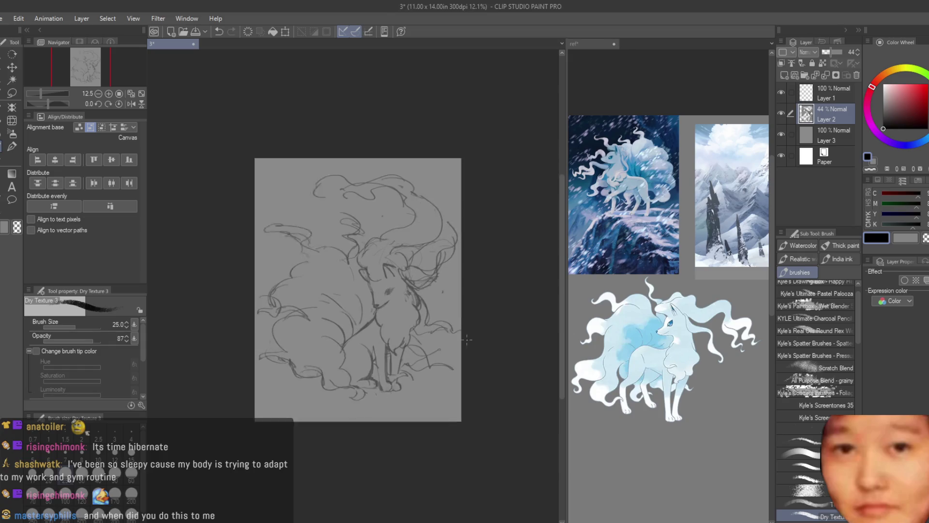
pyautogui.scroll(4, 365, 380)
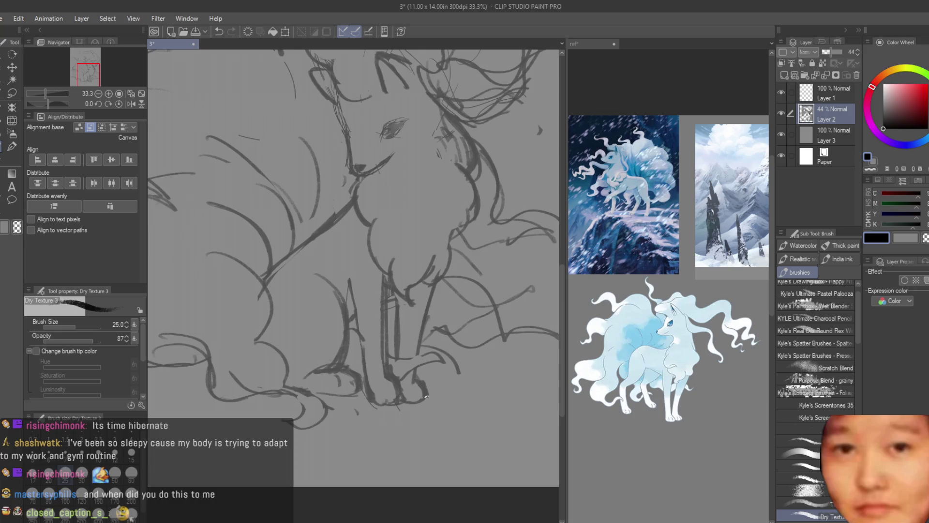
pyautogui.scroll(-5, 426, 395)
pyautogui.scroll(2, 450, 321)
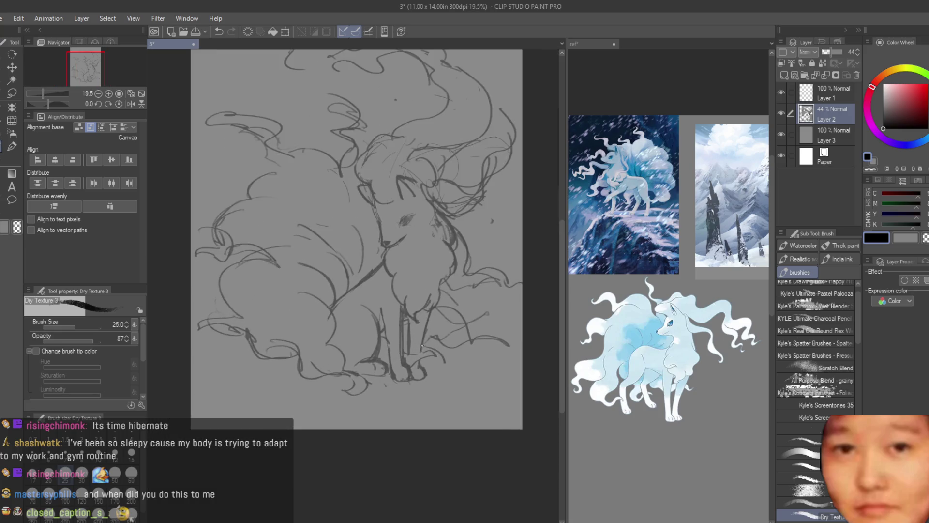
pyautogui.scroll(-3, 450, 322)
pyautogui.press('k')
pyautogui.moveTo(445, 233); pyautogui.dragTo(446, 211)
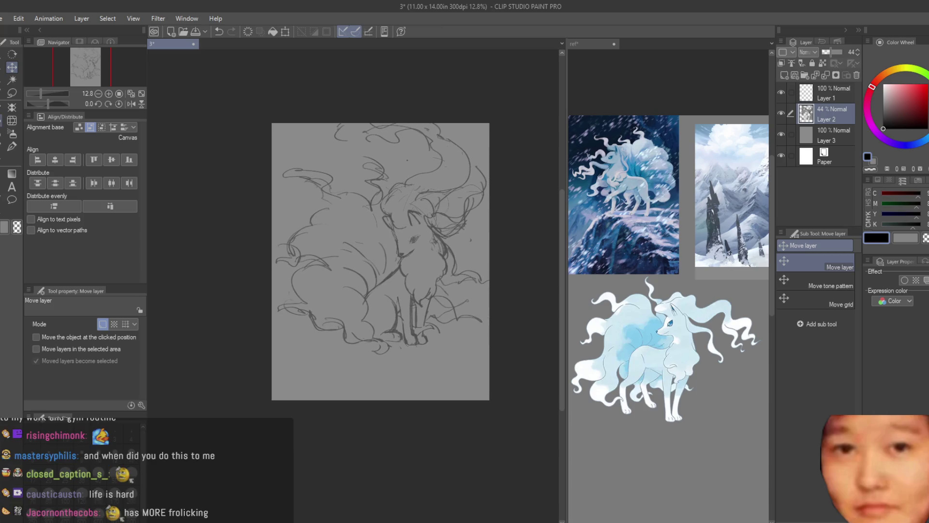
# Paste the copied Vulpix image onto the reference canvas.
pyautogui.scroll(1, 419, 200)
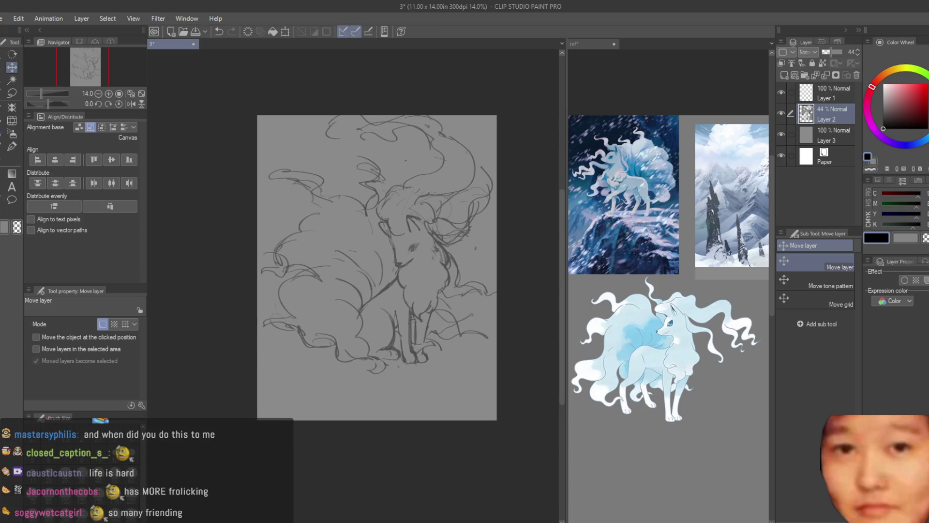
pyautogui.press('p')
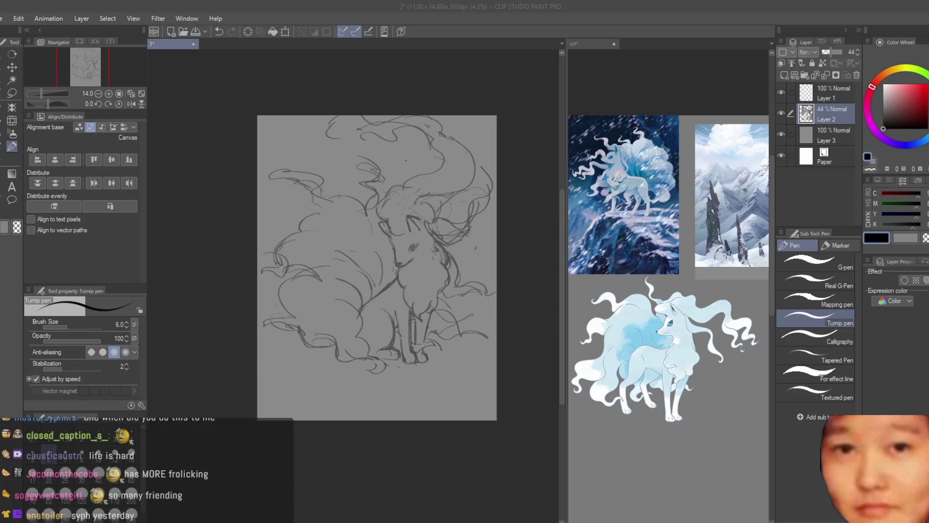
pyautogui.hotkey('ctrl', 'Tab')
pyautogui.click(12, 67)
pyautogui.scroll(-2, 668, 242)
pyautogui.hotkey('ctrl', 'v')
# Move the Vulpix image down and right and flip it horizontally.
pyautogui.moveTo(640, 182); pyautogui.dragTo(753, 344)
pyautogui.scroll(1, 753, 343)
pyautogui.scroll(3, 753, 344)
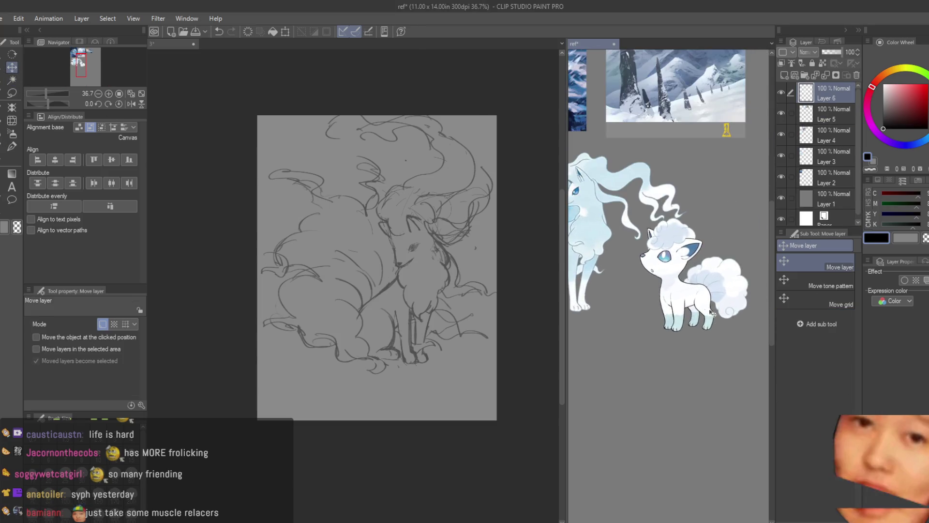
pyautogui.hotkey('ctrl', 't')
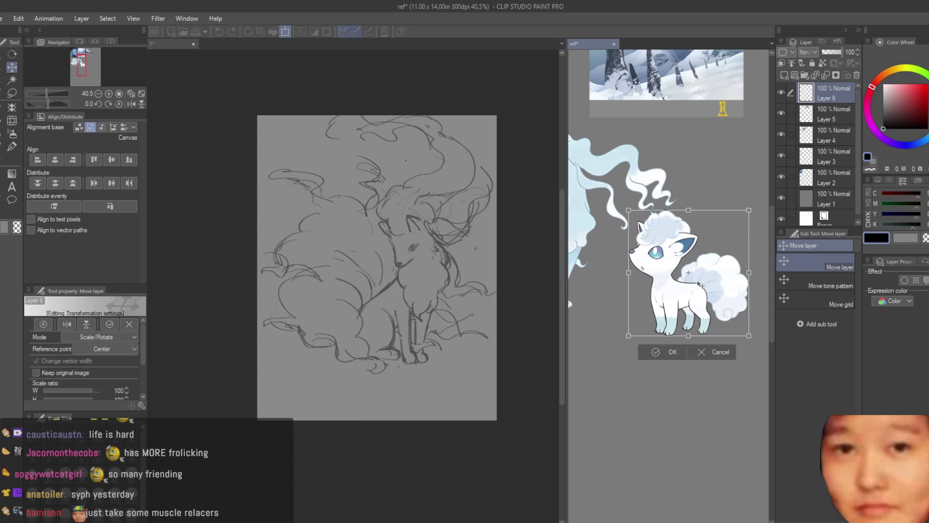
pyautogui.click(66, 324)
pyautogui.press('Return')
pyautogui.scroll(-1, 667, 284)
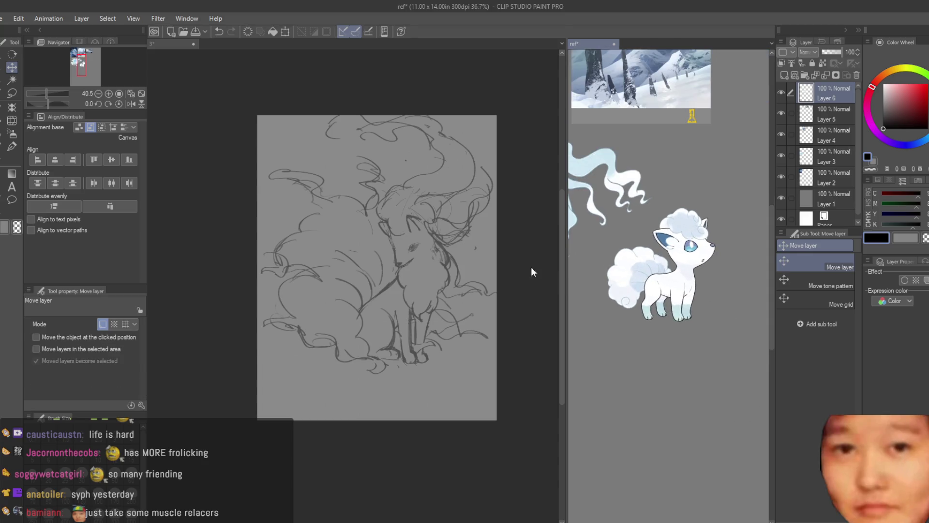
pyautogui.click(435, 267)
# Add a new layer for the Vulpix and try out its curved tail line.
pyautogui.press('b')
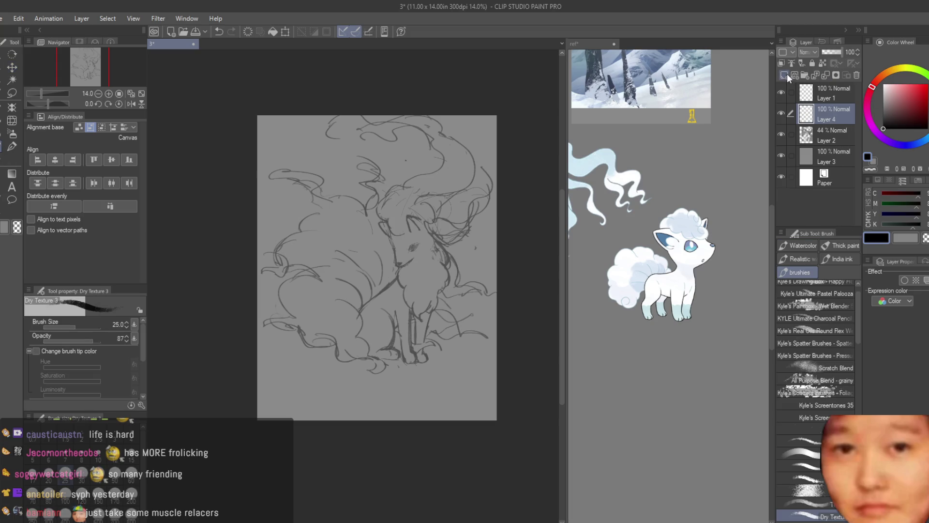
pyautogui.click(787, 74)
pyautogui.scroll(4, 328, 321)
pyautogui.moveTo(356, 290); pyautogui.dragTo(262, 393)
pyautogui.hotkey('ctrl', 'z')
pyautogui.moveTo(364, 297); pyautogui.dragTo(264, 395)
pyautogui.click(812, 134)
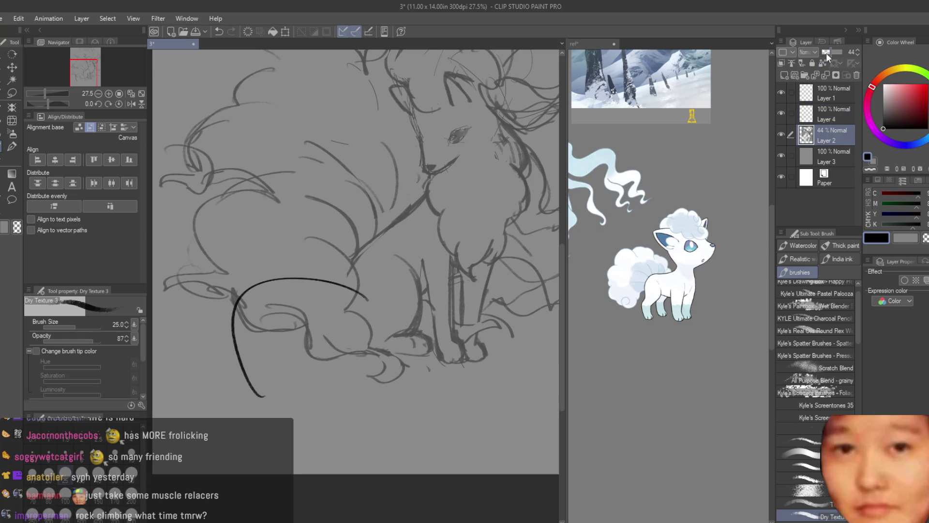
pyautogui.click(831, 118)
pyautogui.hotkey('ctrl', 'z')
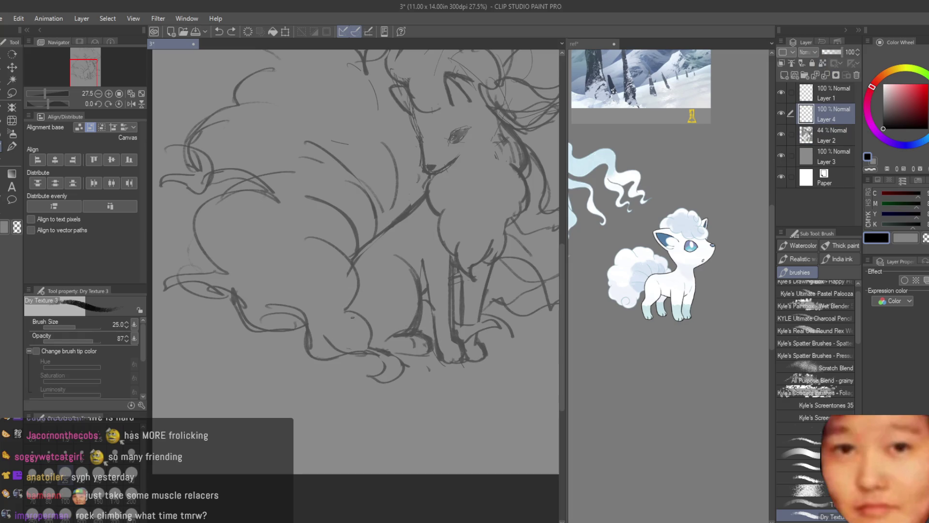
pyautogui.moveTo(365, 333); pyautogui.dragTo(364, 380)
pyautogui.hotkey('ctrl', 'z')
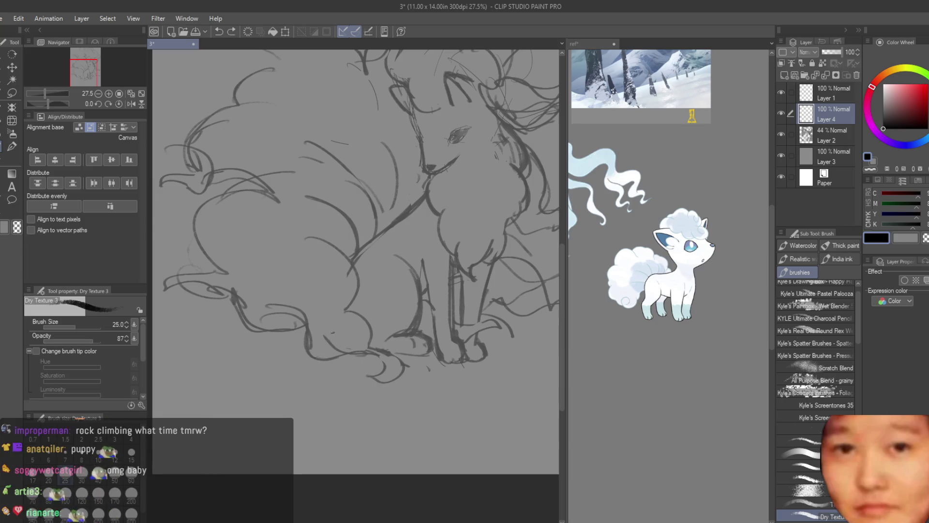
# Draw the curled Vulpix outline curve and its small nose.
pyautogui.moveTo(271, 310)
pyautogui.mouseDown()
pyautogui.moveTo(301, 329)
pyautogui.moveTo(314, 366)
pyautogui.mouseUp()
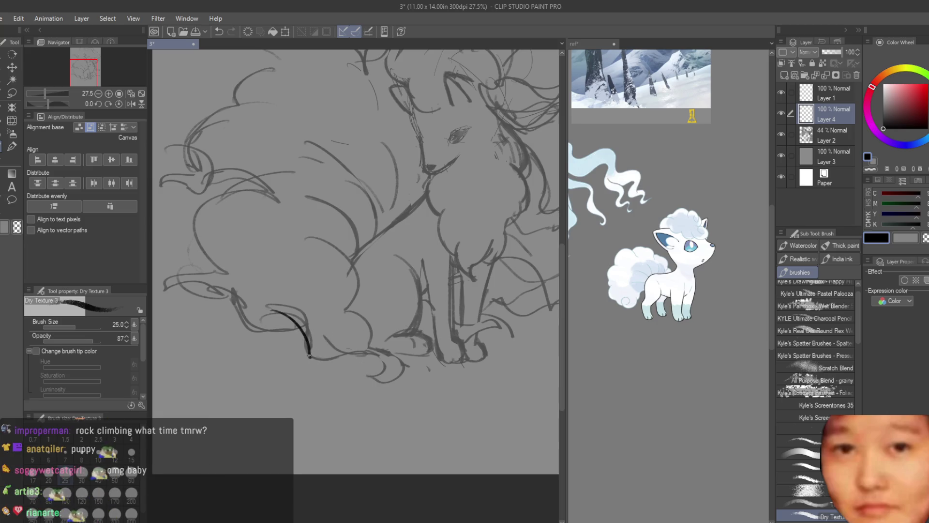
pyautogui.hotkey('ctrl', 'z')
pyautogui.moveTo(305, 349)
pyautogui.mouseDown()
pyautogui.moveTo(313, 368)
pyautogui.moveTo(268, 383)
pyautogui.mouseUp()
pyautogui.moveTo(312, 349)
pyautogui.mouseDown()
pyautogui.moveTo(296, 325)
pyautogui.moveTo(261, 309)
pyautogui.moveTo(247, 334)
pyautogui.moveTo(320, 339)
pyautogui.moveTo(263, 335)
pyautogui.moveTo(288, 368)
pyautogui.mouseUp()
pyautogui.hotkey('ctrl', 'z')
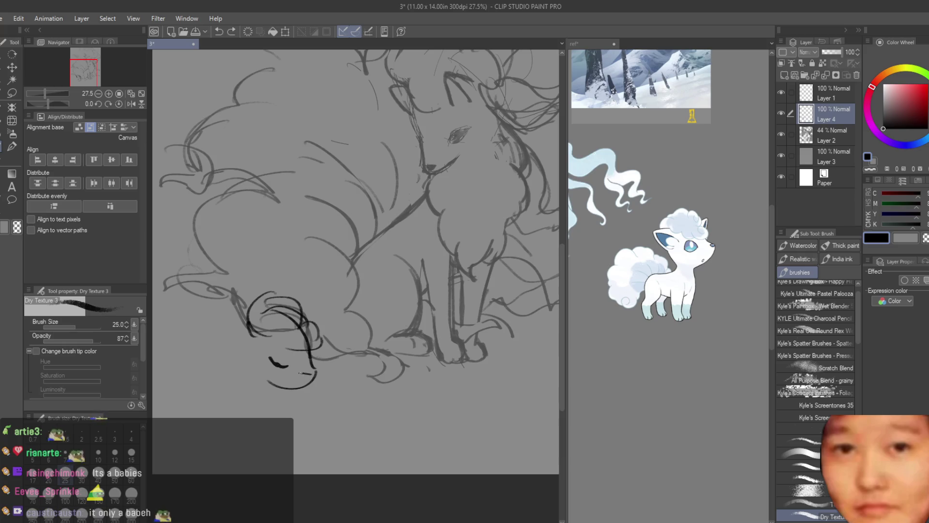
pyautogui.moveTo(312, 375); pyautogui.dragTo(286, 365)
# Draw the Vulpix's left and right ears and hair strokes across the head.
pyautogui.moveTo(248, 322)
pyautogui.mouseDown()
pyautogui.moveTo(245, 358)
pyautogui.moveTo(227, 338)
pyautogui.moveTo(254, 353)
pyautogui.moveTo(219, 331)
pyautogui.moveTo(252, 351)
pyautogui.mouseUp()
pyautogui.hotkey('ctrl', 'z')
pyautogui.hotkey('ctrl', 'z')
pyautogui.hotkey('ctrl', 'z')
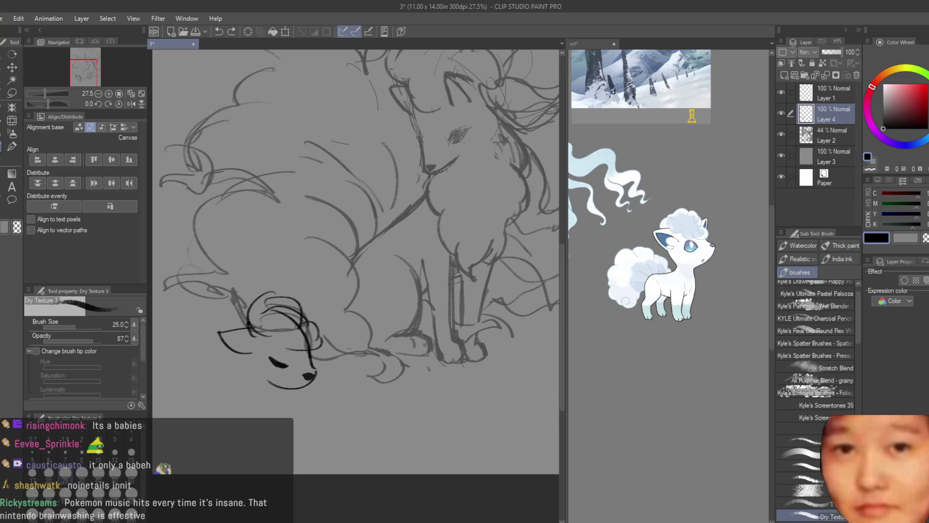
pyautogui.moveTo(219, 321); pyautogui.dragTo(242, 356)
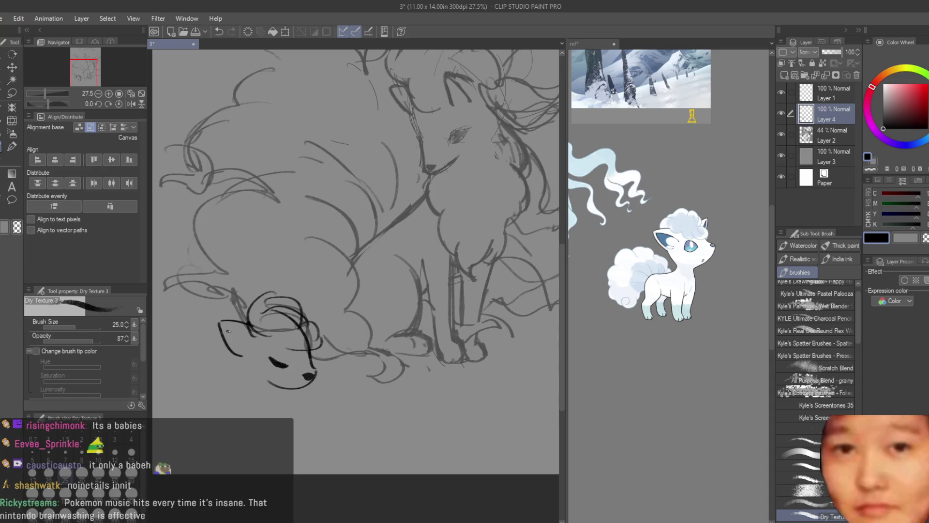
pyautogui.hotkey('ctrl', 'z')
pyautogui.moveTo(297, 311); pyautogui.dragTo(319, 325)
pyautogui.scroll(2, 251, 321)
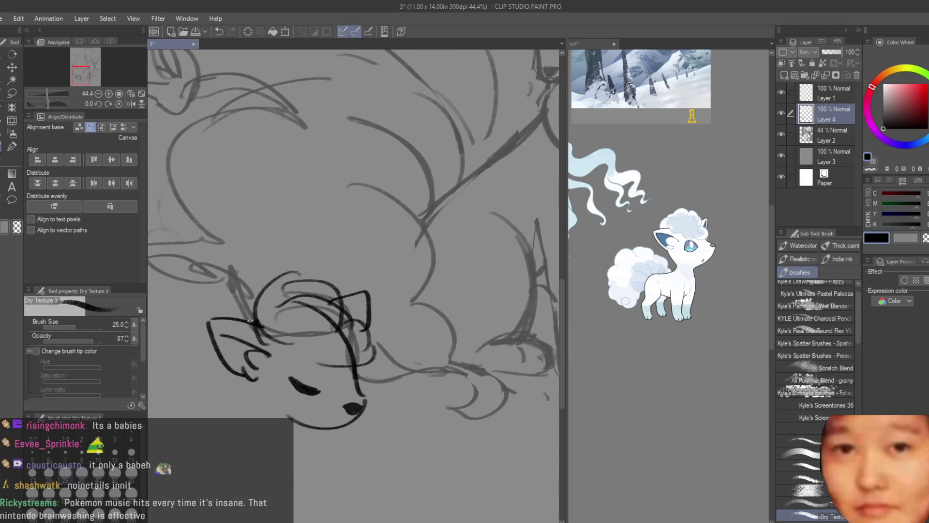
pyautogui.moveTo(226, 314)
pyautogui.mouseDown()
pyautogui.moveTo(270, 288)
pyautogui.moveTo(247, 284)
pyautogui.mouseUp()
pyautogui.moveTo(244, 289)
pyautogui.mouseDown()
pyautogui.moveTo(283, 275)
pyautogui.moveTo(343, 303)
pyautogui.mouseUp()
pyautogui.scroll(-4, 366, 325)
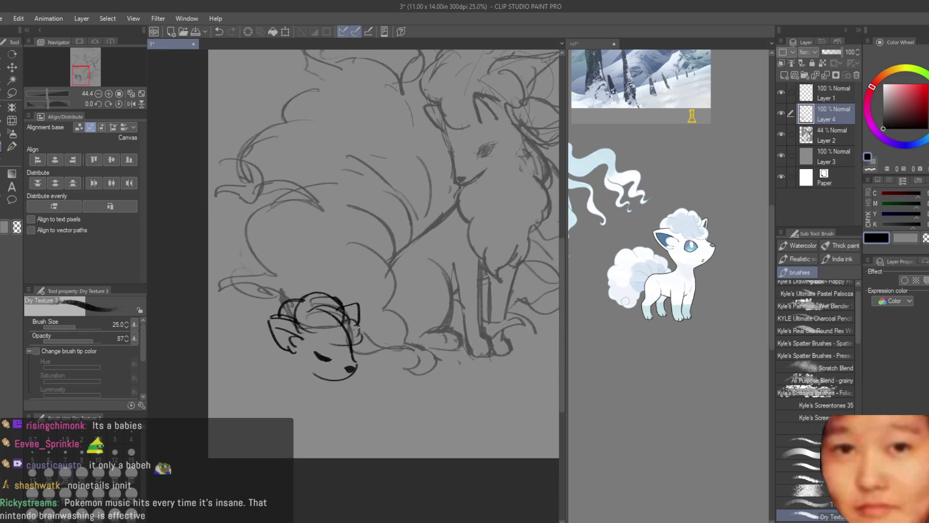
pyautogui.scroll(1, 458, 326)
# Nudge the Vulpix head right and fade the grey sketch layer to 15% opacity.
pyautogui.press('k')
pyautogui.moveTo(404, 293); pyautogui.dragTo(425, 285)
pyautogui.click(781, 134)
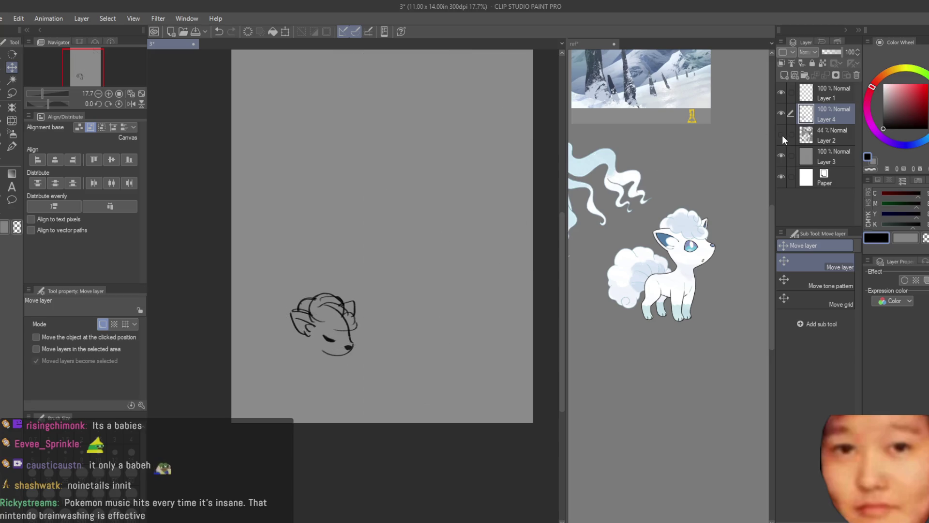
pyautogui.click(781, 134)
pyautogui.click(827, 135)
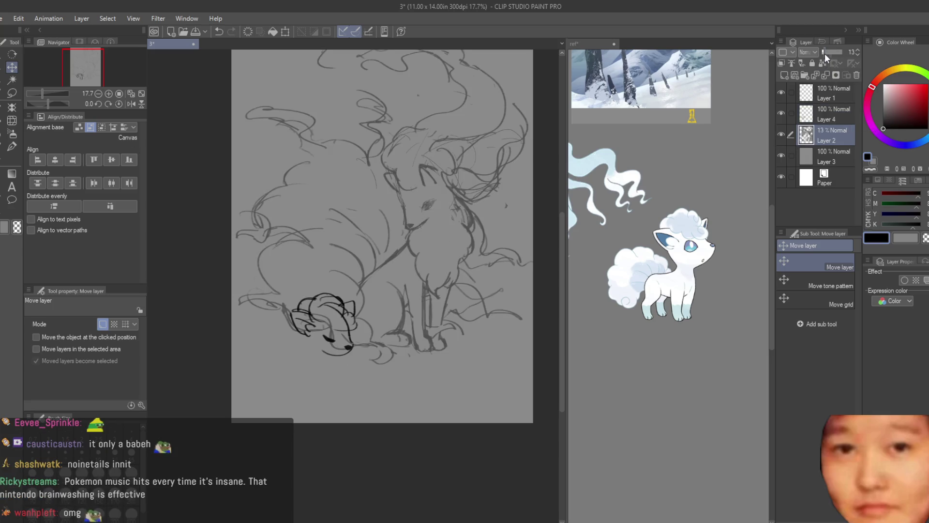
pyautogui.click(825, 53)
pyautogui.click(825, 53)
pyautogui.click(837, 118)
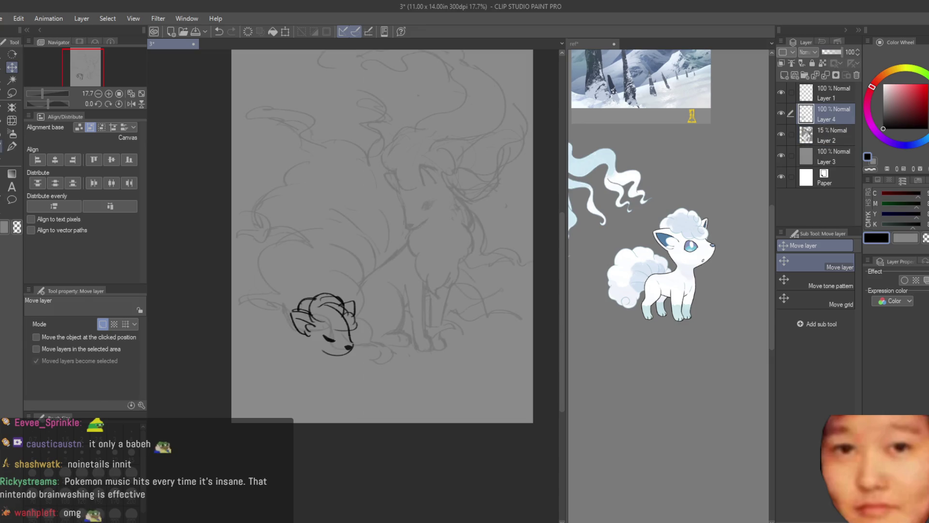
pyautogui.press('b')
pyautogui.scroll(3, 357, 335)
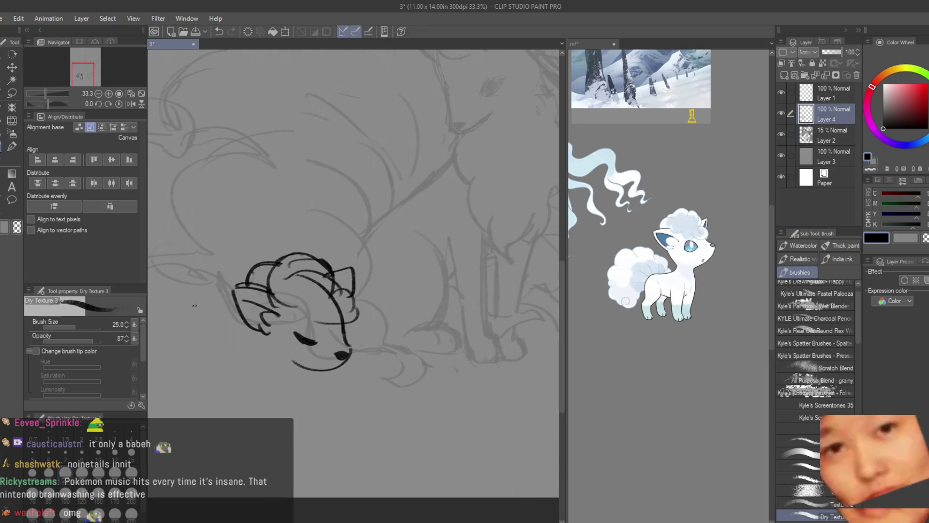
# Draw the Vulpix's back curve and the big tail arc to the right.
pyautogui.hotkey('ctrl', 'z')
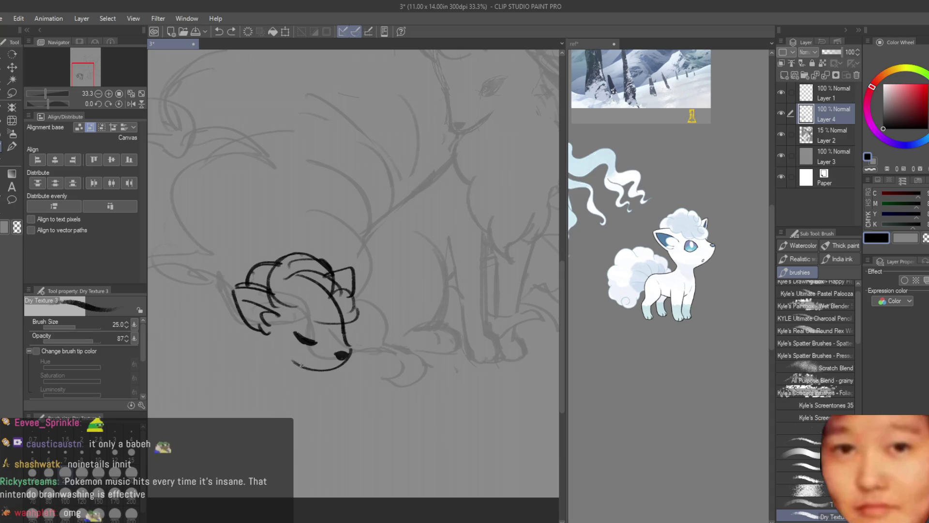
pyautogui.moveTo(337, 249); pyautogui.dragTo(427, 276)
pyautogui.hotkey('ctrl', 'z')
pyautogui.moveTo(325, 257)
pyautogui.mouseDown()
pyautogui.moveTo(421, 310)
pyautogui.moveTo(394, 348)
pyautogui.moveTo(413, 337)
pyautogui.moveTo(379, 354)
pyautogui.mouseUp()
pyautogui.hotkey('ctrl', 'z')
pyautogui.moveTo(416, 278)
pyautogui.mouseDown()
pyautogui.moveTo(423, 384)
pyautogui.moveTo(416, 329)
pyautogui.mouseUp()
pyautogui.hotkey('ctrl', 'z')
# Draw the inner belly loop, belly curve, haunch and back fur tufts.
pyautogui.hotkey('ctrl', 'z')
pyautogui.moveTo(418, 294)
pyautogui.mouseDown()
pyautogui.moveTo(400, 362)
pyautogui.moveTo(406, 380)
pyautogui.moveTo(443, 358)
pyautogui.mouseUp()
pyautogui.moveTo(371, 251)
pyautogui.mouseDown()
pyautogui.moveTo(449, 228)
pyautogui.moveTo(481, 319)
pyautogui.mouseUp()
pyautogui.hotkey('ctrl', 'z')
# Redraw the lower belly stroke and the line under the Vulpix's chin.
pyautogui.hotkey('ctrl', 'z')
pyautogui.hotkey('ctrl', 'z')
pyautogui.hotkey('ctrl', 'z')
pyautogui.hotkey('ctrl', 'z')
pyautogui.hotkey('ctrl', 'z')
pyautogui.hotkey('ctrl', 'z')
pyautogui.moveTo(412, 286)
pyautogui.mouseDown()
pyautogui.moveTo(413, 324)
pyautogui.moveTo(399, 363)
pyautogui.moveTo(450, 304)
pyautogui.mouseUp()
pyautogui.moveTo(417, 237)
pyautogui.mouseDown()
pyautogui.moveTo(455, 311)
pyautogui.moveTo(353, 249)
pyautogui.moveTo(413, 234)
pyautogui.moveTo(457, 248)
pyautogui.moveTo(485, 278)
pyautogui.moveTo(450, 333)
pyautogui.mouseUp()
pyautogui.hotkey('ctrl', 'z')
pyautogui.hotkey('ctrl', 'z')
pyautogui.moveTo(414, 270); pyautogui.dragTo(378, 370)
pyautogui.hotkey('ctrl', 'z')
pyautogui.hotkey('ctrl', 'z')
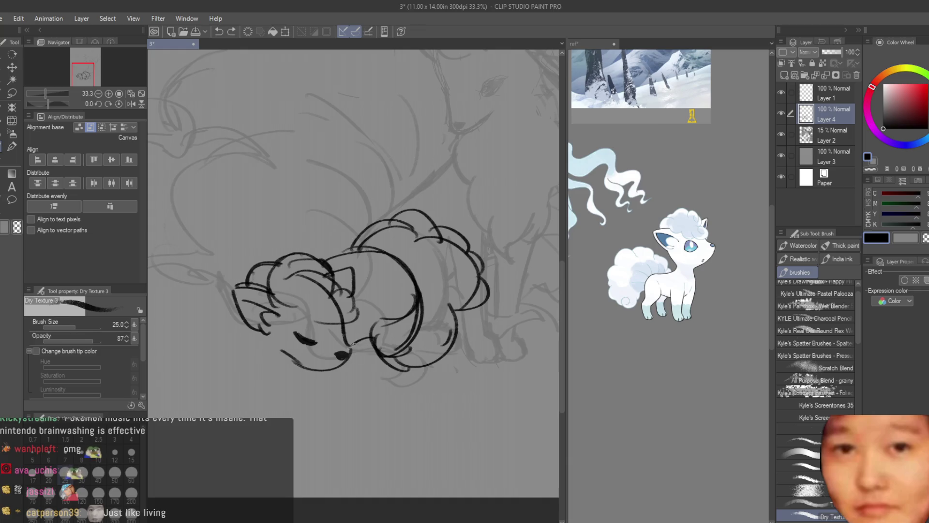
pyautogui.hotkey('ctrl', 'z')
pyautogui.moveTo(380, 355); pyautogui.dragTo(341, 362)
pyautogui.hotkey('ctrl', 'z')
pyautogui.moveTo(247, 334); pyautogui.dragTo(334, 382)
pyautogui.hotkey('ctrl', 'z')
pyautogui.hotkey('ctrl', 'z')
pyautogui.hotkey('ctrl', 'z')
pyautogui.moveTo(274, 376)
pyautogui.mouseDown()
pyautogui.moveTo(310, 387)
pyautogui.moveTo(327, 382)
pyautogui.moveTo(290, 382)
pyautogui.moveTo(349, 370)
pyautogui.mouseUp()
pyautogui.hotkey('ctrl', 'z')
pyautogui.hotkey('ctrl', 'z')
pyautogui.hotkey('ctrl', 'z')
pyautogui.hotkey('ctrl', 'z')
pyautogui.moveTo(256, 357)
pyautogui.mouseDown()
pyautogui.moveTo(267, 378)
pyautogui.moveTo(301, 384)
pyautogui.mouseUp()
# Shift the Vulpix drawing on Layer 4 down and left into place.
pyautogui.scroll(-3, 336, 358)
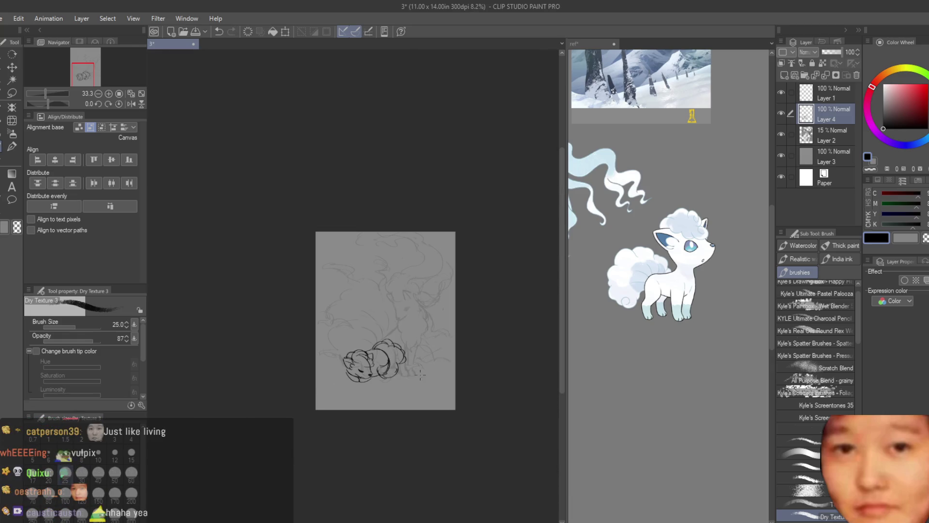
pyautogui.scroll(3, 435, 378)
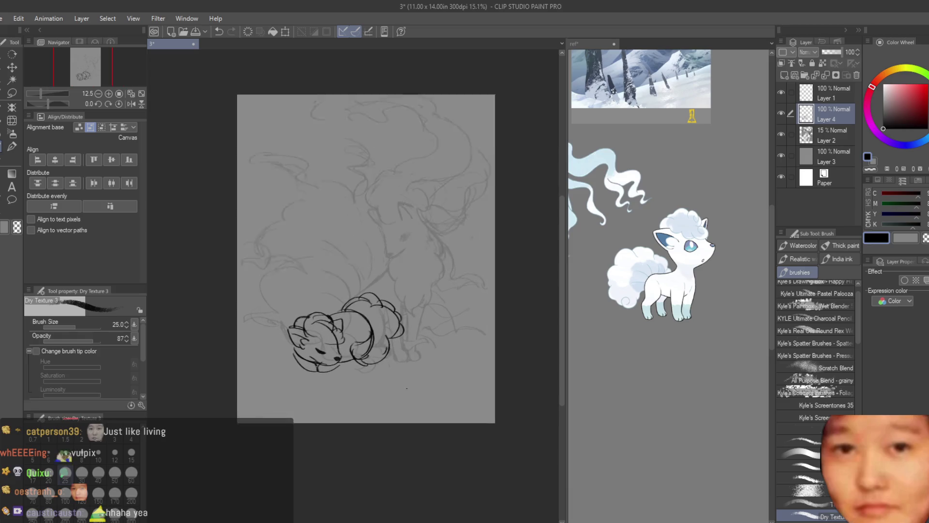
pyautogui.scroll(-2, 459, 363)
pyautogui.scroll(4, 483, 356)
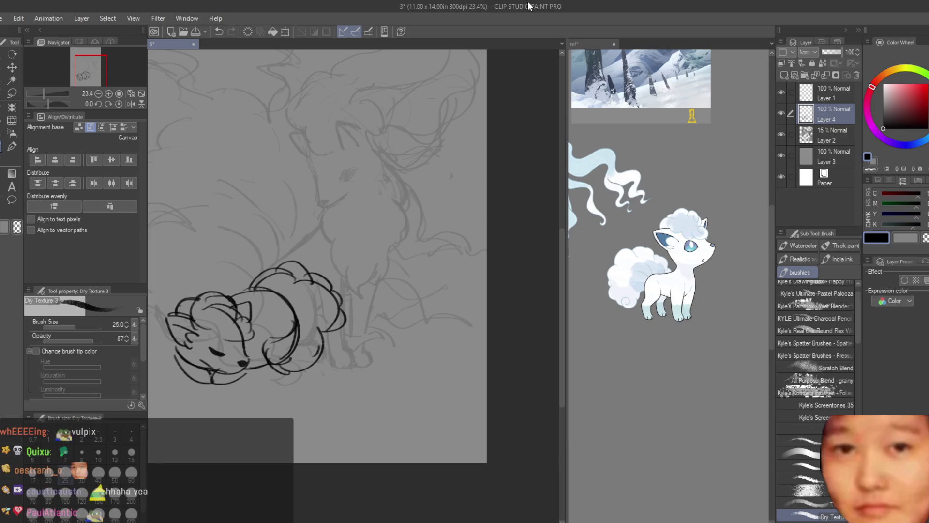
pyautogui.scroll(-2, 426, 303)
pyautogui.scroll(1, 426, 304)
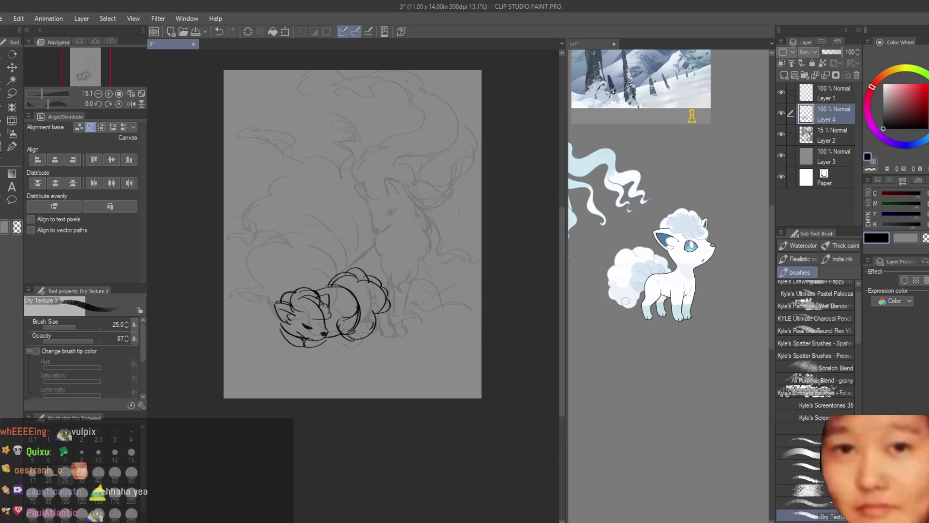
pyautogui.scroll(-2, 425, 304)
pyautogui.scroll(3, 380, 294)
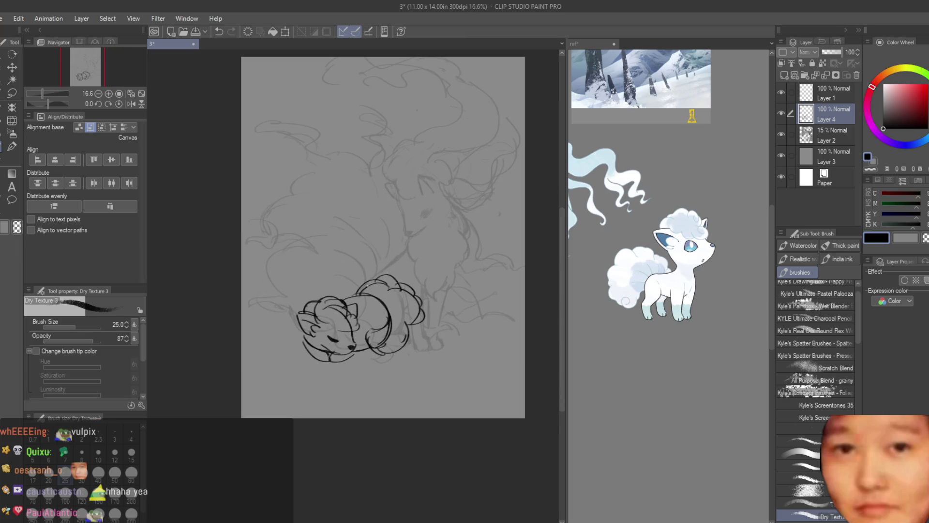
pyautogui.scroll(-2, 402, 319)
pyautogui.scroll(2, 402, 318)
pyautogui.scroll(-3, 405, 309)
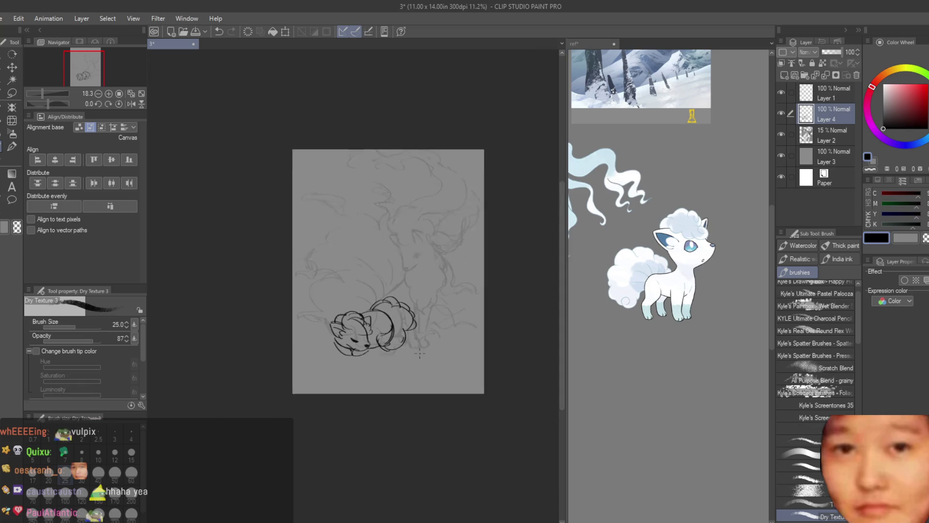
pyautogui.scroll(3, 406, 310)
pyautogui.press('k')
pyautogui.moveTo(474, 347); pyautogui.dragTo(442, 348)
pyautogui.scroll(-1, 344, 347)
pyautogui.scroll(2, 344, 346)
pyautogui.moveTo(344, 347)
pyautogui.mouseDown()
pyautogui.moveTo(337, 350)
pyautogui.moveTo(393, 363)
pyautogui.mouseUp()
# Fade the Vulpix layer to 31% opacity and hide the grey sketch layer.
pyautogui.scroll(-2, 405, 341)
pyautogui.scroll(2, 405, 341)
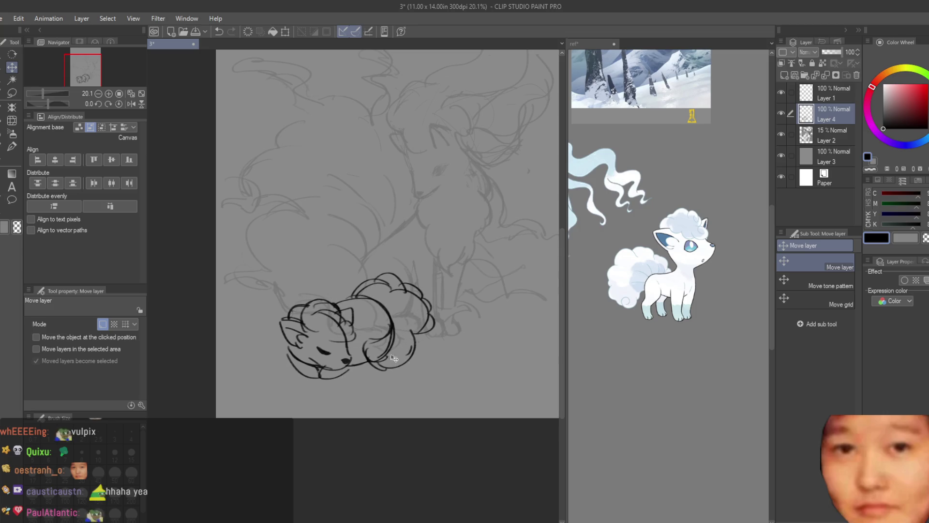
pyautogui.moveTo(824, 53); pyautogui.dragTo(828, 56)
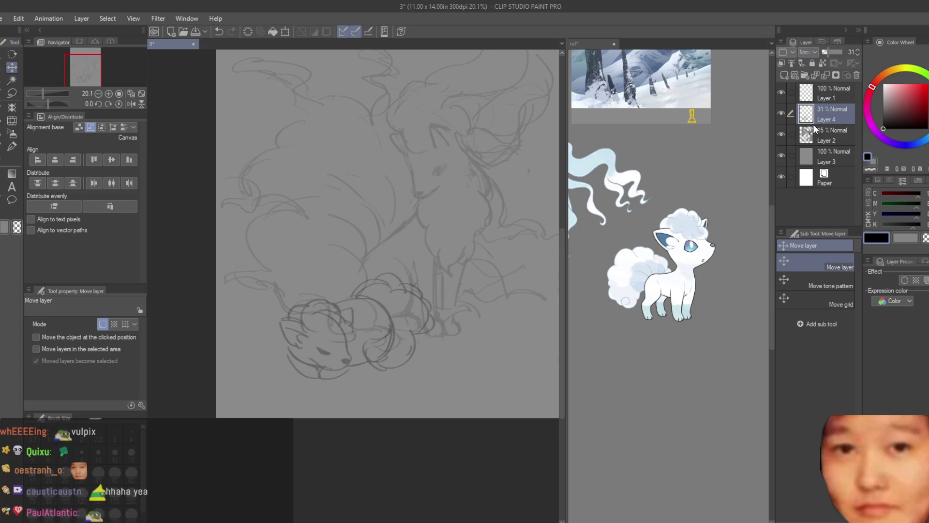
pyautogui.click(781, 134)
# Add a new layer above the Vulpix and set the brush to size 20.
pyautogui.click(784, 75)
pyautogui.scroll(1, 387, 290)
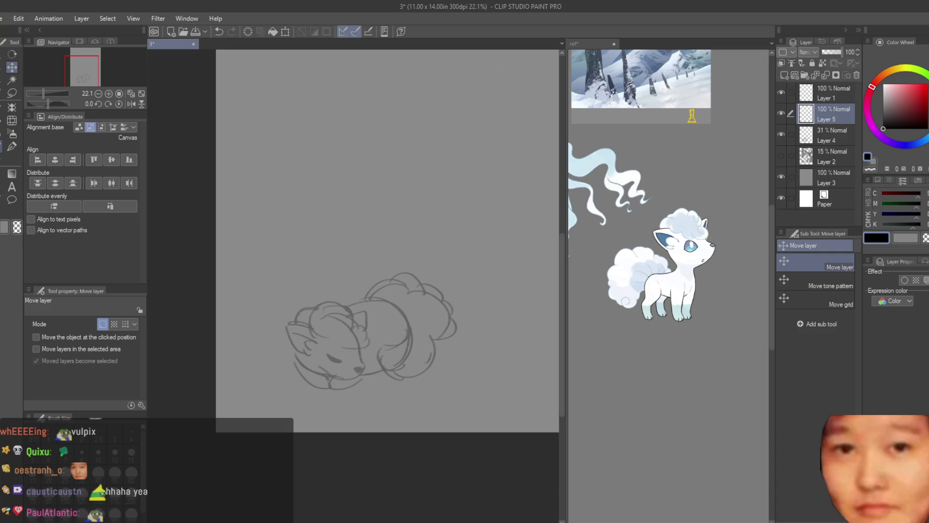
pyautogui.press('b')
pyautogui.scroll(4, 334, 360)
pyautogui.press('[')
# Try several muzzle strokes on the Vulpix, undoing each one.
pyautogui.moveTo(385, 333); pyautogui.dragTo(410, 377)
pyautogui.hotkey('ctrl', 'z')
pyautogui.hotkey('ctrl', 'z')
pyautogui.hotkey('ctrl', 'z')
pyautogui.hotkey('ctrl', 'z')
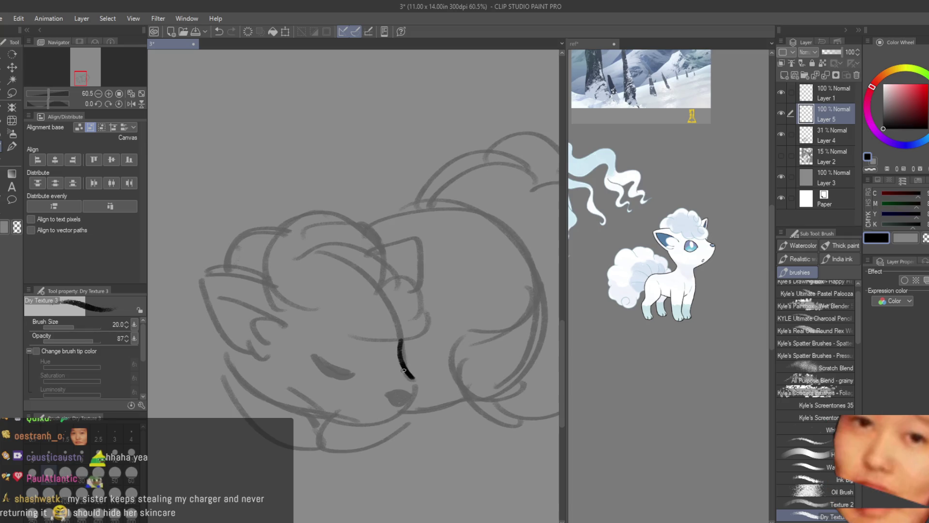
pyautogui.moveTo(400, 338)
pyautogui.mouseDown()
pyautogui.moveTo(412, 382)
pyautogui.moveTo(382, 426)
pyautogui.mouseUp()
pyautogui.hotkey('ctrl', 'z')
pyautogui.hotkey('ctrl', 'z')
pyautogui.moveTo(412, 385)
pyautogui.mouseDown()
pyautogui.moveTo(409, 407)
pyautogui.moveTo(359, 426)
pyautogui.mouseUp()
pyautogui.hotkey('ctrl', 'z')
pyautogui.hotkey('ctrl', 'z')
pyautogui.hotkey('ctrl', 'z')
pyautogui.moveTo(412, 390)
pyautogui.mouseDown()
pyautogui.moveTo(360, 424)
pyautogui.moveTo(280, 395)
pyautogui.mouseUp()
pyautogui.hotkey('ctrl', 'z')
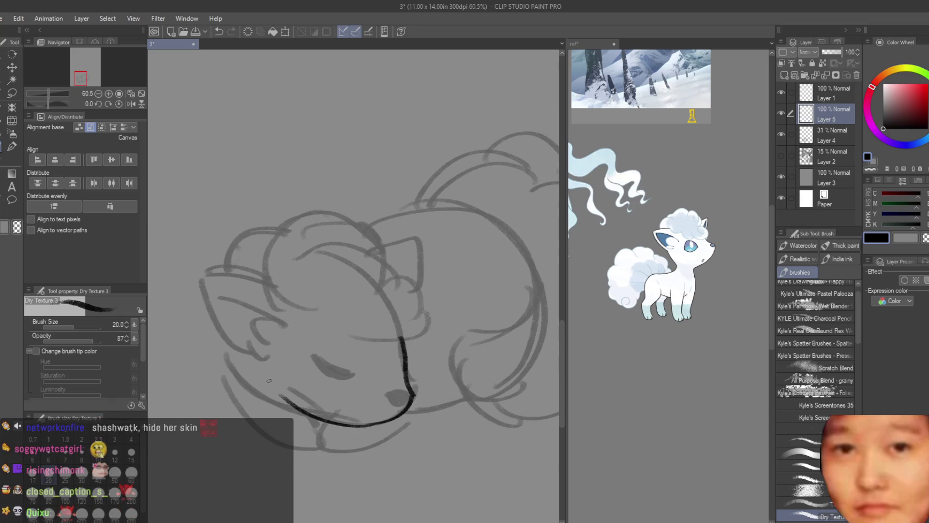
pyautogui.hotkey('ctrl', 'z')
# Ink the Vulpix's cheek line, the underside of its muzzle and the closed sleeping eye.
pyautogui.moveTo(250, 354); pyautogui.dragTo(272, 402)
pyautogui.hotkey('ctrl', 'z')
pyautogui.moveTo(243, 349); pyautogui.dragTo(281, 405)
pyautogui.moveTo(368, 428); pyautogui.dragTo(305, 422)
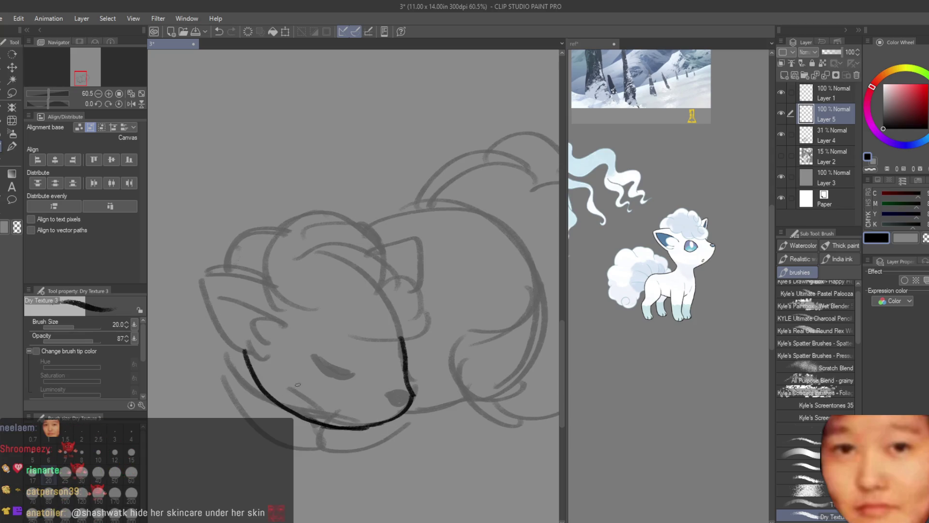
pyautogui.scroll(3, 368, 339)
pyautogui.moveTo(292, 370); pyautogui.dragTo(356, 396)
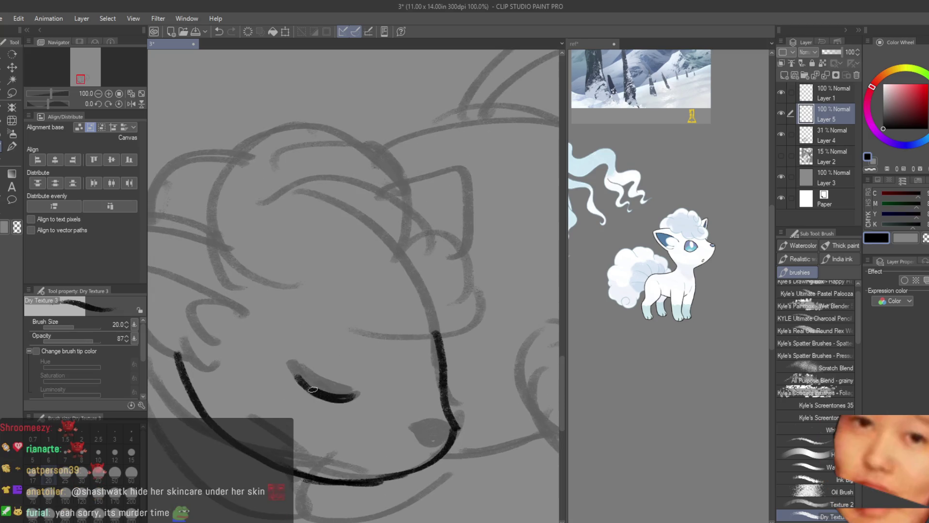
pyautogui.moveTo(296, 371); pyautogui.dragTo(359, 396)
# Outline the Vulpix's nose, then redo it as a solid black nose.
pyautogui.scroll(2, 472, 477)
pyautogui.moveTo(443, 404)
pyautogui.mouseDown()
pyautogui.moveTo(426, 401)
pyautogui.moveTo(411, 436)
pyautogui.moveTo(430, 405)
pyautogui.moveTo(412, 420)
pyautogui.mouseUp()
pyautogui.scroll(-3, 425, 411)
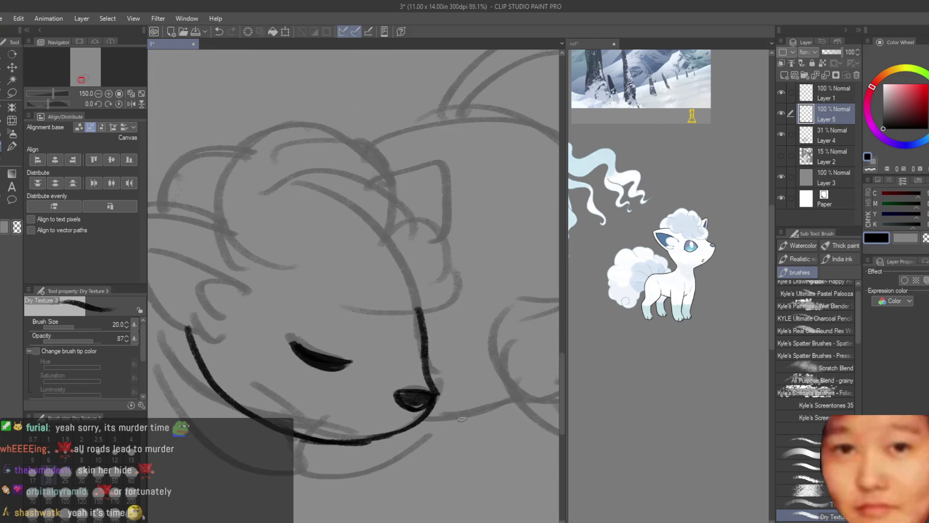
pyautogui.scroll(-3, 371, 361)
pyautogui.scroll(1, 434, 336)
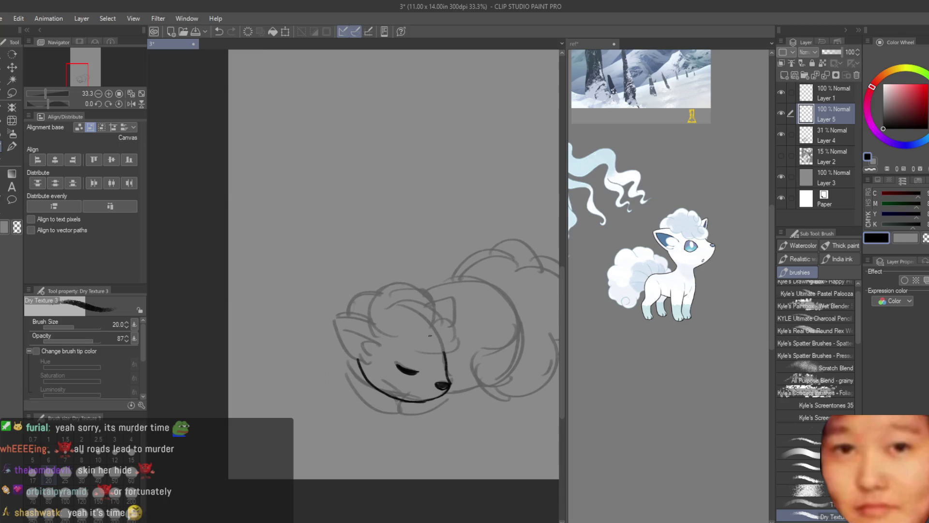
pyautogui.hotkey('ctrl', 'z')
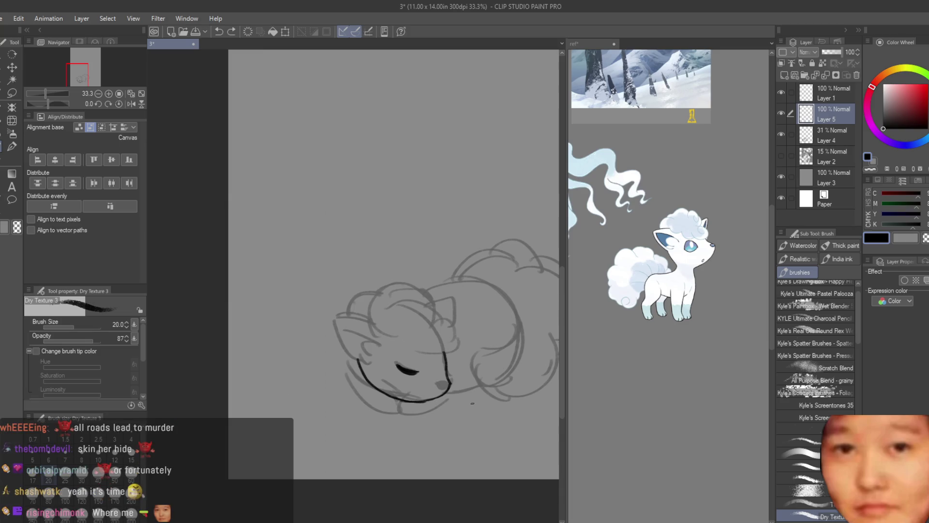
pyautogui.scroll(3, 442, 400)
pyautogui.moveTo(428, 364); pyautogui.dragTo(448, 367)
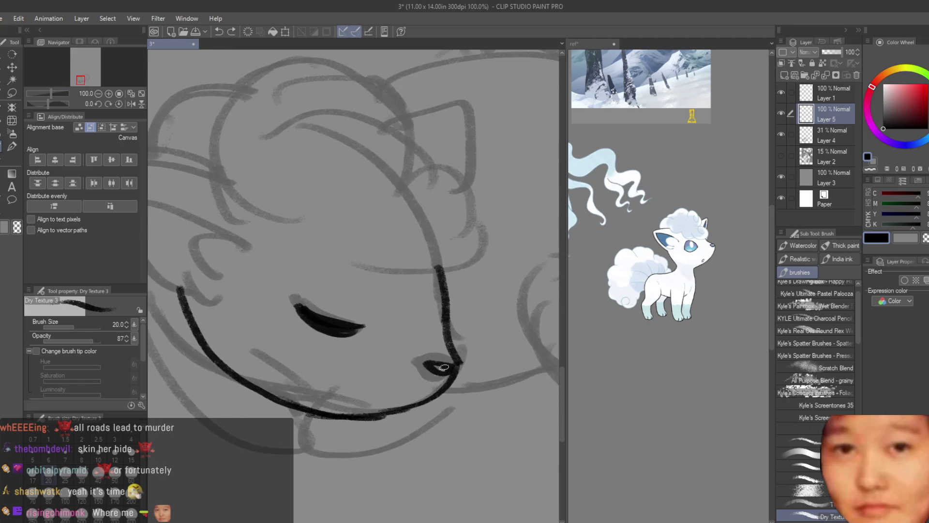
pyautogui.scroll(-2, 453, 366)
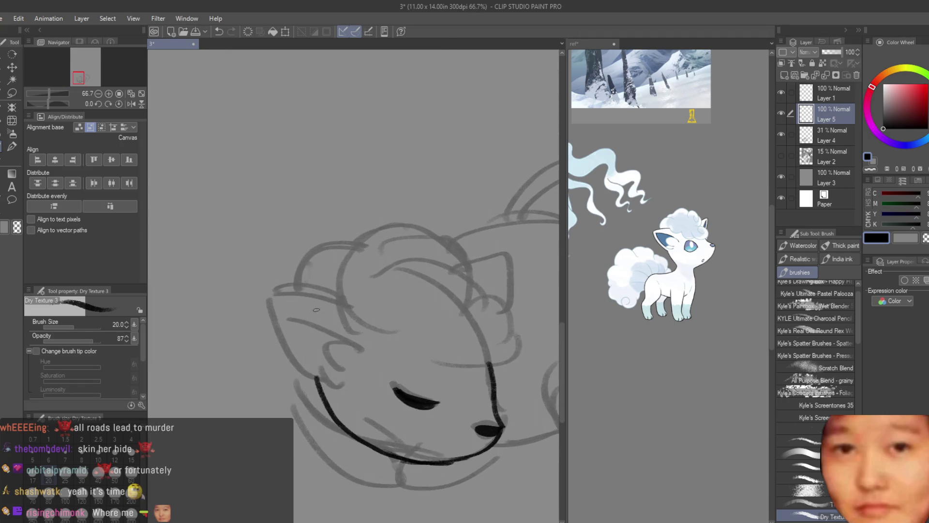
# Ink the top of the head, the V-shaped ear outlines and wavy forehead fur.
pyautogui.moveTo(352, 308)
pyautogui.mouseDown()
pyautogui.moveTo(269, 295)
pyautogui.moveTo(313, 374)
pyautogui.mouseUp()
pyautogui.moveTo(281, 307); pyautogui.dragTo(352, 336)
pyautogui.moveTo(279, 306); pyautogui.dragTo(317, 370)
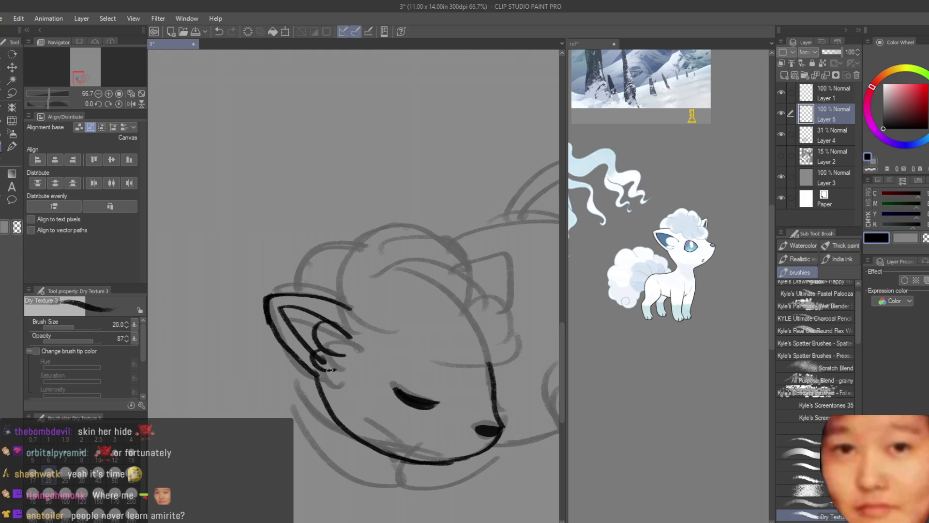
pyautogui.scroll(-2, 422, 304)
pyautogui.moveTo(448, 278); pyautogui.dragTo(477, 338)
pyautogui.moveTo(282, 310)
pyautogui.mouseDown()
pyautogui.moveTo(322, 256)
pyautogui.moveTo(425, 296)
pyautogui.mouseUp()
pyautogui.moveTo(466, 339); pyautogui.dragTo(437, 367)
pyautogui.moveTo(335, 328)
pyautogui.mouseDown()
pyautogui.moveTo(372, 363)
pyautogui.moveTo(460, 373)
pyautogui.mouseUp()
# Check the head by toggling Layer 2's rough sketch and mirroring the canvas view.
pyautogui.scroll(-4, 461, 373)
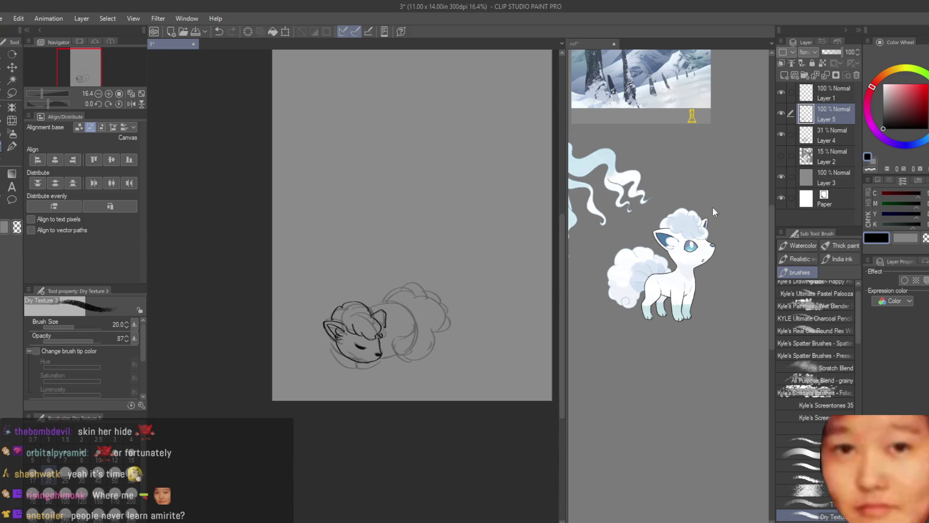
pyautogui.click(781, 155)
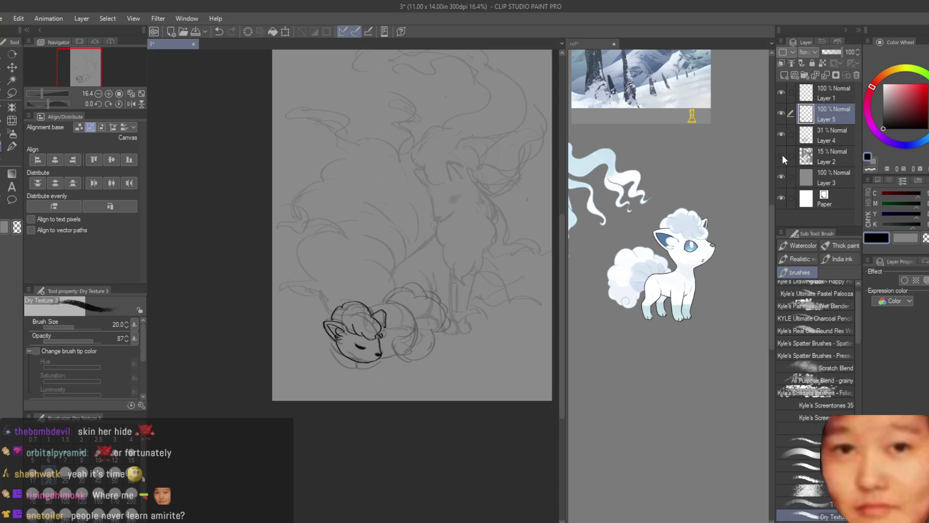
pyautogui.click(781, 154)
pyautogui.press('h')
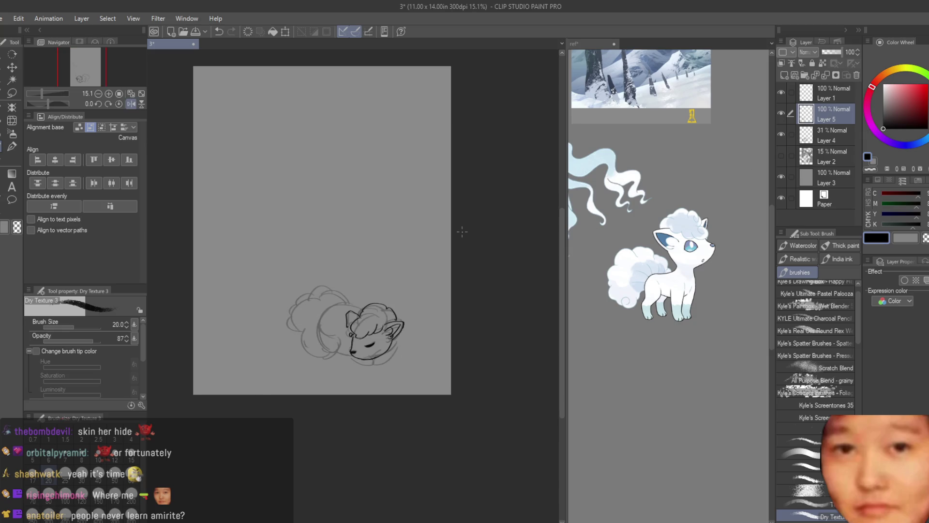
pyautogui.press('h')
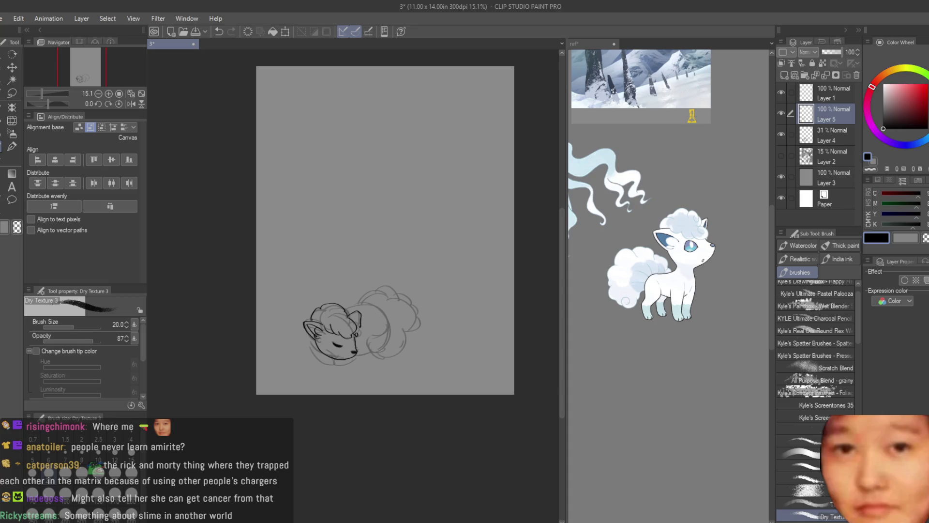
# Ink the arc over the Vulpix's fluffy body.
pyautogui.scroll(3, 394, 283)
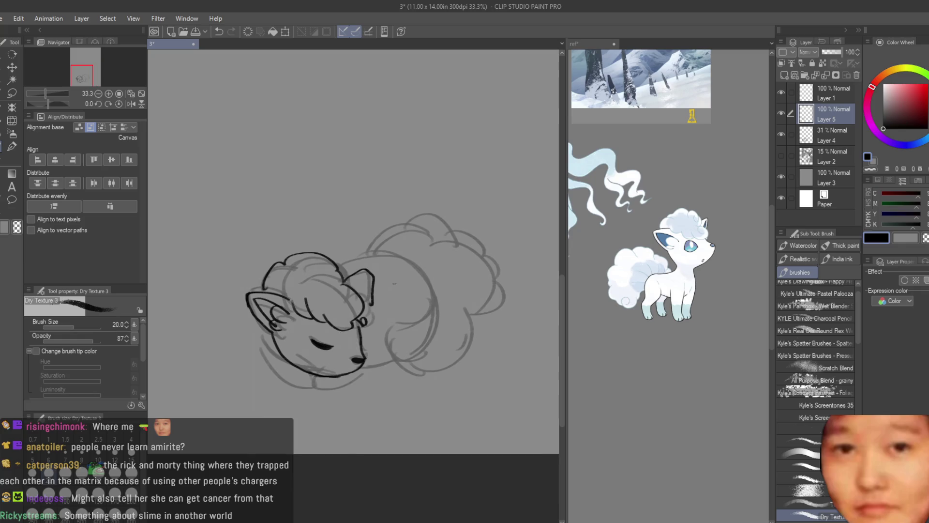
pyautogui.scroll(1, 418, 272)
pyautogui.scroll(1, 312, 267)
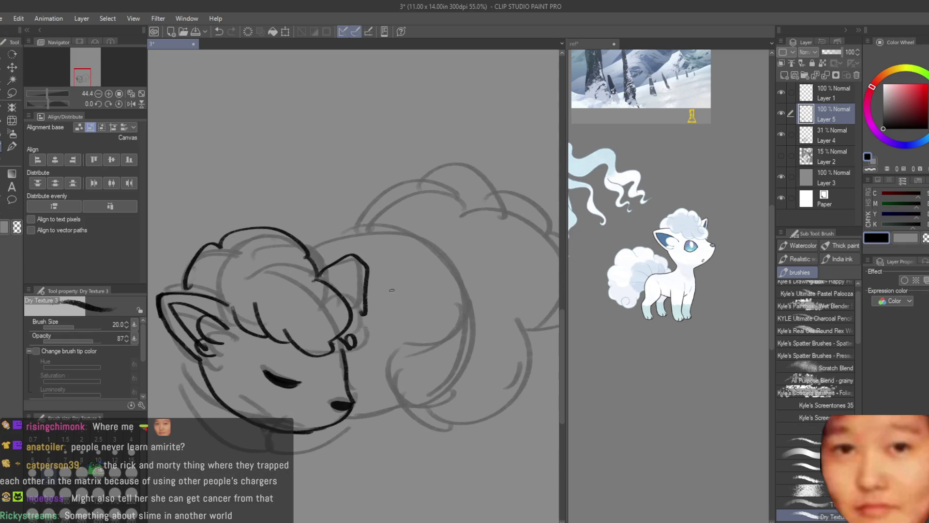
pyautogui.moveTo(307, 251)
pyautogui.mouseDown()
pyautogui.moveTo(349, 229)
pyautogui.moveTo(460, 270)
pyautogui.moveTo(455, 334)
pyautogui.mouseUp()
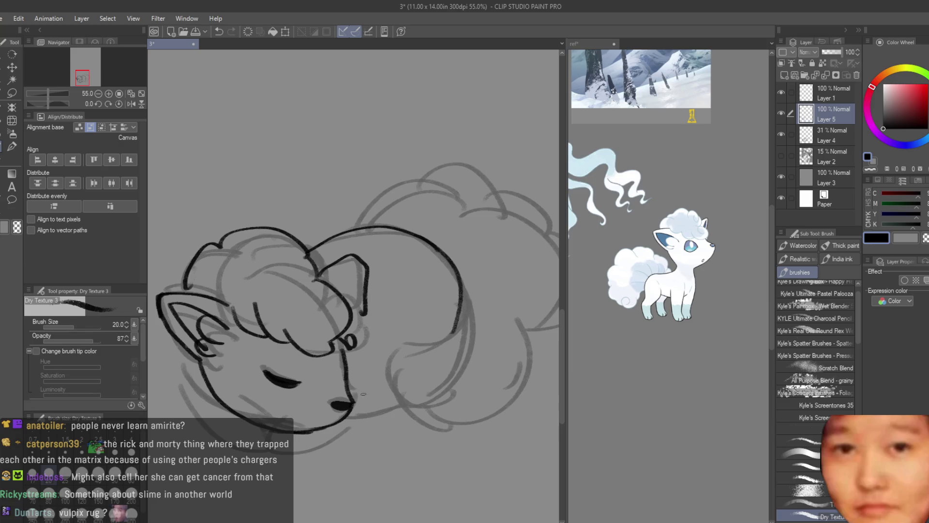
# Try a line under the muzzle and a curve beside the head, undoing each attempt.
pyautogui.moveTo(396, 376); pyautogui.dragTo(353, 401)
pyautogui.hotkey('ctrl', 'z')
pyautogui.moveTo(421, 297); pyautogui.dragTo(386, 371)
pyautogui.hotkey('ctrl', 'z')
pyautogui.moveTo(415, 295)
pyautogui.mouseDown()
pyautogui.moveTo(387, 348)
pyautogui.moveTo(389, 375)
pyautogui.mouseUp()
pyautogui.hotkey('ctrl', 'z')
pyautogui.moveTo(413, 307)
pyautogui.mouseDown()
pyautogui.moveTo(380, 387)
pyautogui.moveTo(341, 410)
pyautogui.mouseUp()
pyautogui.hotkey('ctrl', 'z')
# Ink the curve under the muzzle, the chin and the tucked front paw.
pyautogui.moveTo(406, 392); pyautogui.dragTo(341, 411)
pyautogui.moveTo(271, 416); pyautogui.dragTo(228, 448)
pyautogui.hotkey('ctrl', 'z')
pyautogui.moveTo(242, 416)
pyautogui.mouseDown()
pyautogui.moveTo(227, 448)
pyautogui.moveTo(283, 437)
pyautogui.mouseUp()
pyautogui.hotkey('ctrl', 'z')
pyautogui.hotkey('ctrl', 'z')
pyautogui.hotkey('ctrl', 'z')
pyautogui.moveTo(205, 396); pyautogui.dragTo(225, 433)
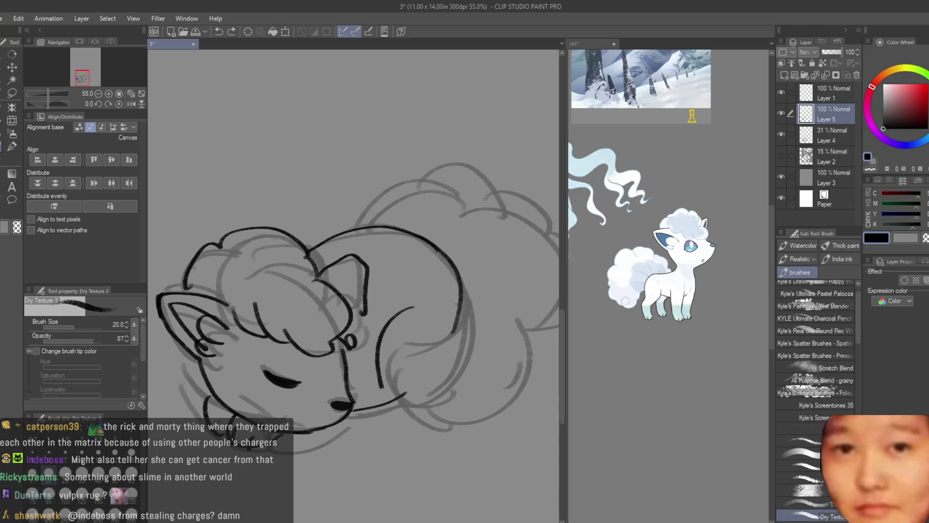
pyautogui.scroll(-5, 497, 352)
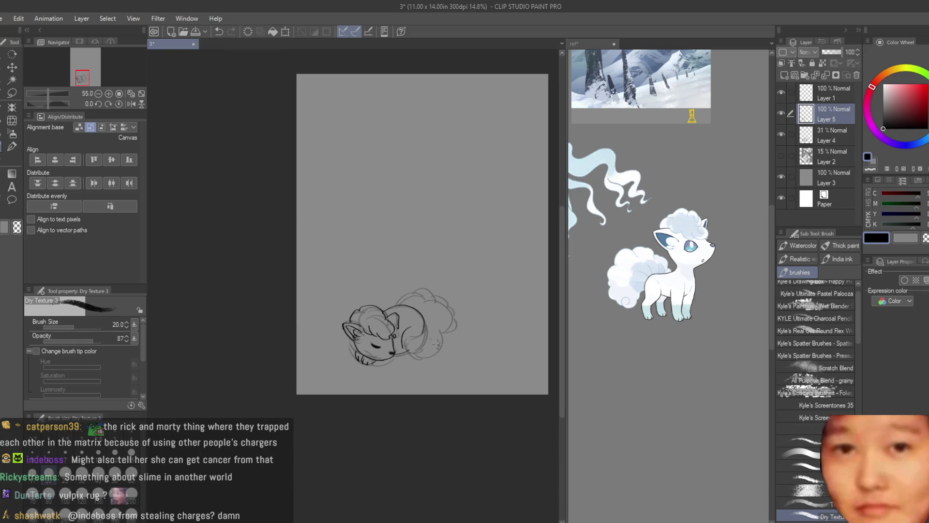
pyautogui.scroll(4, 497, 351)
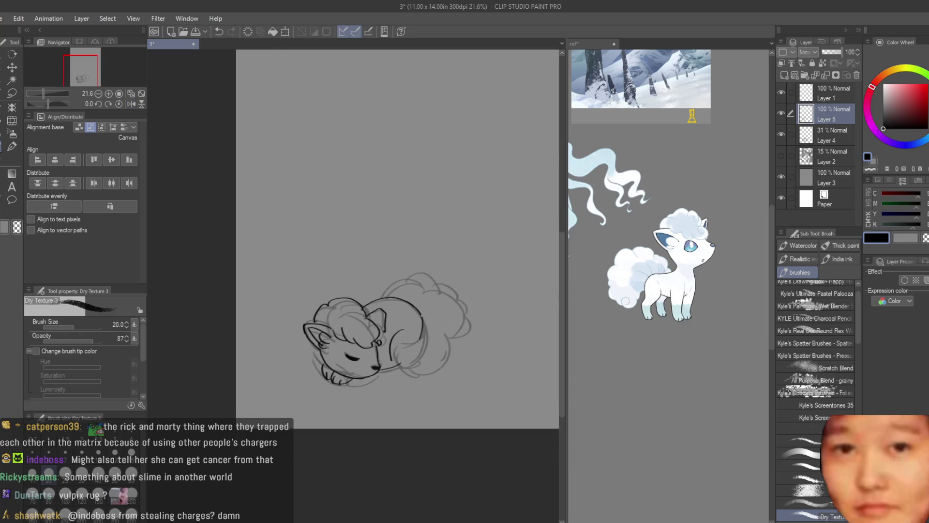
pyautogui.scroll(4, 290, 385)
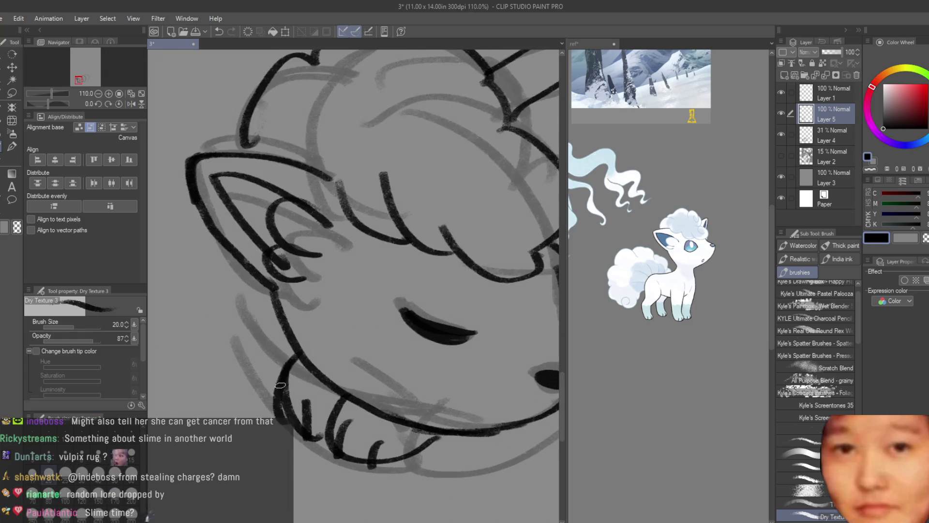
pyautogui.scroll(-4, 431, 444)
pyautogui.scroll(3, 365, 429)
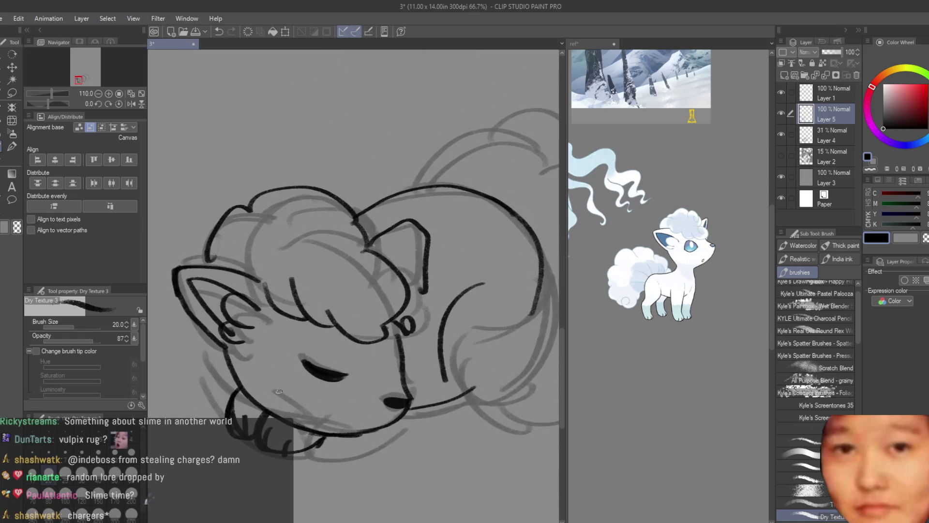
pyautogui.moveTo(224, 345); pyautogui.dragTo(238, 384)
# Outline the tail fluff's top, right side and bottom.
pyautogui.scroll(-2, 267, 356)
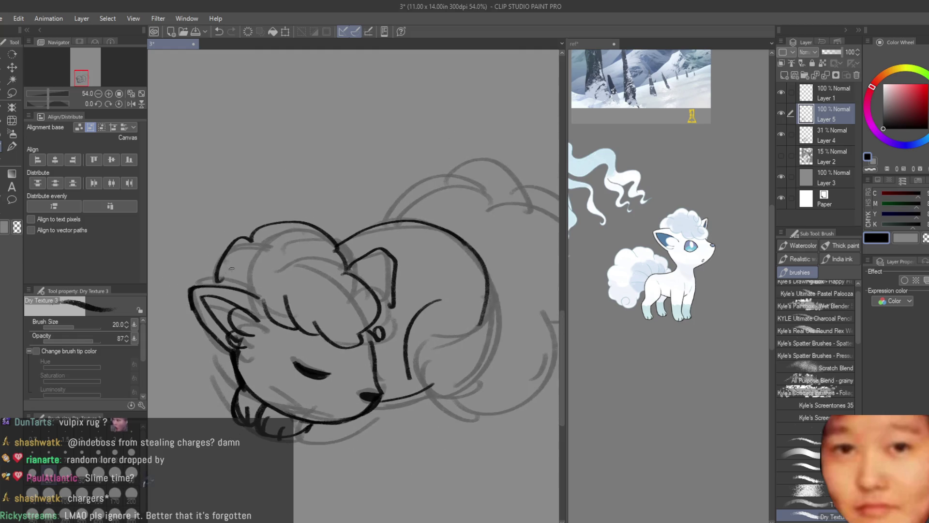
pyautogui.scroll(1, 287, 370)
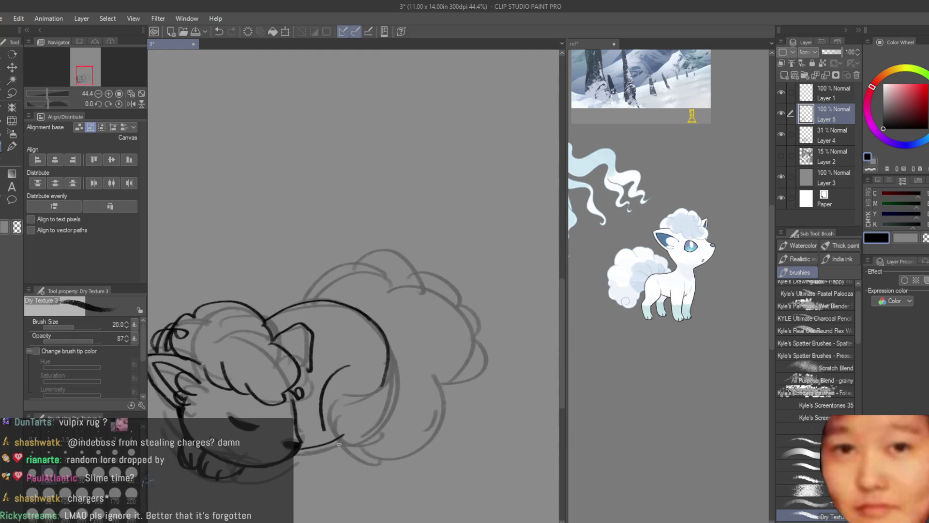
pyautogui.scroll(1, 347, 283)
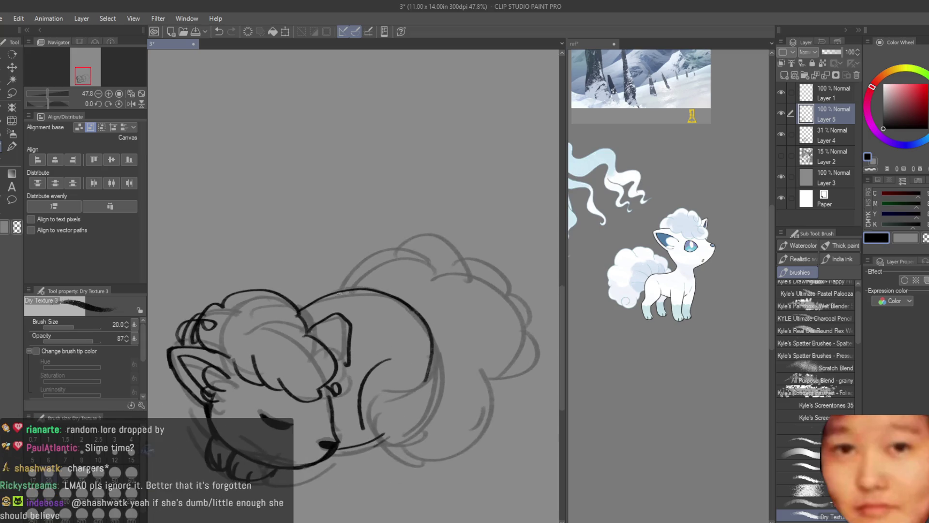
pyautogui.moveTo(322, 289)
pyautogui.mouseDown()
pyautogui.moveTo(355, 253)
pyautogui.moveTo(414, 235)
pyautogui.moveTo(479, 244)
pyautogui.moveTo(547, 334)
pyautogui.moveTo(527, 402)
pyautogui.moveTo(397, 448)
pyautogui.mouseUp()
pyautogui.moveTo(436, 360)
pyautogui.mouseDown()
pyautogui.moveTo(380, 438)
pyautogui.moveTo(425, 281)
pyautogui.mouseUp()
pyautogui.scroll(-5, 426, 282)
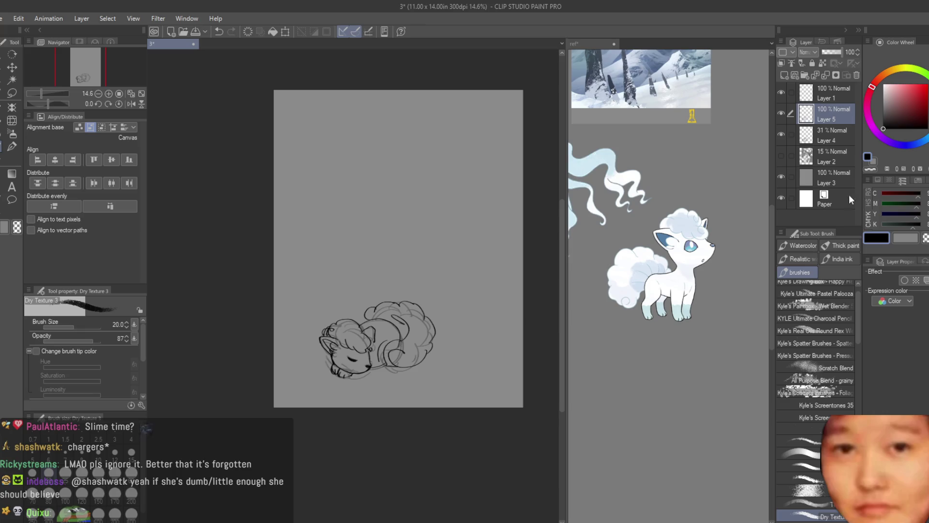
# Compare the layers, then hide Layer 4's rough lines and show Layer 2's Ninetales sketch.
pyautogui.click(781, 135)
pyautogui.click(781, 135)
pyautogui.click(780, 115)
pyautogui.click(780, 114)
pyautogui.click(785, 135)
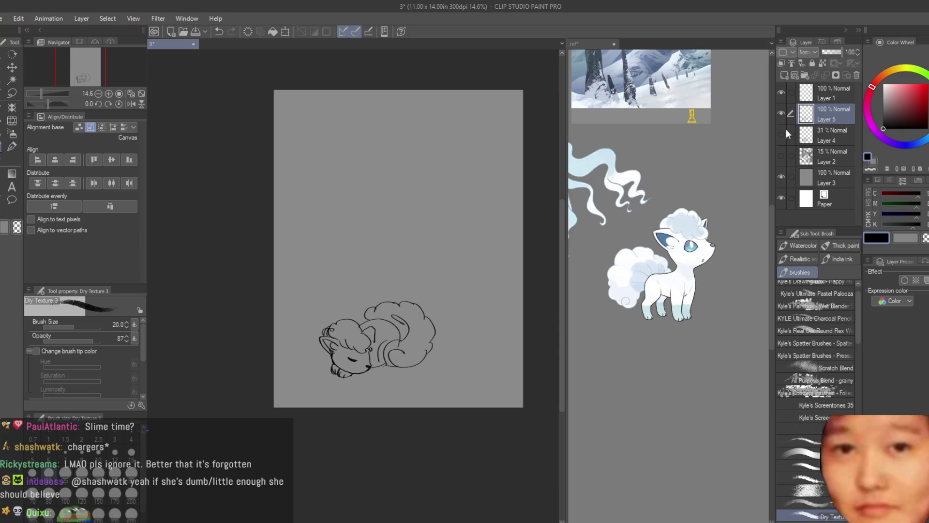
pyautogui.click(781, 155)
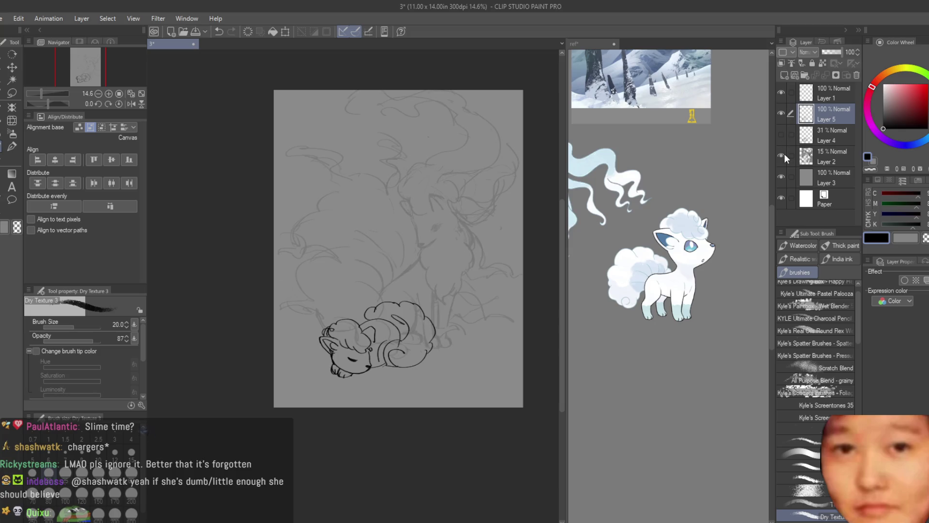
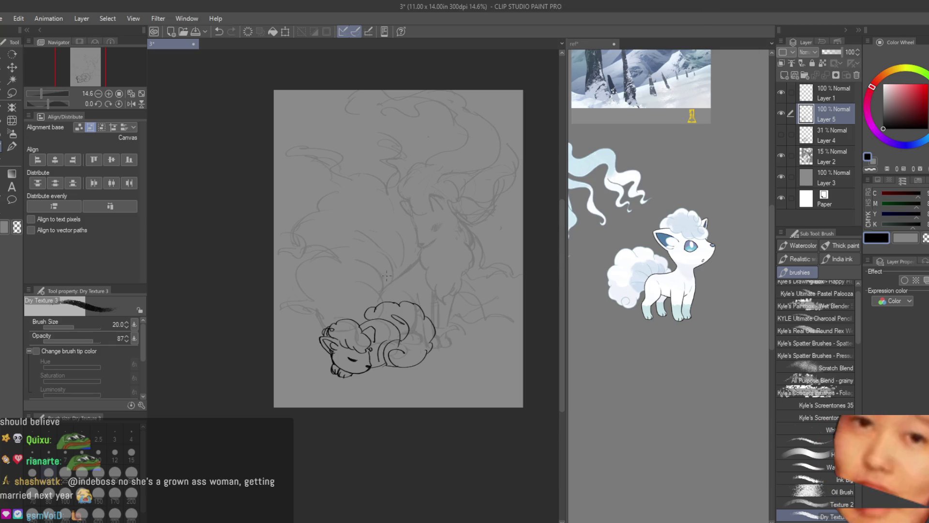
# Lasso the fox's closed eye and nudge it slightly down and left.
pyautogui.scroll(1, 426, 334)
pyautogui.scroll(2, 426, 334)
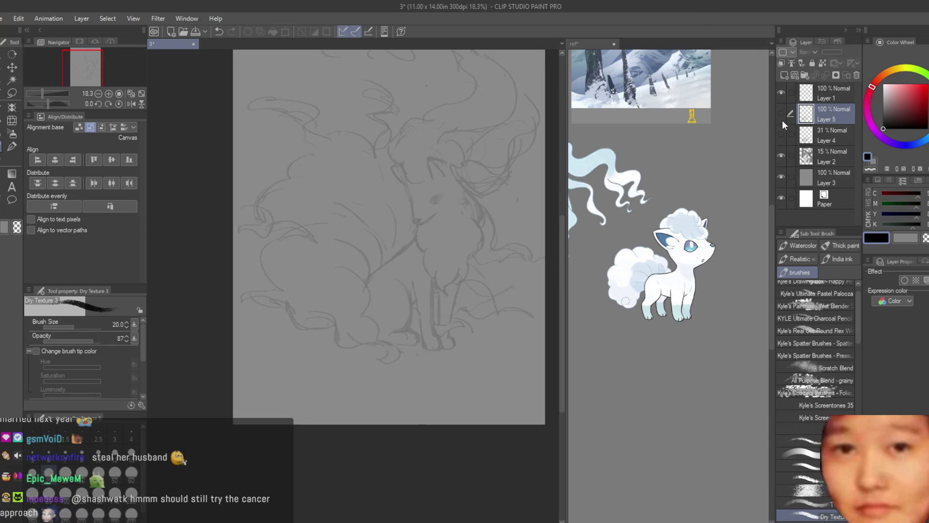
pyautogui.press('e')
pyautogui.scroll(8, 327, 367)
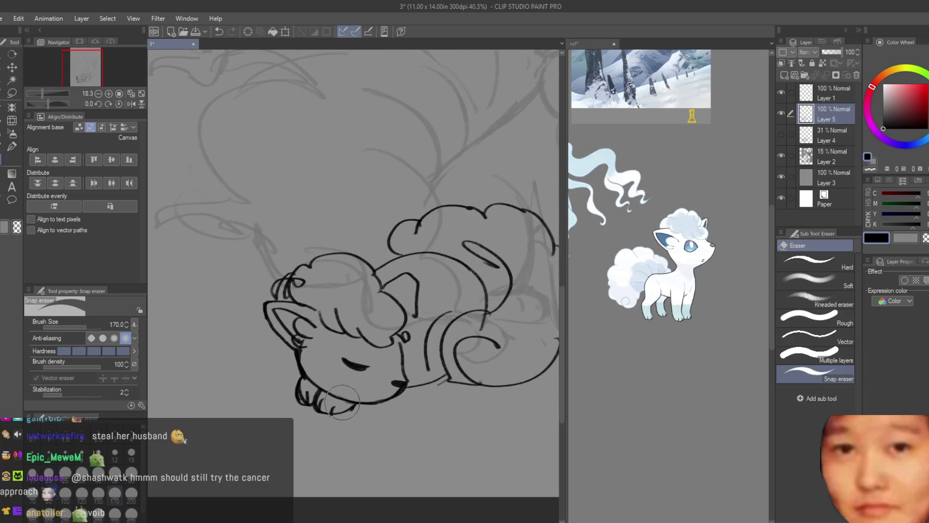
pyautogui.press('m')
pyautogui.moveTo(331, 313)
pyautogui.mouseDown()
pyautogui.moveTo(390, 369)
pyautogui.moveTo(339, 312)
pyautogui.mouseUp()
pyautogui.press('k')
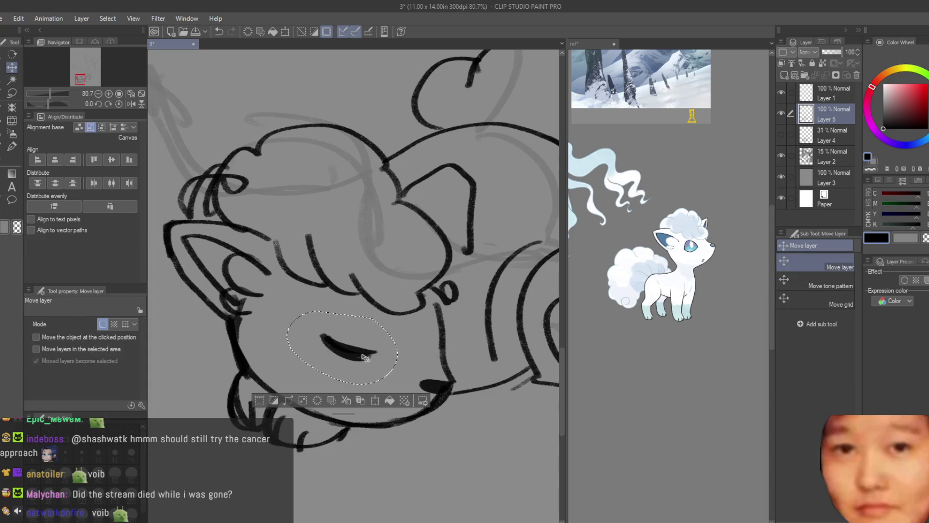
pyautogui.moveTo(364, 357); pyautogui.dragTo(358, 367)
pyautogui.hotkey('ctrl', 'd')
# Erase the old paw lines under the fox's chin with the Snap eraser.
pyautogui.scroll(-8, 358, 367)
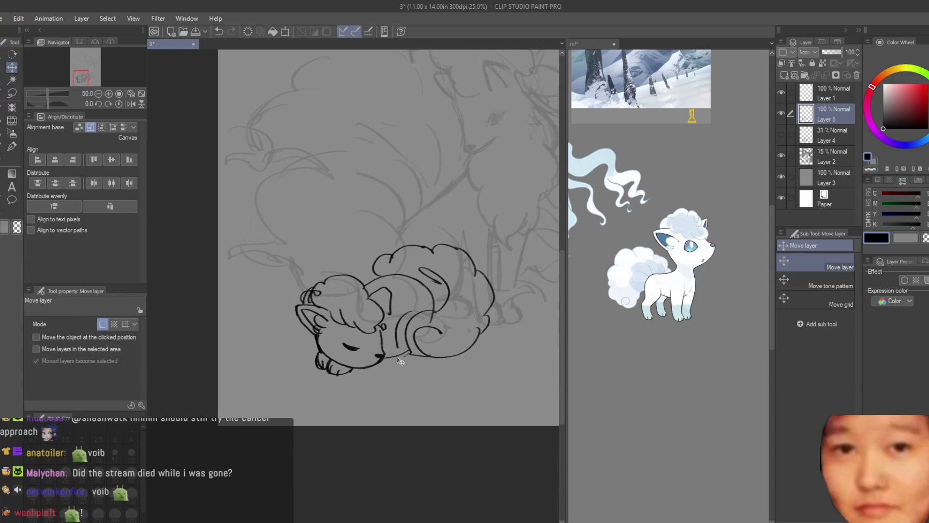
pyautogui.scroll(2, 463, 361)
pyautogui.press('e')
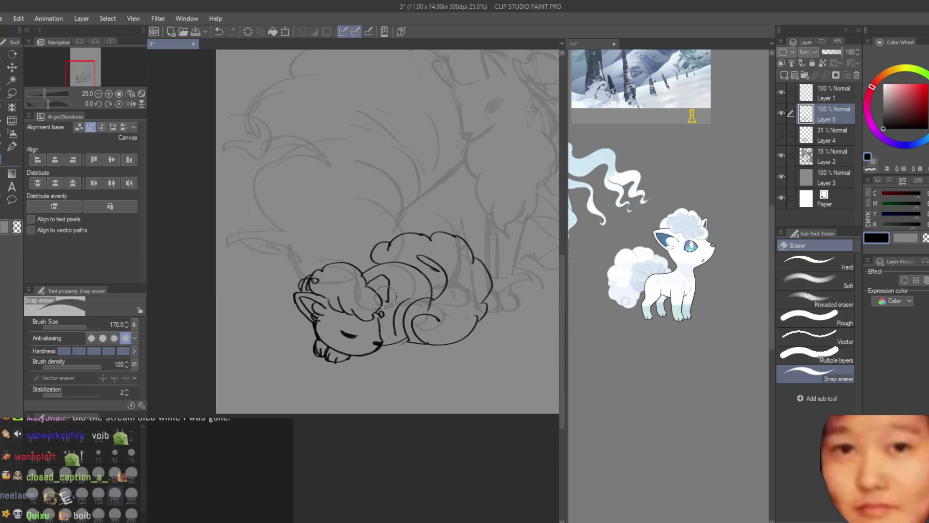
pyautogui.scroll(2, 378, 339)
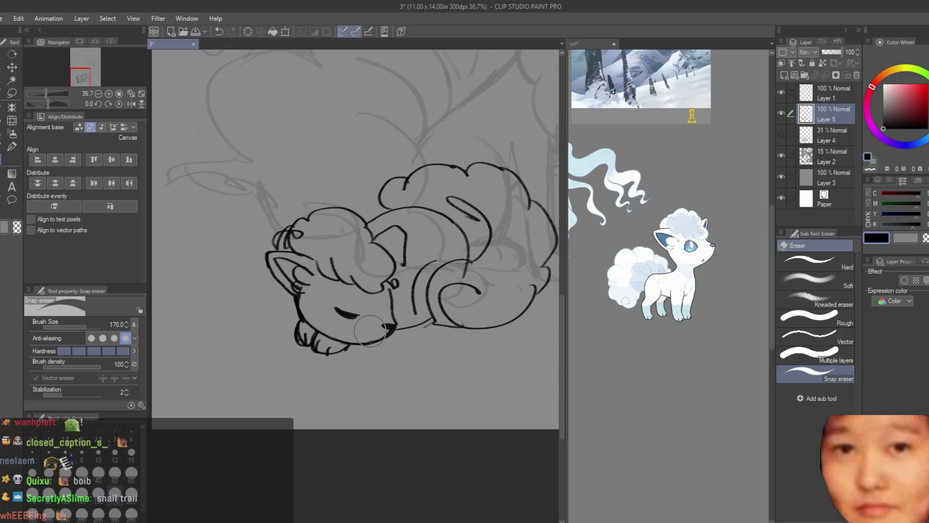
pyautogui.scroll(1, 341, 338)
pyautogui.moveTo(308, 319); pyautogui.dragTo(346, 365)
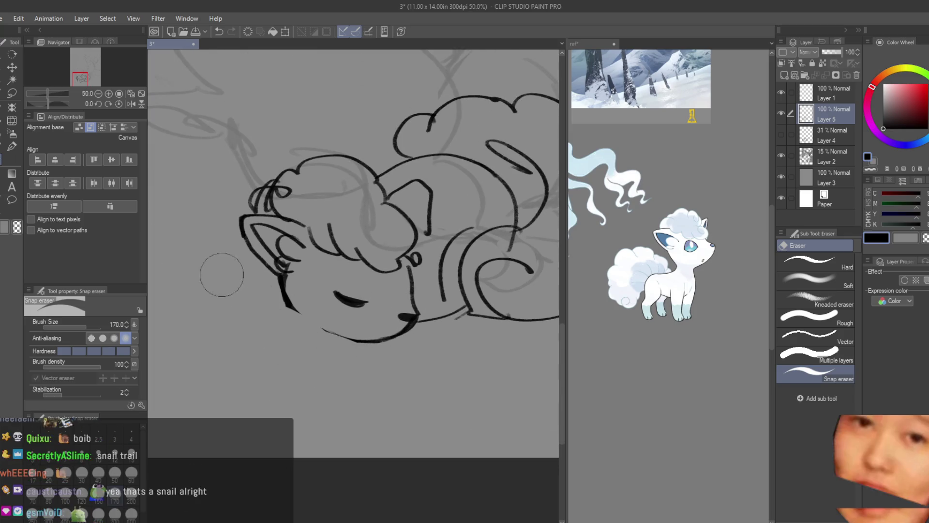
# Redraw the curved paw outline under the chin with the Dry Texture brush, retrying strokes.
pyautogui.press('b')
pyautogui.scroll(2, 288, 310)
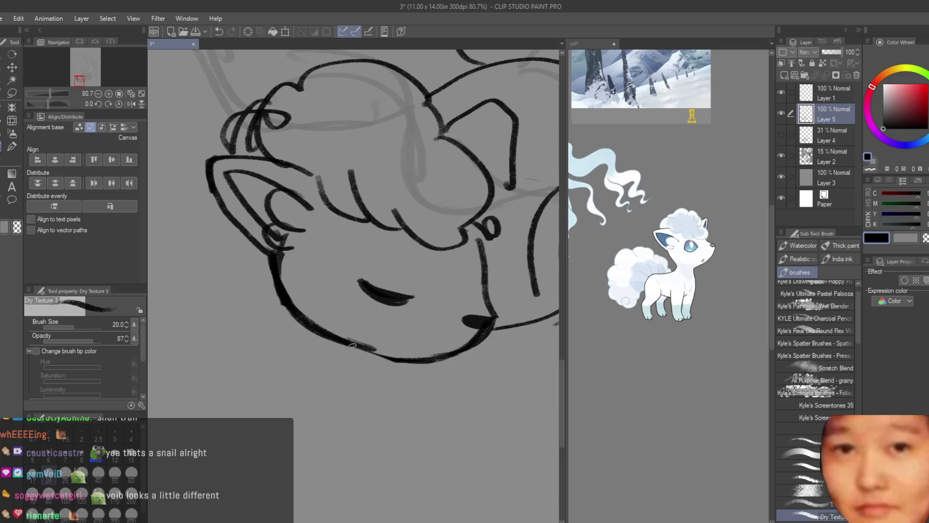
pyautogui.scroll(-3, 339, 290)
pyautogui.scroll(2, 473, 258)
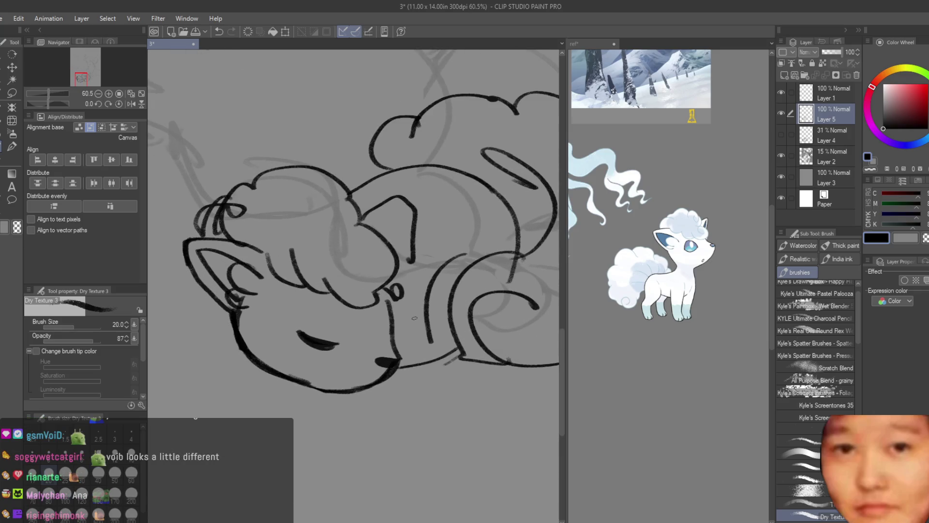
pyautogui.moveTo(233, 338)
pyautogui.mouseDown()
pyautogui.moveTo(280, 382)
pyautogui.moveTo(259, 399)
pyautogui.mouseUp()
pyautogui.hotkey('ctrl', 'z')
pyautogui.hotkey('ctrl', 'z')
pyautogui.moveTo(251, 362)
pyautogui.mouseDown()
pyautogui.moveTo(240, 384)
pyautogui.moveTo(261, 396)
pyautogui.moveTo(295, 380)
pyautogui.moveTo(261, 393)
pyautogui.mouseUp()
# Add toe marks and a longer leg line from under the chin.
pyautogui.hotkey('ctrl', 'z')
pyautogui.moveTo(235, 333)
pyautogui.mouseDown()
pyautogui.moveTo(209, 360)
pyautogui.moveTo(212, 372)
pyautogui.moveTo(223, 343)
pyautogui.moveTo(212, 355)
pyautogui.mouseUp()
pyautogui.hotkey('ctrl', 'z')
pyautogui.hotkey('ctrl', 'z')
pyautogui.moveTo(212, 354); pyautogui.dragTo(215, 371)
pyautogui.hotkey('ctrl', 'z')
pyautogui.hotkey('ctrl', 'z')
pyautogui.hotkey('ctrl', 'z')
pyautogui.moveTo(234, 331); pyautogui.dragTo(221, 382)
pyautogui.hotkey('ctrl', 'z')
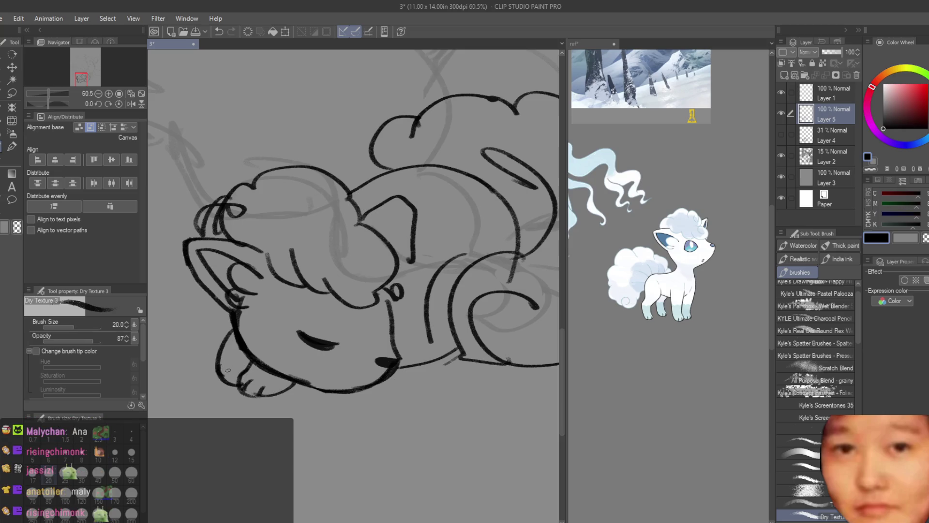
pyautogui.scroll(-8, 339, 338)
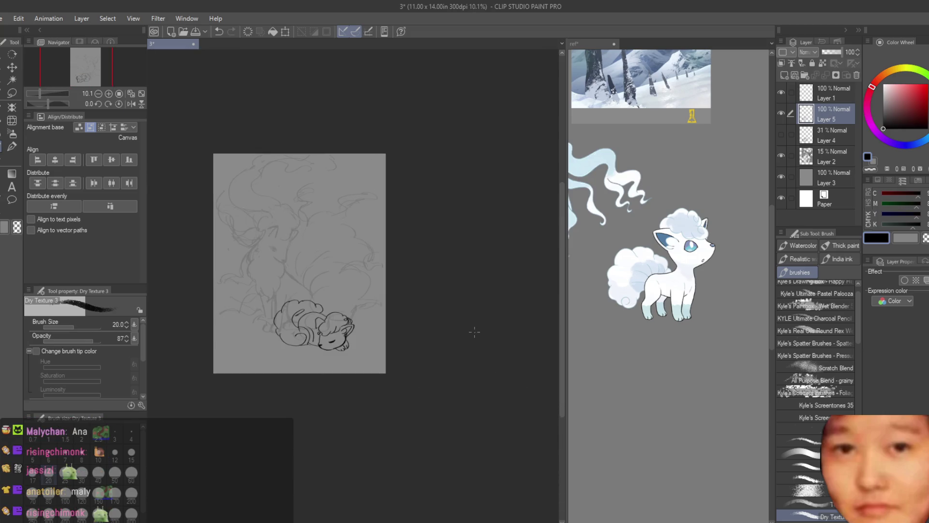
# Retry the lower chin and paw curve strokes several times, undoing each attempt.
pyautogui.scroll(3, 474, 332)
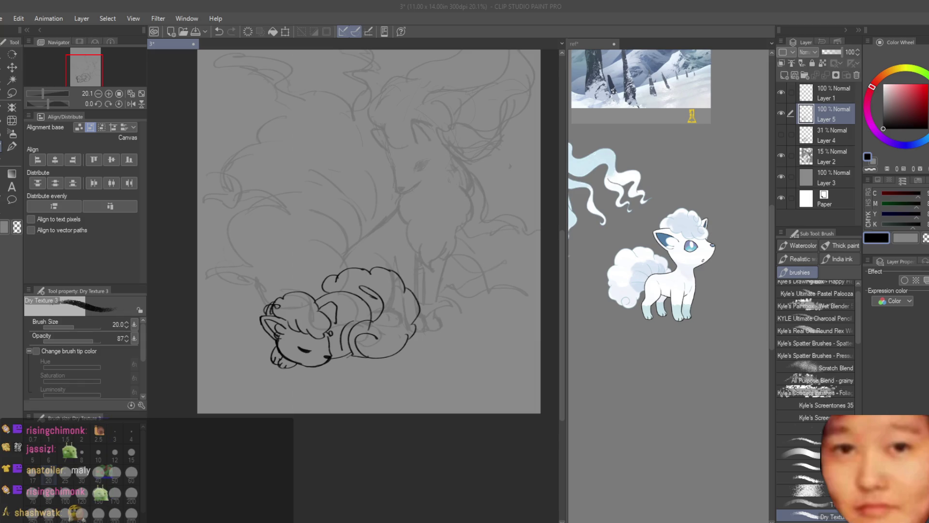
pyautogui.click(530, 38)
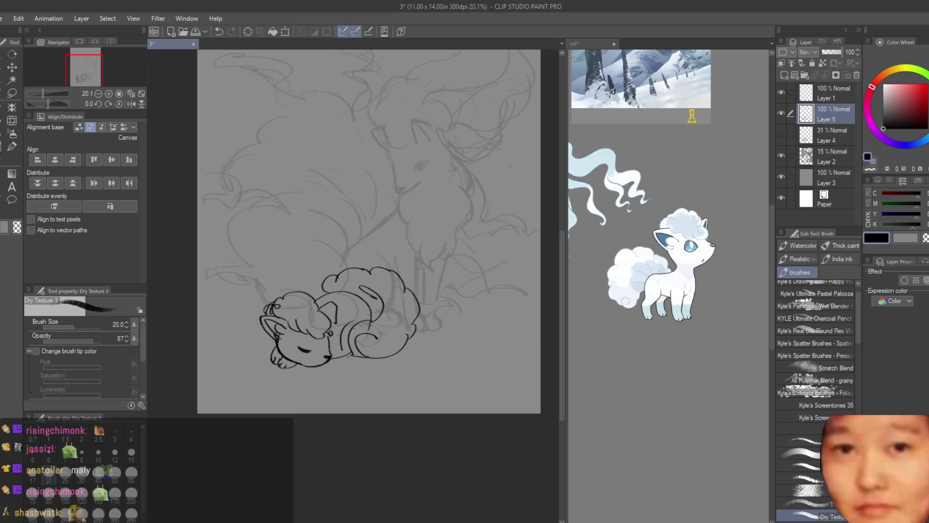
pyautogui.scroll(4, 346, 380)
pyautogui.scroll(2, 341, 373)
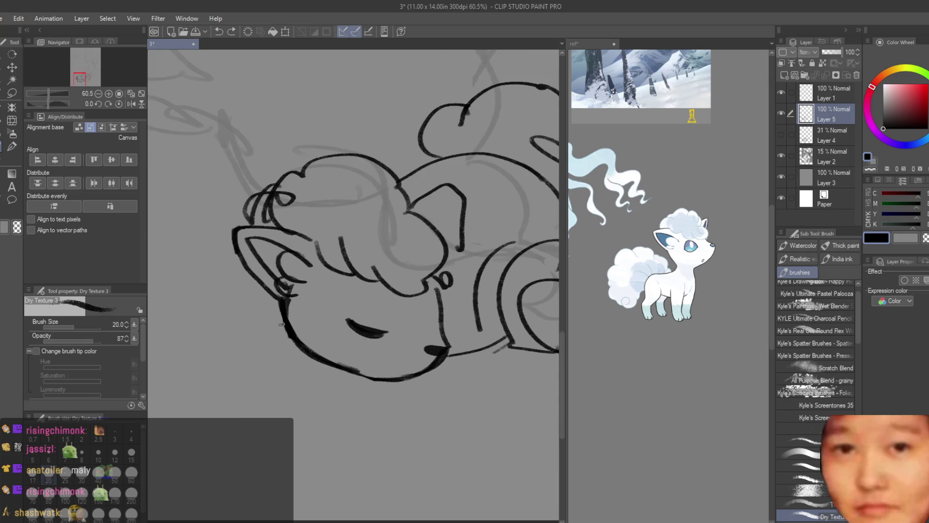
pyautogui.moveTo(284, 323); pyautogui.dragTo(310, 373)
pyautogui.hotkey('ctrl', 'z')
pyautogui.moveTo(253, 361)
pyautogui.mouseDown()
pyautogui.moveTo(292, 362)
pyautogui.moveTo(260, 359)
pyautogui.mouseUp()
pyautogui.hotkey('ctrl', 'z')
pyautogui.hotkey('ctrl', 'z')
pyautogui.moveTo(349, 365); pyautogui.dragTo(327, 391)
pyautogui.hotkey('ctrl', 'z')
pyautogui.moveTo(317, 358)
pyautogui.mouseDown()
pyautogui.moveTo(307, 385)
pyautogui.moveTo(366, 380)
pyautogui.moveTo(348, 395)
pyautogui.mouseUp()
pyautogui.hotkey('ctrl', 'z')
pyautogui.hotkey('ctrl', 'z')
pyautogui.hotkey('ctrl', 'z')
# Round out the paw's right side with a dividing toe line and unmirror the view.
pyautogui.moveTo(333, 379); pyautogui.dragTo(336, 393)
pyautogui.scroll(-5, 282, 379)
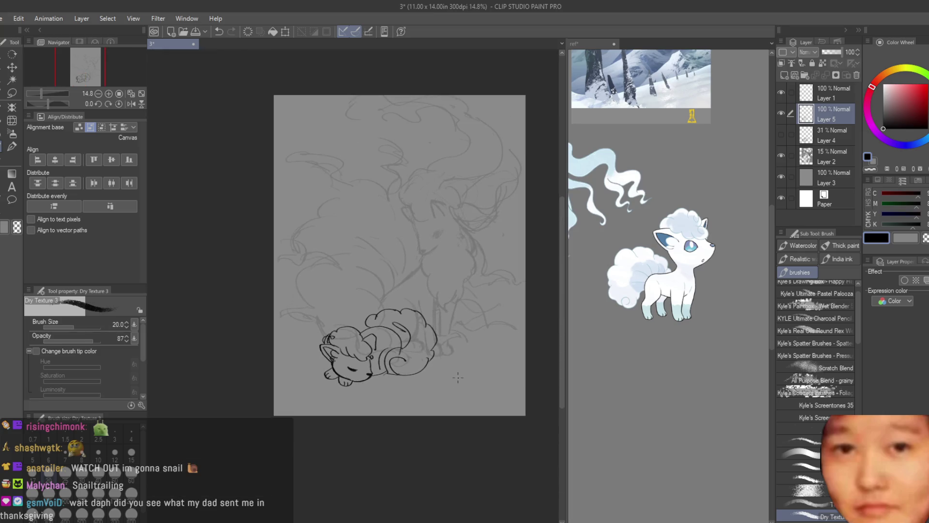
pyautogui.press('b')
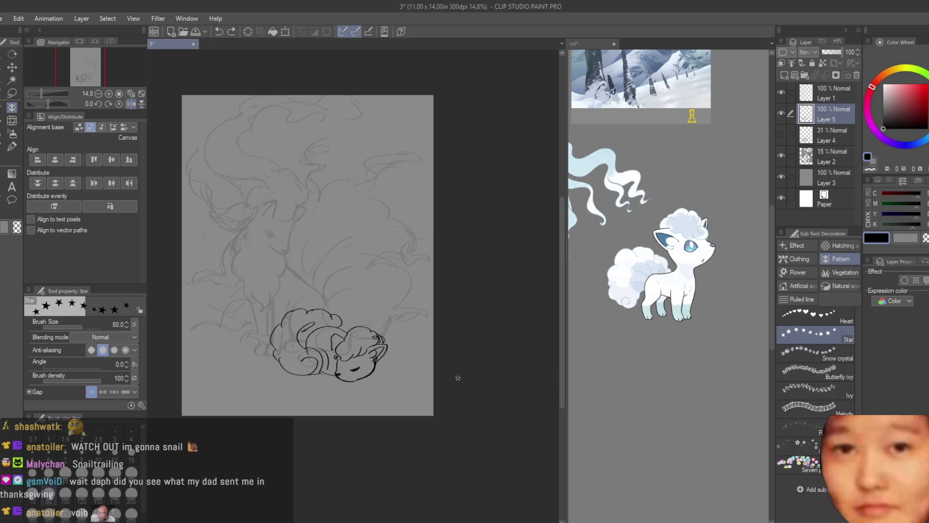
pyautogui.press('h')
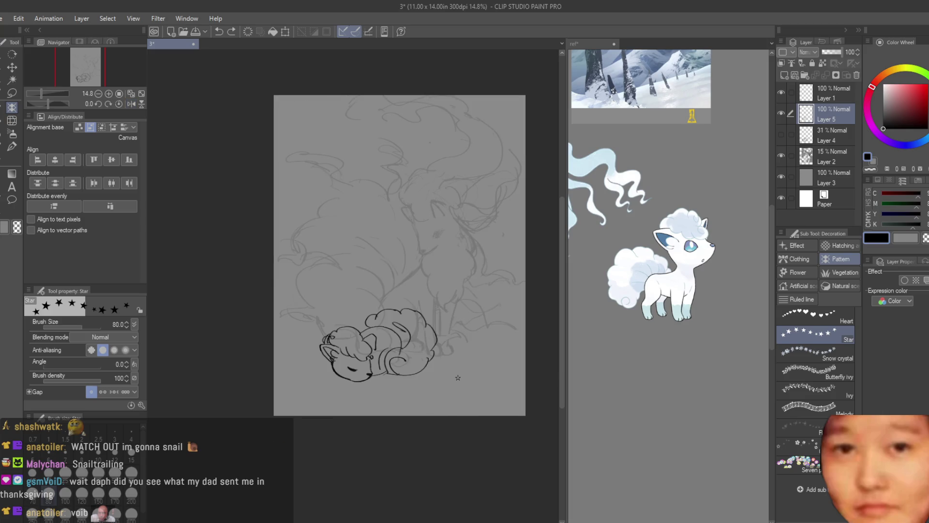
pyautogui.scroll(4, 404, 385)
# Redraw the paw curve shorter and further right, undoing the extra short strokes.
pyautogui.press('b')
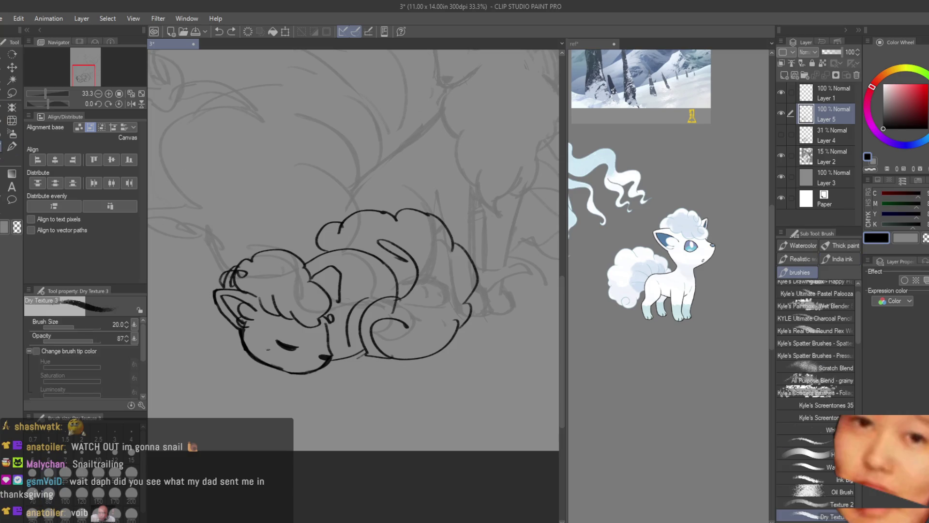
pyautogui.scroll(2, 265, 337)
pyautogui.scroll(-1, 268, 239)
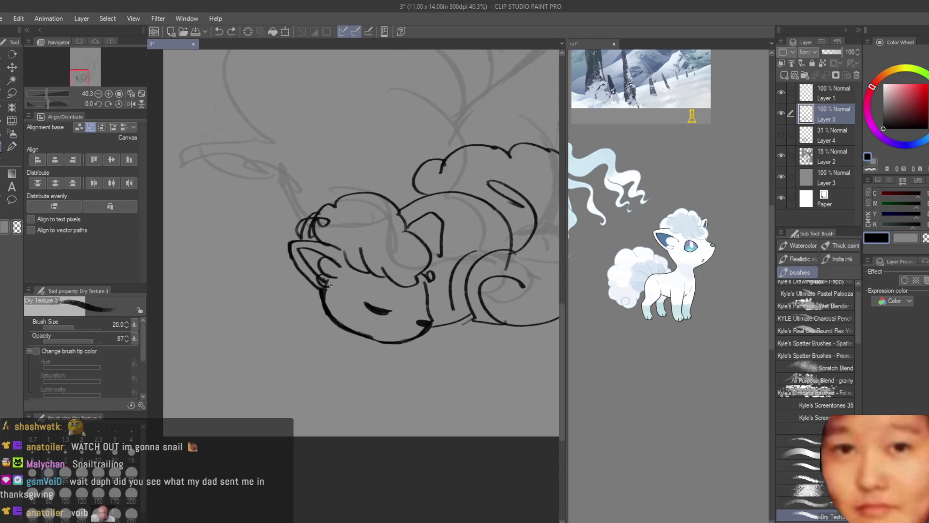
pyautogui.scroll(5, 335, 288)
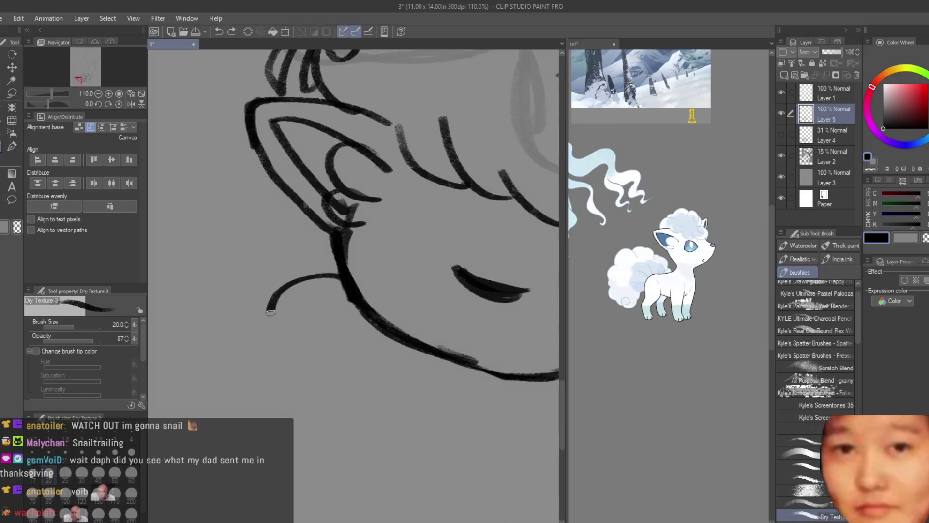
pyautogui.hotkey('ctrl', 'z')
pyautogui.hotkey('ctrl', 'z')
pyautogui.moveTo(338, 283); pyautogui.dragTo(298, 337)
pyautogui.moveTo(375, 339); pyautogui.dragTo(359, 353)
pyautogui.hotkey('ctrl', 'z')
pyautogui.moveTo(300, 335)
pyautogui.mouseDown()
pyautogui.moveTo(358, 356)
pyautogui.moveTo(319, 358)
pyautogui.mouseUp()
pyautogui.hotkey('ctrl', 'z')
pyautogui.moveTo(334, 319)
pyautogui.mouseDown()
pyautogui.moveTo(322, 349)
pyautogui.moveTo(358, 360)
pyautogui.mouseUp()
pyautogui.hotkey('ctrl', 'z')
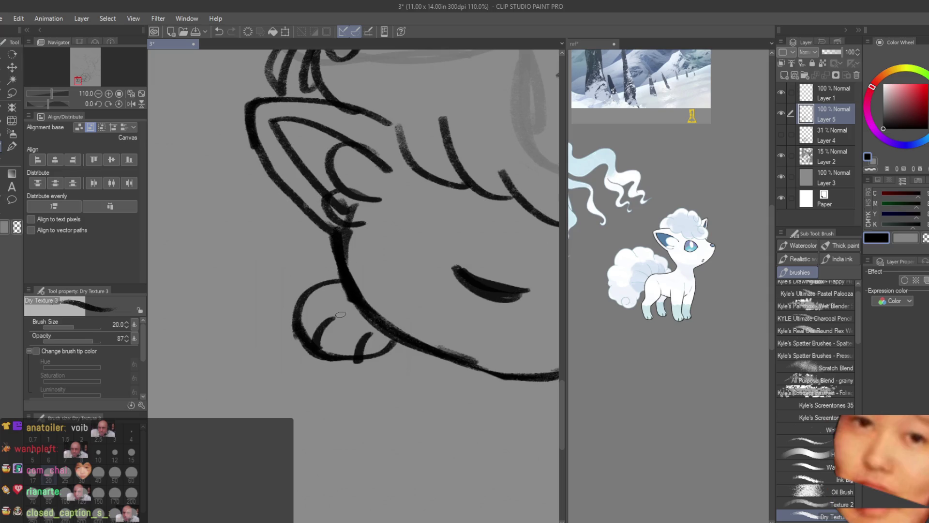
# Try curves left of the paw and small paw strokes, then undo them.
pyautogui.moveTo(331, 249); pyautogui.dragTo(264, 293)
pyautogui.hotkey('ctrl', 'z')
pyautogui.hotkey('ctrl', 'z')
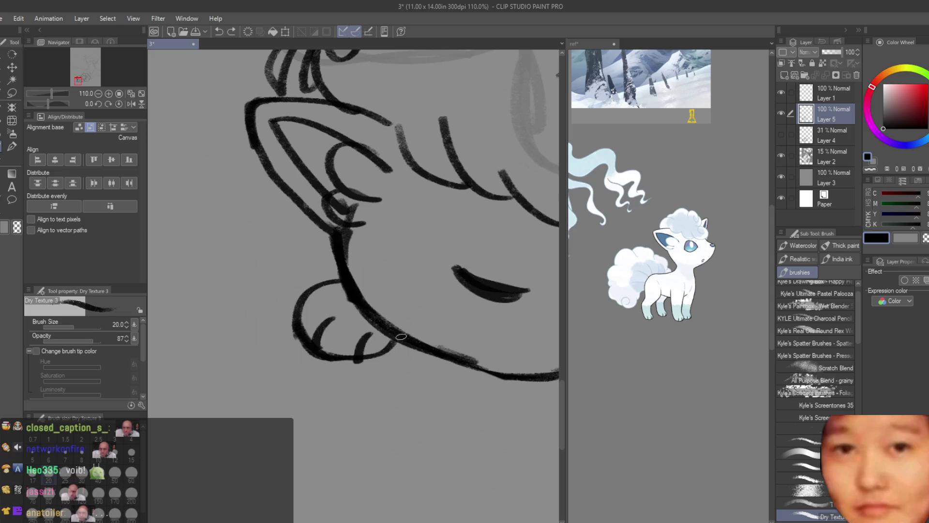
pyautogui.moveTo(334, 247); pyautogui.dragTo(279, 289)
pyautogui.hotkey('ctrl', 'z')
pyautogui.moveTo(339, 242)
pyautogui.mouseDown()
pyautogui.moveTo(259, 297)
pyautogui.moveTo(290, 326)
pyautogui.mouseUp()
pyautogui.moveTo(297, 272); pyautogui.dragTo(290, 286)
pyautogui.scroll(-3, 297, 336)
pyautogui.scroll(-5, 297, 336)
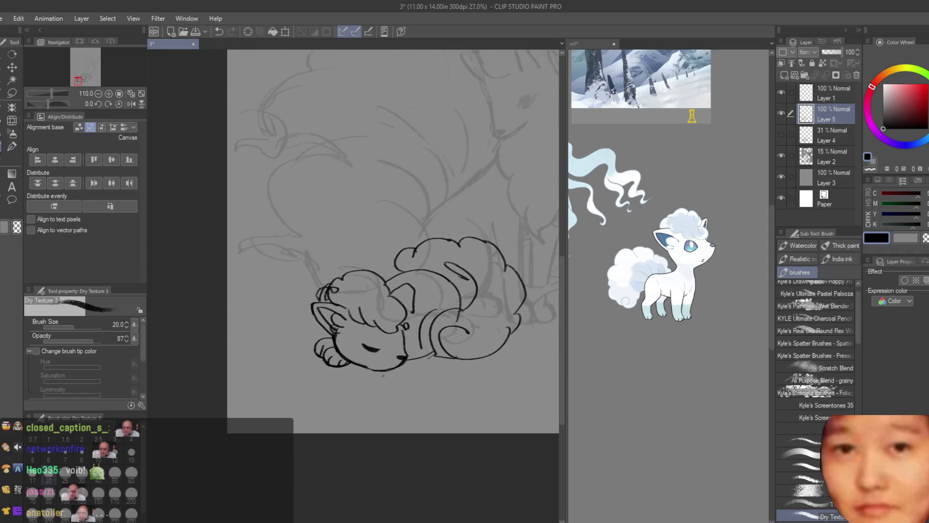
pyautogui.scroll(2, 413, 346)
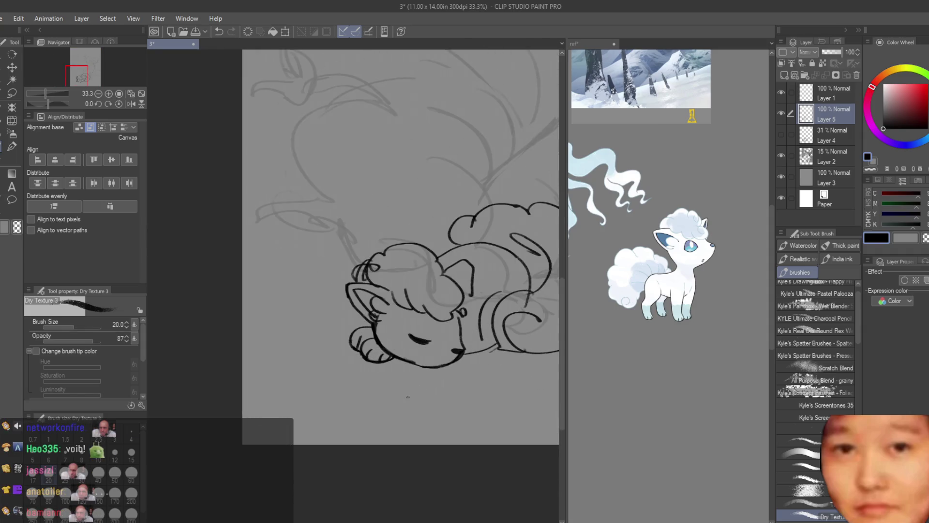
pyautogui.scroll(1, 407, 395)
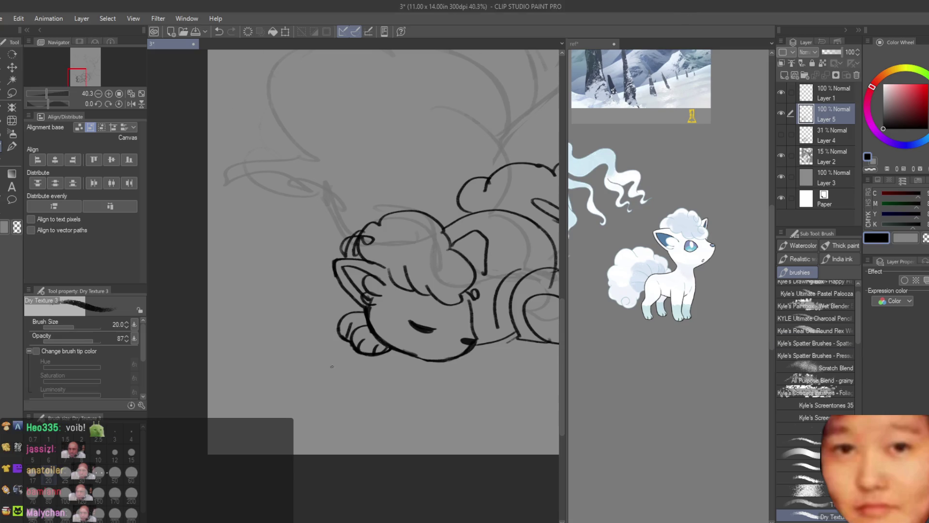
pyautogui.scroll(2, 333, 371)
pyautogui.hotkey('ctrl', 'z')
pyautogui.moveTo(375, 286)
pyautogui.mouseDown()
pyautogui.moveTo(349, 331)
pyautogui.moveTo(352, 319)
pyautogui.mouseUp()
pyautogui.hotkey('ctrl', 'z')
pyautogui.hotkey('ctrl', 'z')
pyautogui.hotkey('ctrl', 'z')
pyautogui.hotkey('ctrl', 'z')
pyautogui.hotkey('ctrl', 'z')
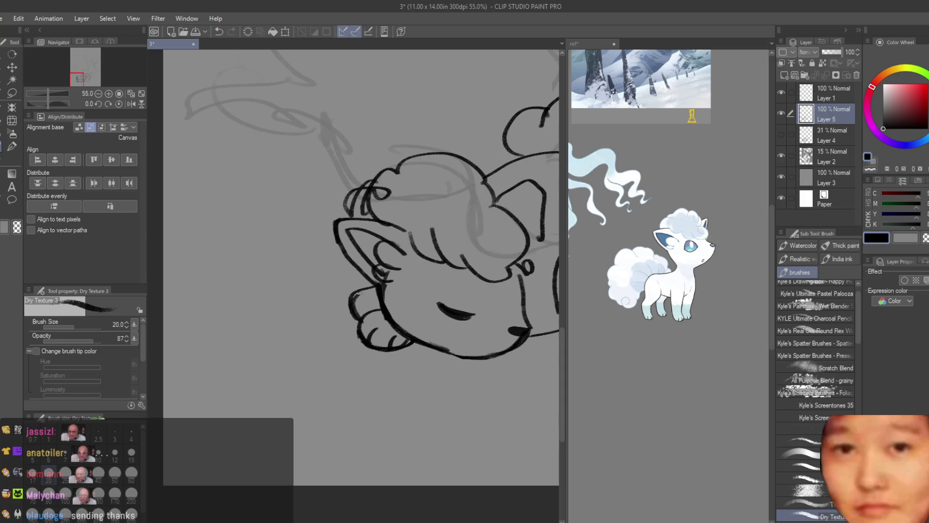
# Discard the new chin and neck strokes and erase the faint marks there.
pyautogui.scroll(-4, 329, 297)
pyautogui.scroll(-2, 342, 322)
pyautogui.press('h')
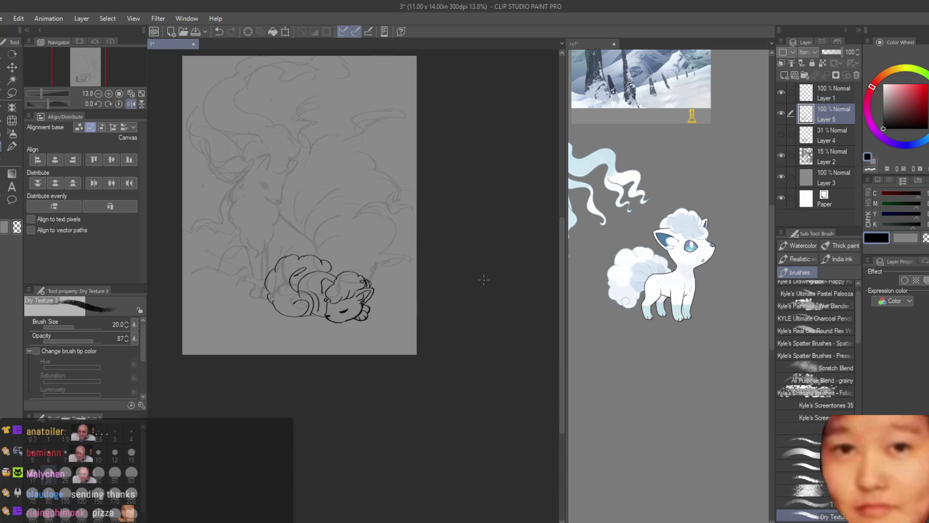
pyautogui.press('h')
pyautogui.scroll(1, 477, 273)
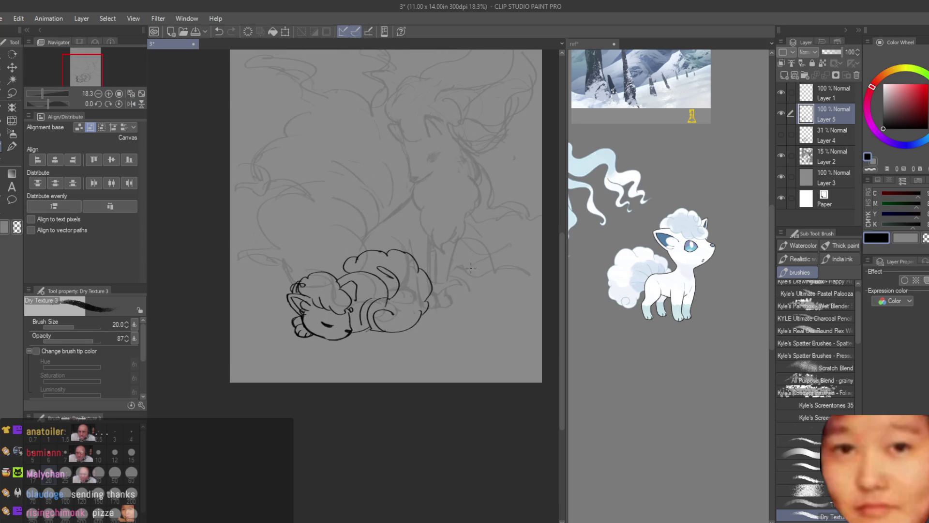
pyautogui.scroll(3, 470, 267)
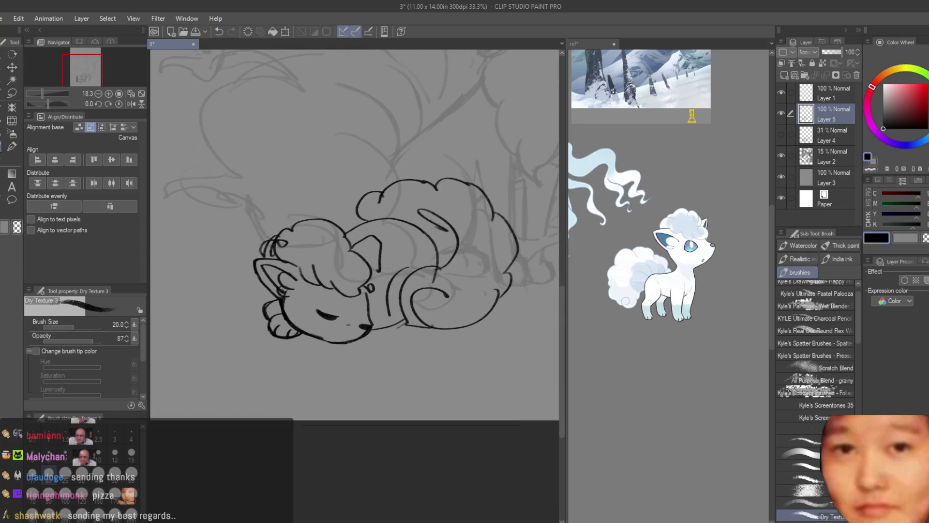
pyautogui.scroll(1, 386, 321)
pyautogui.moveTo(405, 263); pyautogui.dragTo(382, 319)
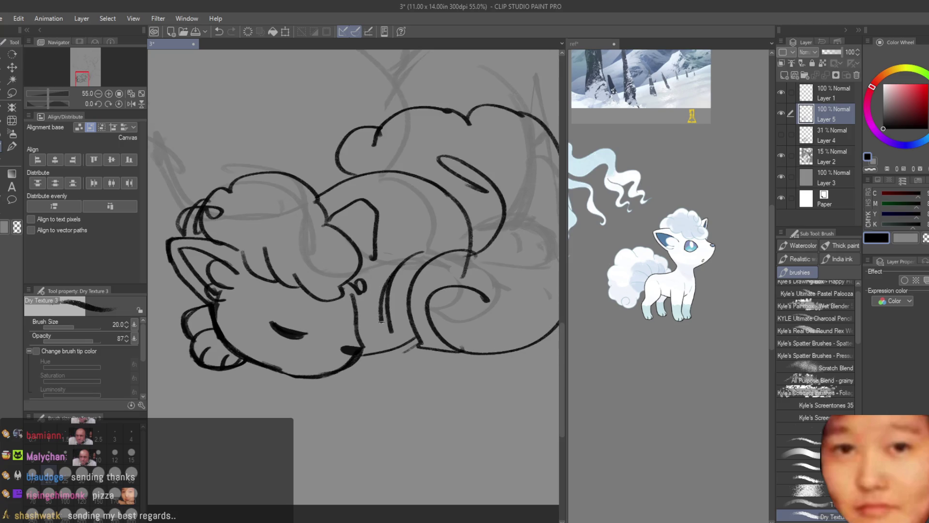
pyautogui.moveTo(420, 344); pyautogui.dragTo(360, 362)
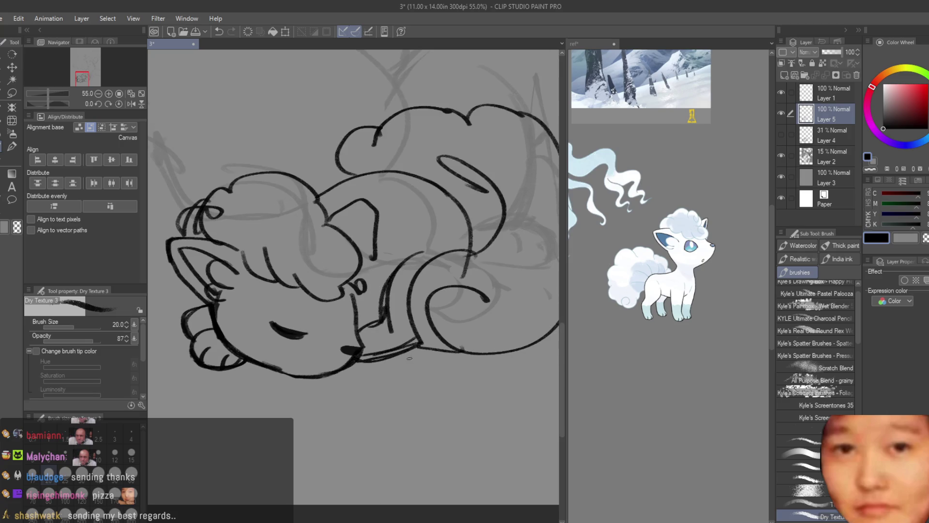
pyautogui.hotkey('ctrl', 'z')
pyautogui.hotkey('ctrl', 'z')
pyautogui.hotkey('ctrl', 'z')
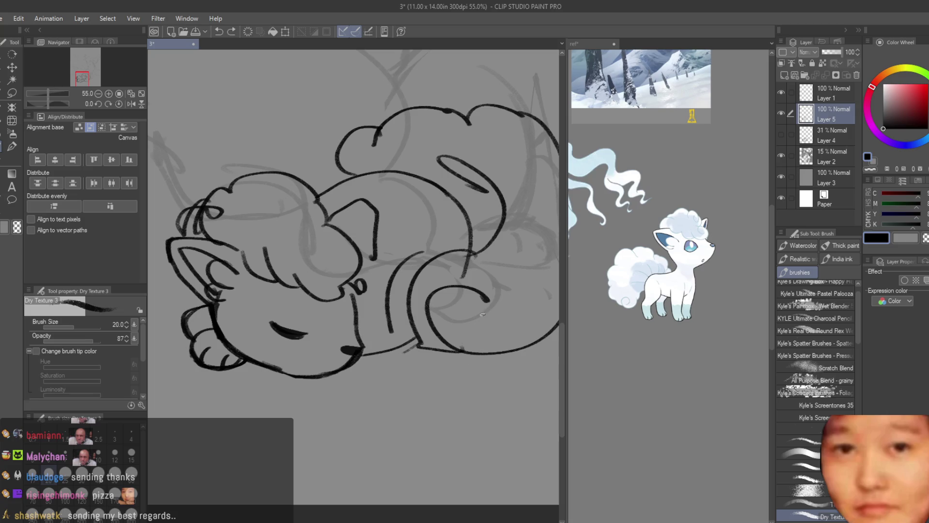
pyautogui.press('e')
pyautogui.moveTo(385, 321); pyautogui.dragTo(382, 346)
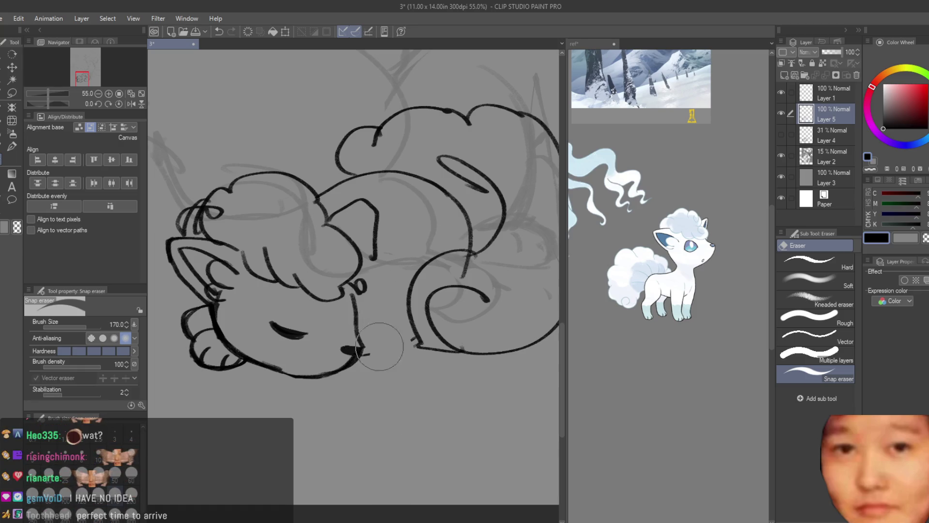
# Show the faint Layer 4 sketch and drag it to the trash.
pyautogui.scroll(-5, 428, 346)
pyautogui.scroll(2, 436, 357)
pyautogui.press('b')
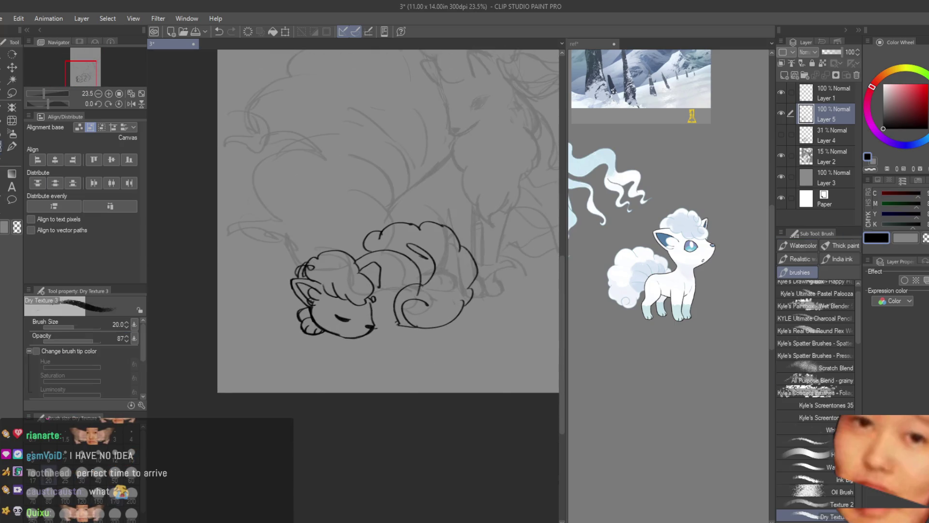
pyautogui.scroll(1, 436, 358)
pyautogui.scroll(-1, 436, 357)
pyautogui.scroll(1, 470, 289)
pyautogui.click(780, 136)
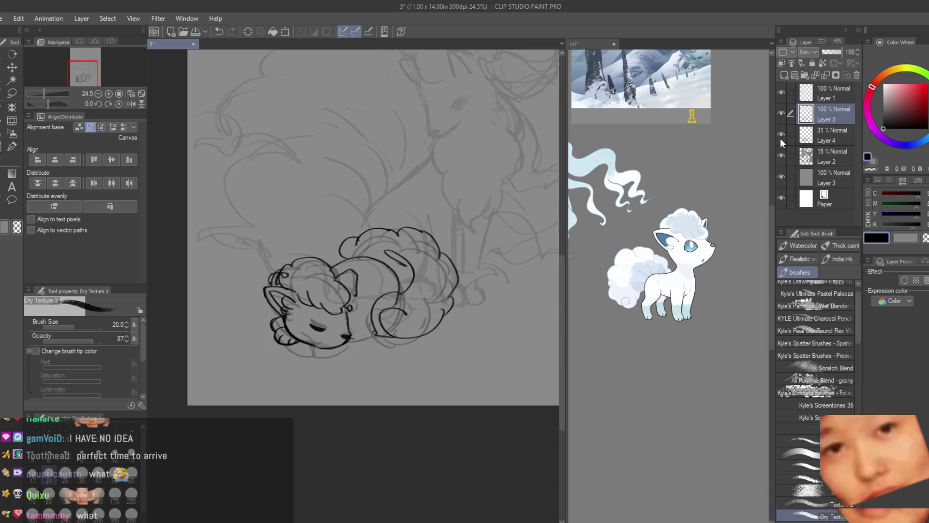
pyautogui.moveTo(818, 133); pyautogui.dragTo(856, 75)
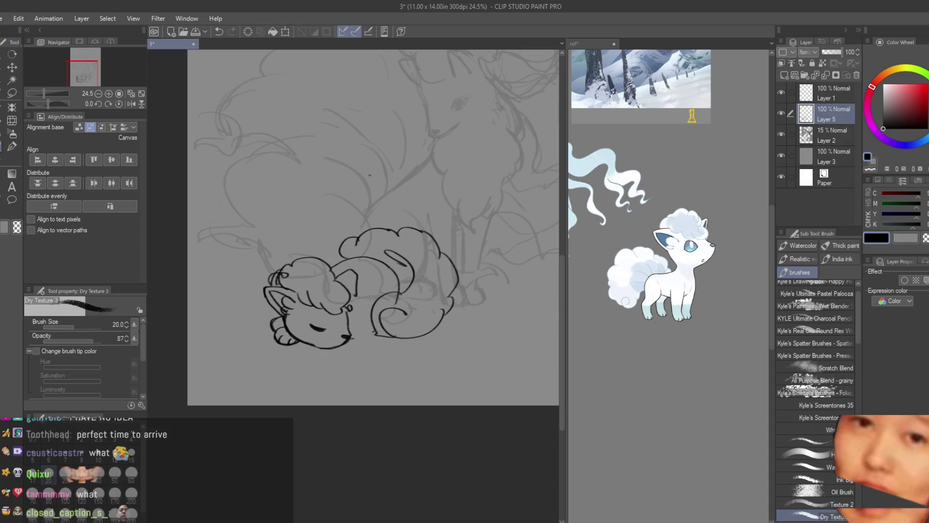
# Erase the Vulpix's curled body and tail line art and its cheek line.
pyautogui.press('e')
pyautogui.scroll(2, 380, 296)
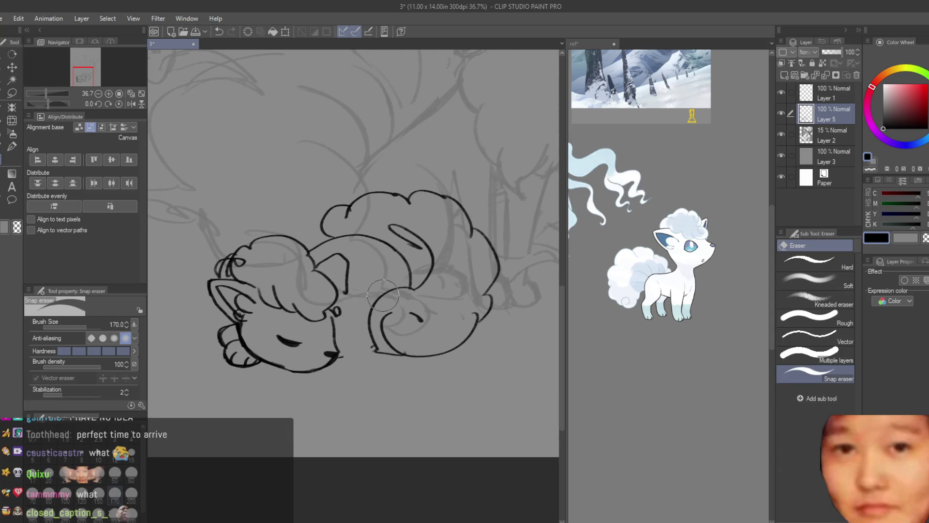
pyautogui.moveTo(341, 237)
pyautogui.mouseDown()
pyautogui.moveTo(417, 268)
pyautogui.moveTo(384, 373)
pyautogui.moveTo(491, 276)
pyautogui.moveTo(336, 223)
pyautogui.mouseUp()
pyautogui.scroll(3, 244, 341)
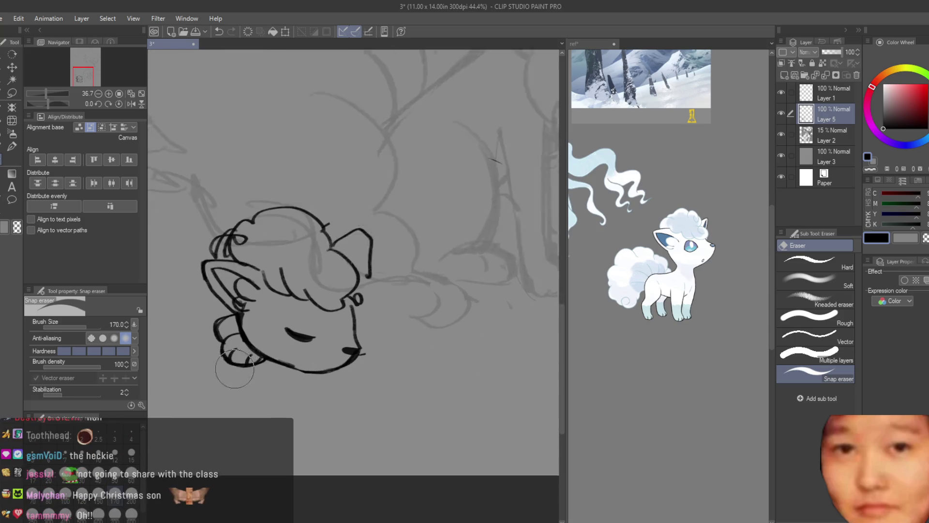
pyautogui.moveTo(246, 334)
pyautogui.mouseDown()
pyautogui.moveTo(263, 322)
pyautogui.moveTo(280, 329)
pyautogui.mouseUp()
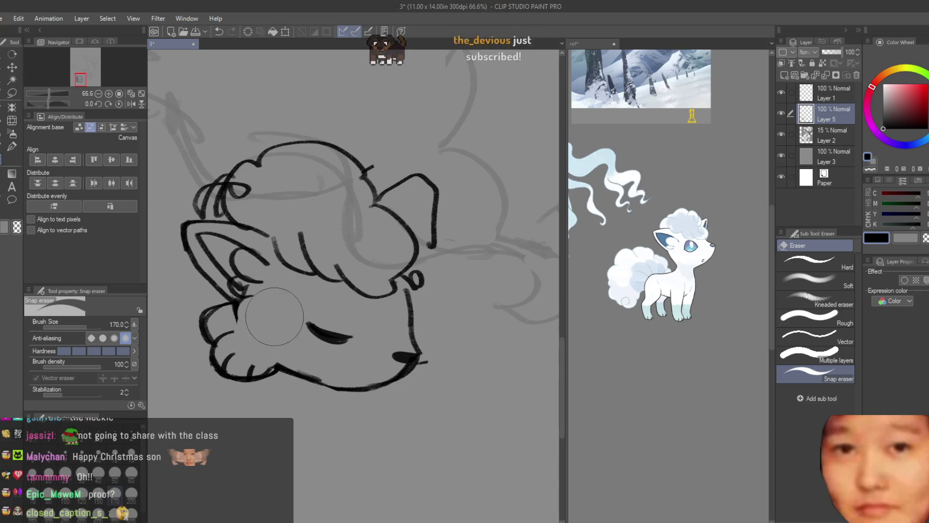
pyautogui.scroll(2, 279, 329)
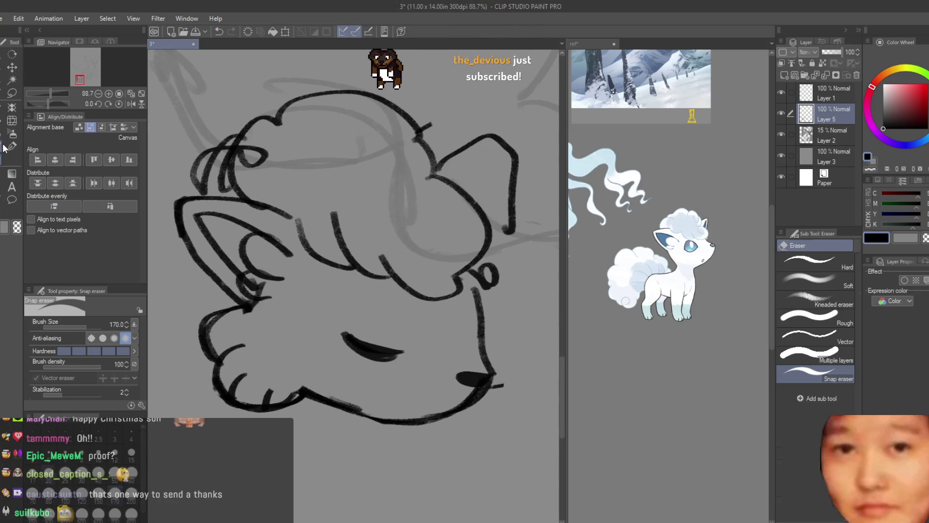
# Re-ink the cheek line and add a dark stroke at the right jaw.
pyautogui.press('b')
pyautogui.moveTo(251, 300); pyautogui.dragTo(283, 378)
pyautogui.moveTo(264, 339); pyautogui.dragTo(291, 383)
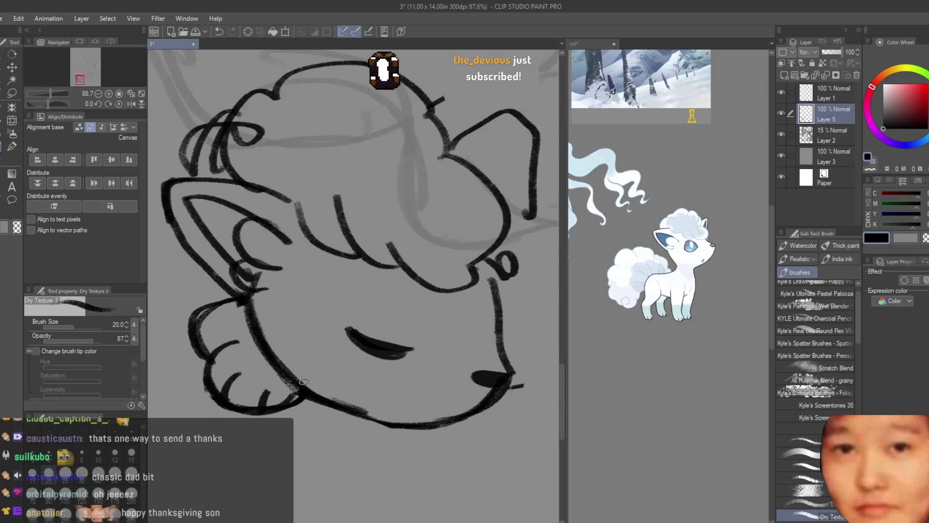
pyautogui.scroll(-1, 332, 366)
pyautogui.moveTo(452, 283); pyautogui.dragTo(462, 315)
pyautogui.scroll(-6, 292, 344)
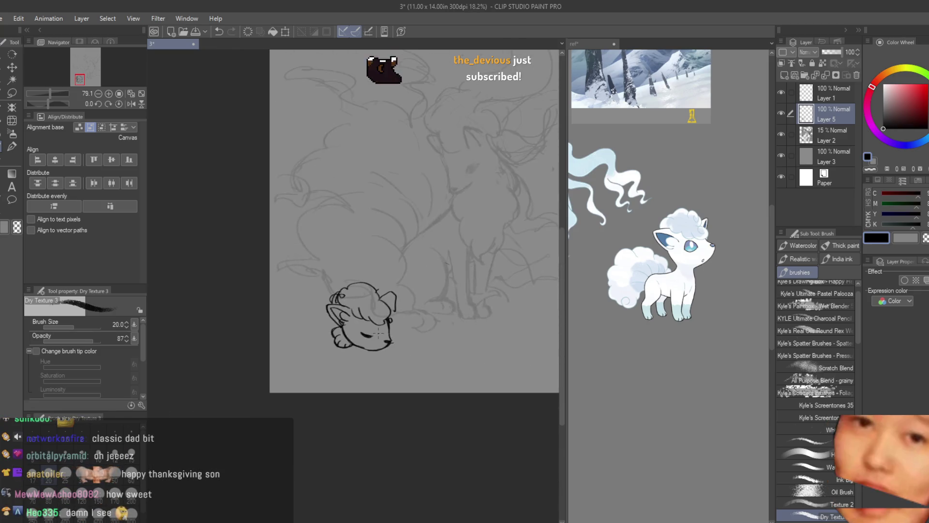
pyautogui.scroll(2, 291, 344)
pyautogui.scroll(4, 398, 314)
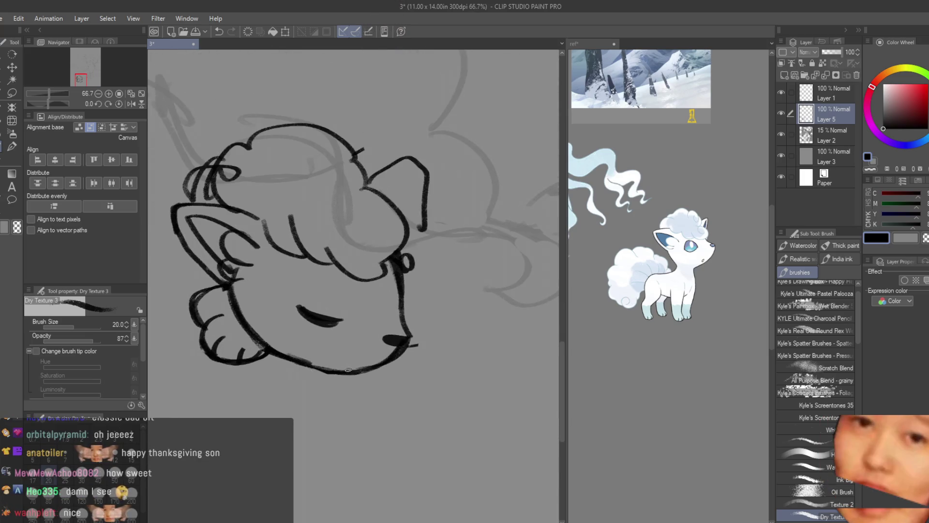
pyautogui.scroll(2, 325, 389)
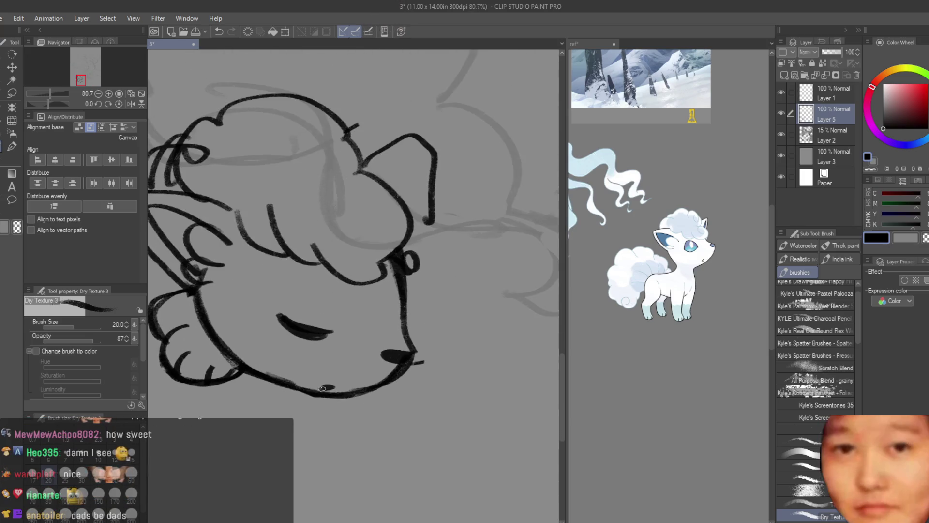
pyautogui.scroll(-4, 322, 389)
pyautogui.scroll(2, 409, 391)
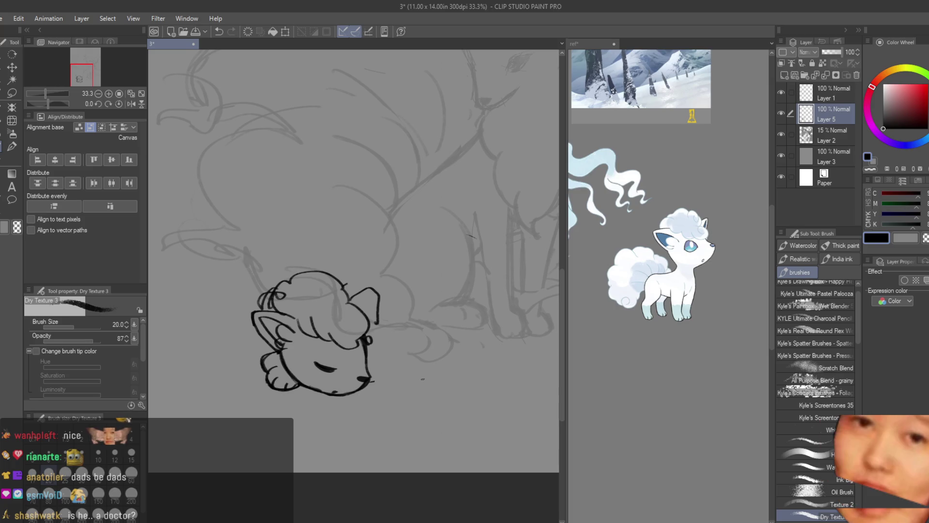
# Undo the last curve and erase a small stray mark by the head.
pyautogui.press('h')
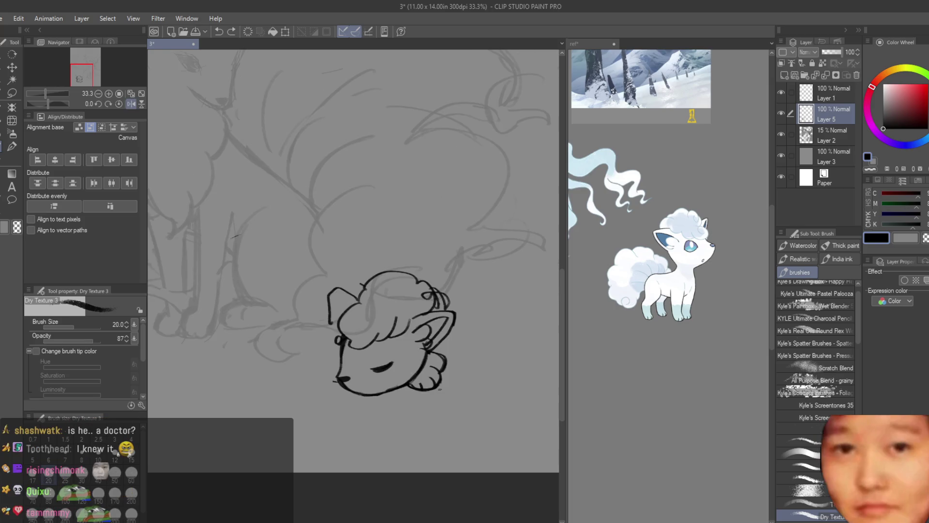
pyautogui.hotkey('ctrl', 'z')
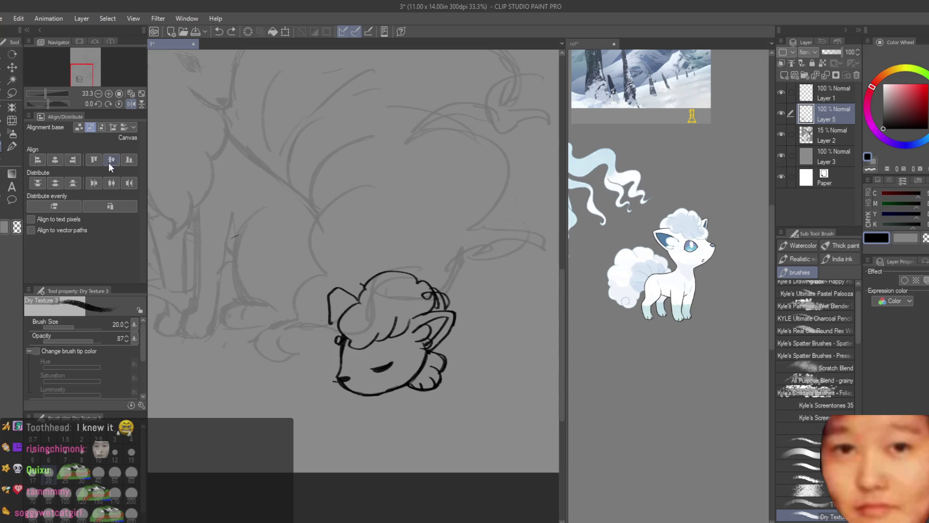
pyautogui.press('e')
pyautogui.moveTo(334, 302)
pyautogui.mouseDown()
pyautogui.moveTo(322, 318)
pyautogui.moveTo(332, 400)
pyautogui.mouseUp()
# Draw the body arc beside the Vulpix's head, retrying with undo.
pyautogui.scroll(1, 271, 450)
pyautogui.press('b')
pyautogui.moveTo(289, 287); pyautogui.dragTo(382, 252)
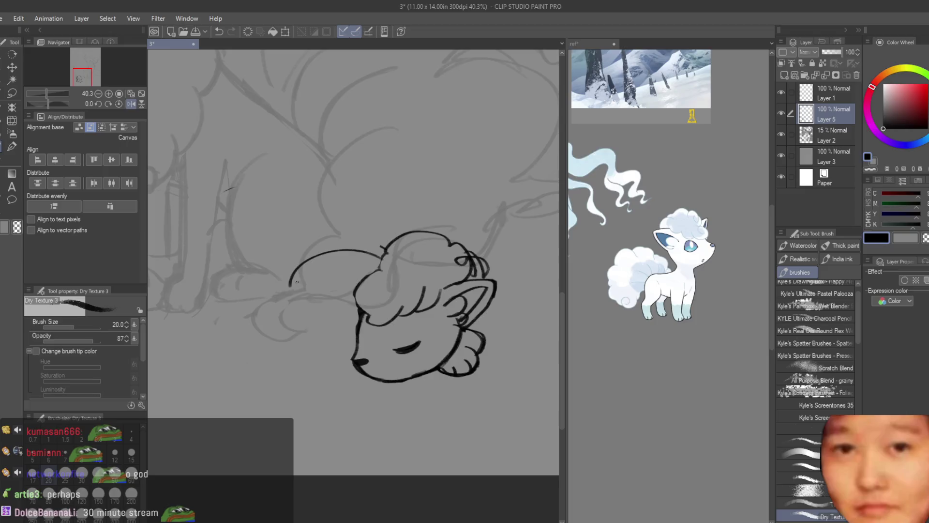
pyautogui.hotkey('ctrl', 'z')
pyautogui.moveTo(291, 283)
pyautogui.mouseDown()
pyautogui.moveTo(378, 264)
pyautogui.moveTo(274, 287)
pyautogui.mouseUp()
pyautogui.hotkey('ctrl', 'z')
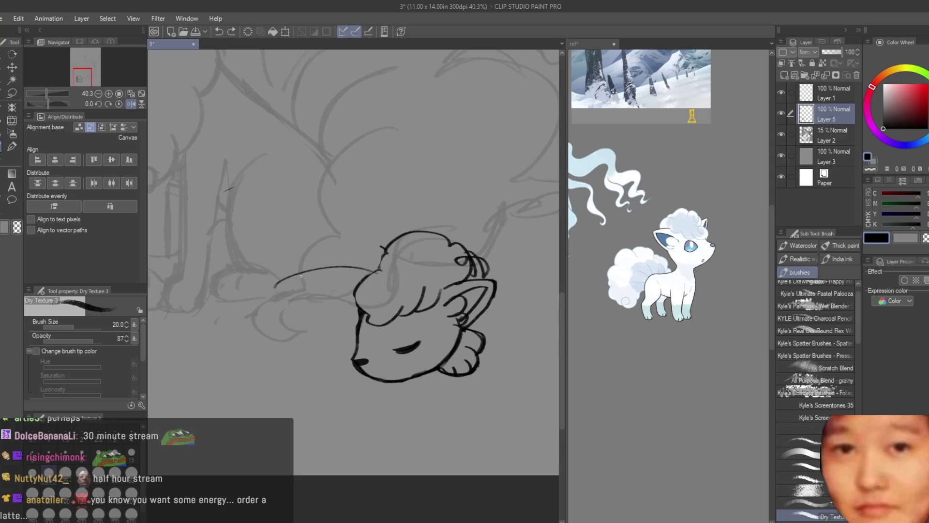
pyautogui.hotkey('ctrl', 'z')
# Sweep the lower body curve down and extend it back toward the head.
pyautogui.moveTo(274, 281)
pyautogui.mouseDown()
pyautogui.moveTo(261, 320)
pyautogui.moveTo(270, 335)
pyautogui.moveTo(339, 359)
pyautogui.mouseUp()
pyautogui.hotkey('ctrl', 'z')
pyautogui.hotkey('ctrl', 'z')
pyautogui.hotkey('ctrl', 'z')
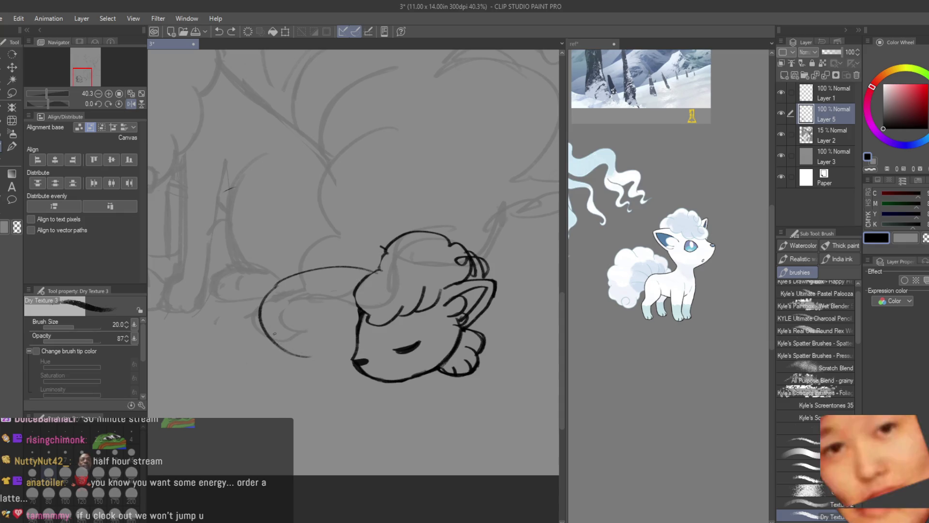
pyautogui.moveTo(276, 338); pyautogui.dragTo(339, 360)
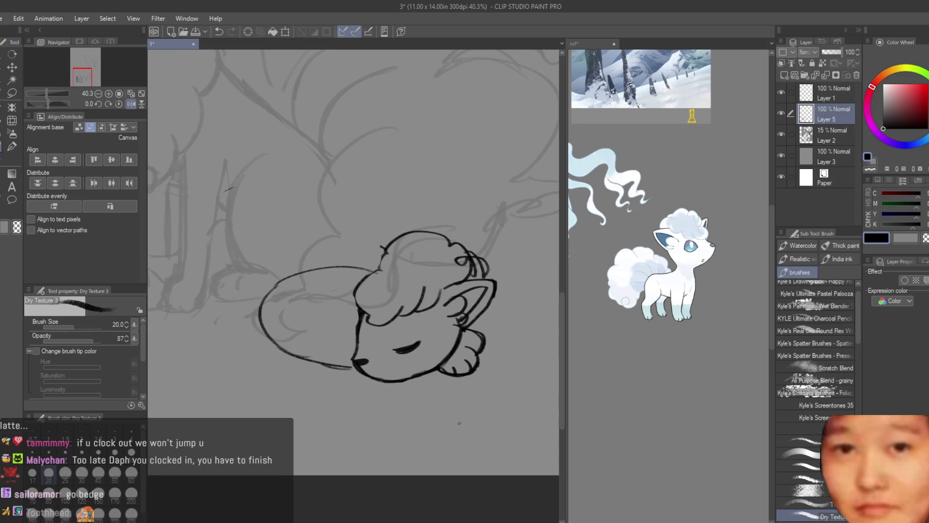
pyautogui.scroll(5, 476, 353)
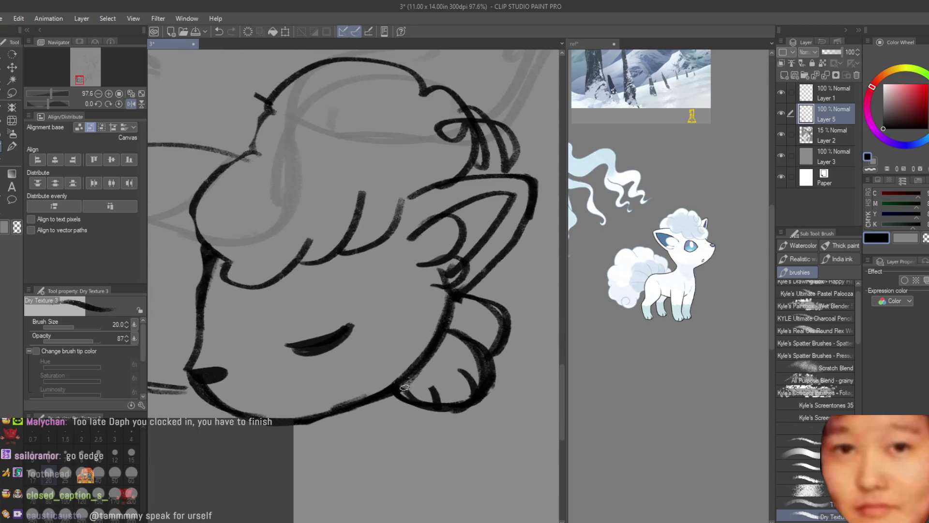
pyautogui.press('e')
pyautogui.scroll(-2, 213, 249)
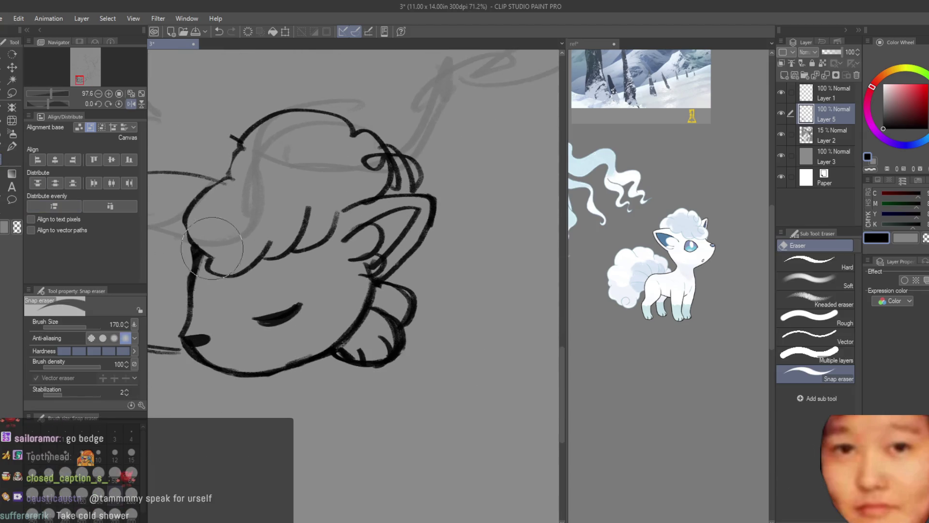
pyautogui.press('m')
pyautogui.scroll(2, 287, 294)
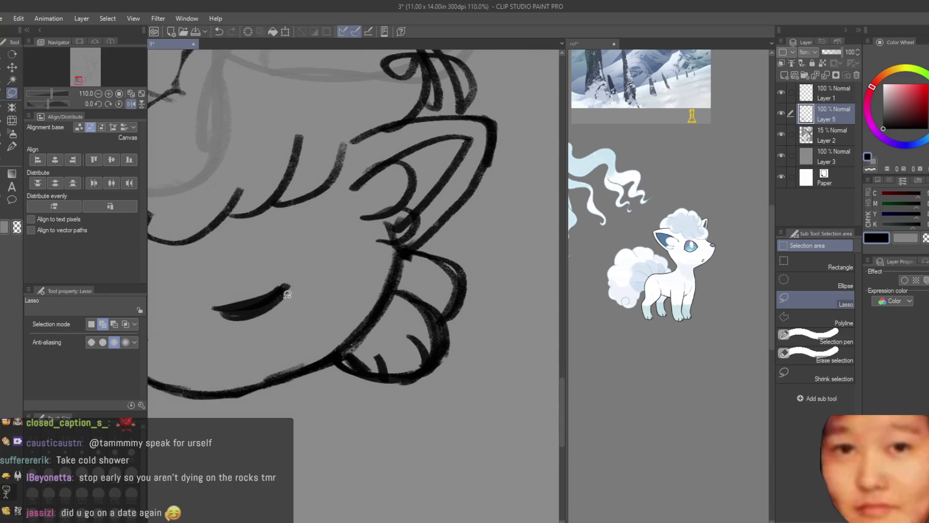
# Lasso the front paw under the chin and scale it down slightly with Ctrl+T.
pyautogui.moveTo(431, 247)
pyautogui.mouseDown()
pyautogui.moveTo(413, 255)
pyautogui.moveTo(367, 344)
pyautogui.moveTo(479, 353)
pyautogui.moveTo(513, 290)
pyautogui.moveTo(517, 246)
pyautogui.mouseUp()
pyautogui.scroll(-2, 411, 348)
pyautogui.scroll(-1, 526, 276)
pyautogui.hotkey('ctrl', 't')
pyautogui.moveTo(519, 346); pyautogui.dragTo(489, 315)
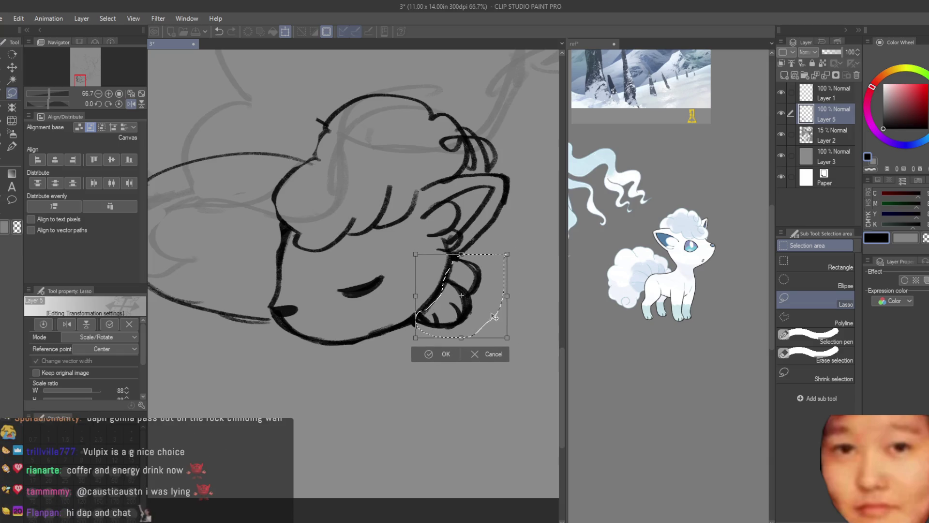
pyautogui.press('Return')
pyautogui.scroll(-4, 479, 295)
pyautogui.scroll(2, 470, 285)
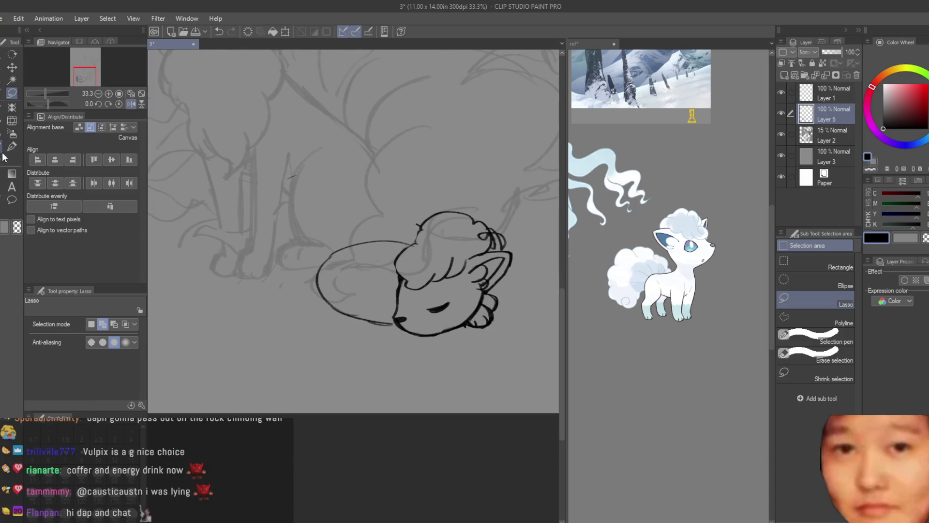
# Ink an inner tail curve across the curled body, redrawing it once.
pyautogui.press('b')
pyautogui.scroll(2, 355, 268)
pyautogui.scroll(2, 356, 268)
pyautogui.moveTo(346, 279); pyautogui.dragTo(469, 341)
pyautogui.scroll(-3, 452, 358)
pyautogui.scroll(3, 413, 334)
pyautogui.hotkey('ctrl', 'z')
pyautogui.moveTo(276, 260); pyautogui.dragTo(368, 303)
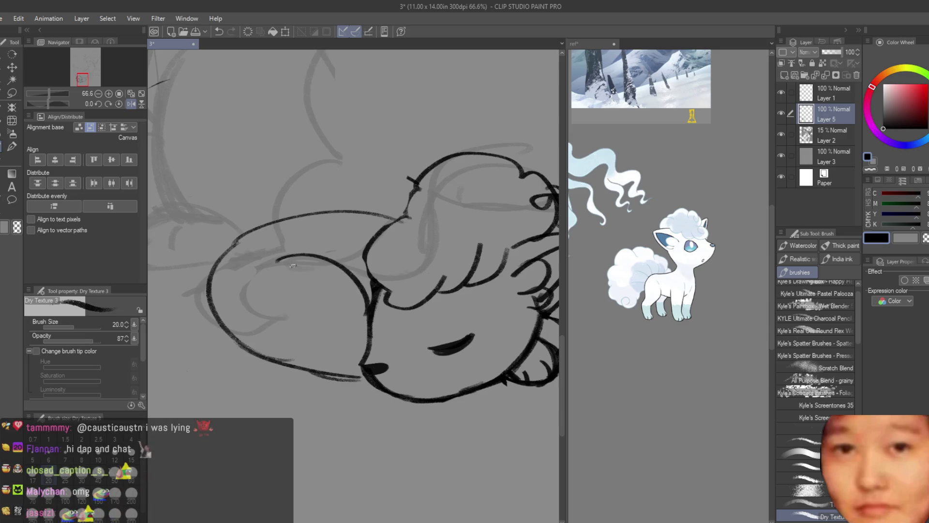
# Compare chin strokes with undo and redo, then redraw a smoother lower chin line.
pyautogui.moveTo(281, 360); pyautogui.dragTo(354, 374)
pyautogui.hotkey('ctrl', 'z')
pyautogui.hotkey('ctrl', 'y')
pyautogui.hotkey('ctrl', 'z')
pyautogui.hotkey('ctrl', 'y')
pyautogui.hotkey('ctrl', 'y')
pyautogui.hotkey('ctrl', 'z')
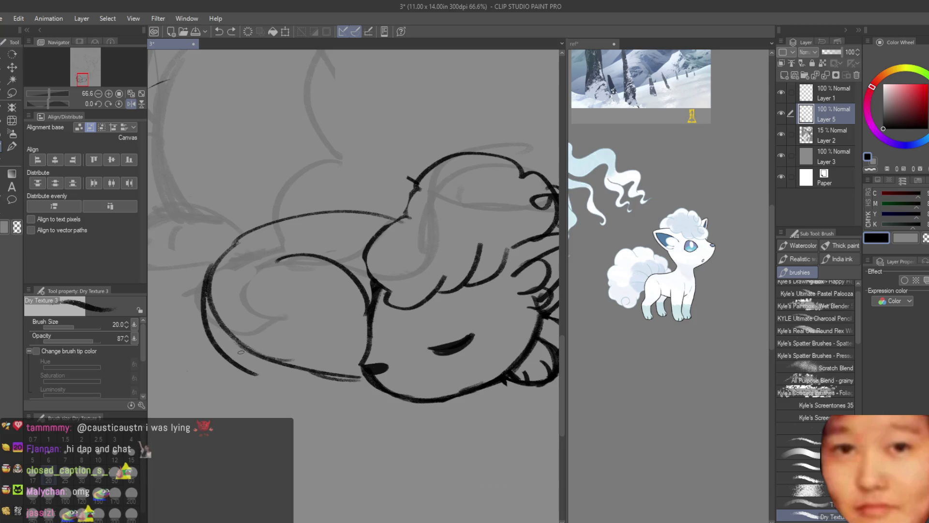
pyautogui.hotkey('ctrl', 'z')
pyautogui.hotkey('ctrl', 'y')
pyautogui.hotkey('ctrl', 'z')
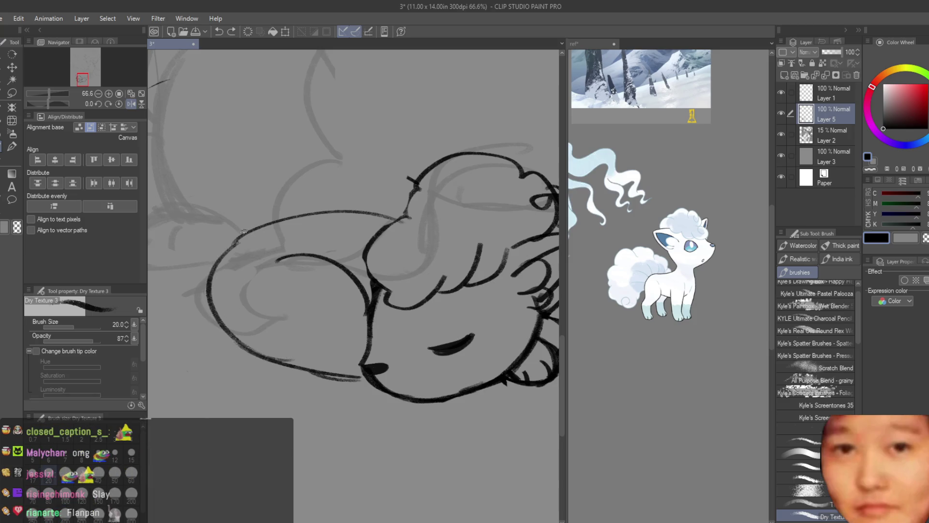
pyautogui.hotkey('ctrl', 'y')
pyautogui.hotkey('ctrl', 'y')
pyautogui.hotkey('ctrl', 'z')
pyautogui.hotkey('ctrl', 'y')
pyautogui.hotkey('ctrl', 'z')
pyautogui.moveTo(362, 372); pyautogui.dragTo(247, 362)
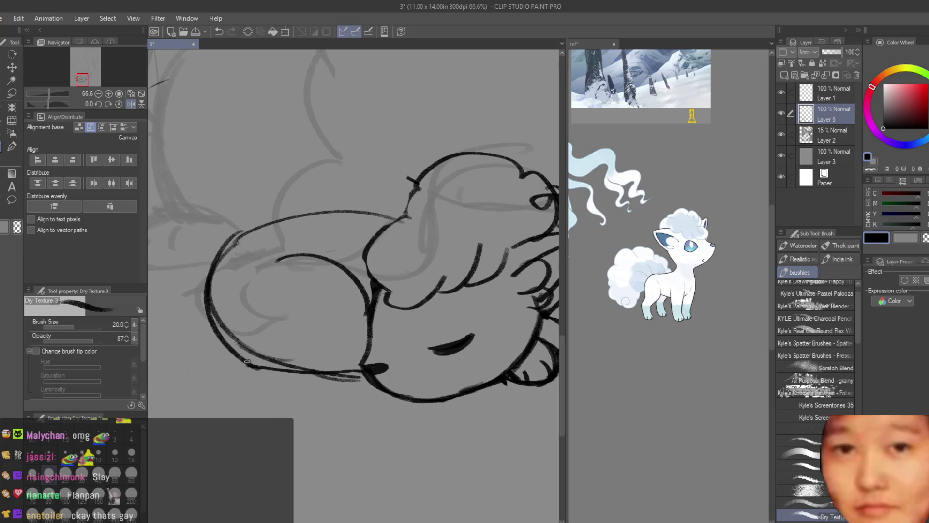
# Erase part of the inner chin outline and remove a faint stray stroke.
pyautogui.press('e')
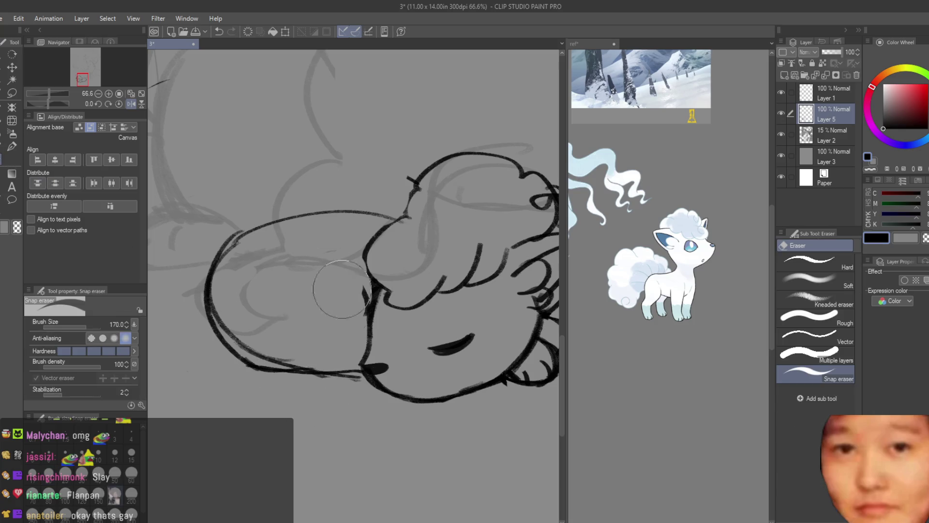
pyautogui.moveTo(259, 314); pyautogui.dragTo(265, 337)
pyautogui.press('b')
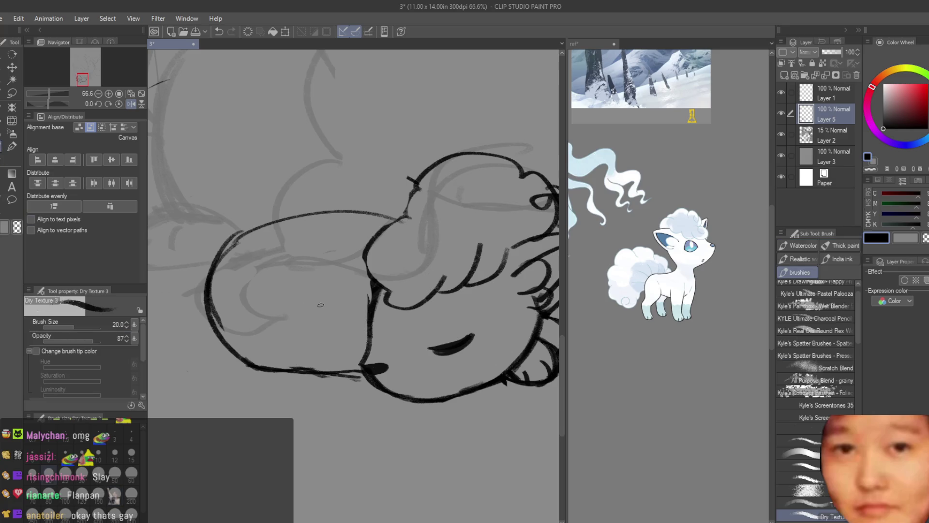
pyautogui.scroll(-5, 455, 364)
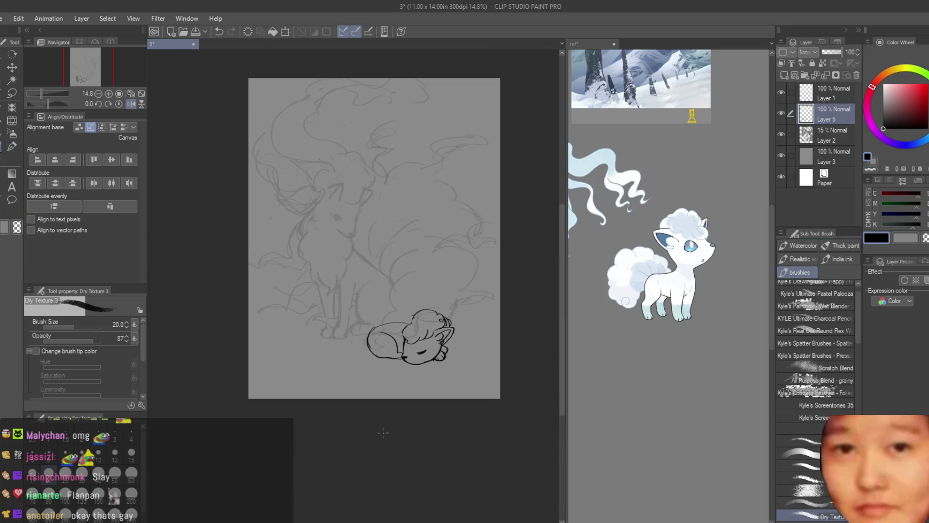
pyautogui.hotkey('ctrl', 'z')
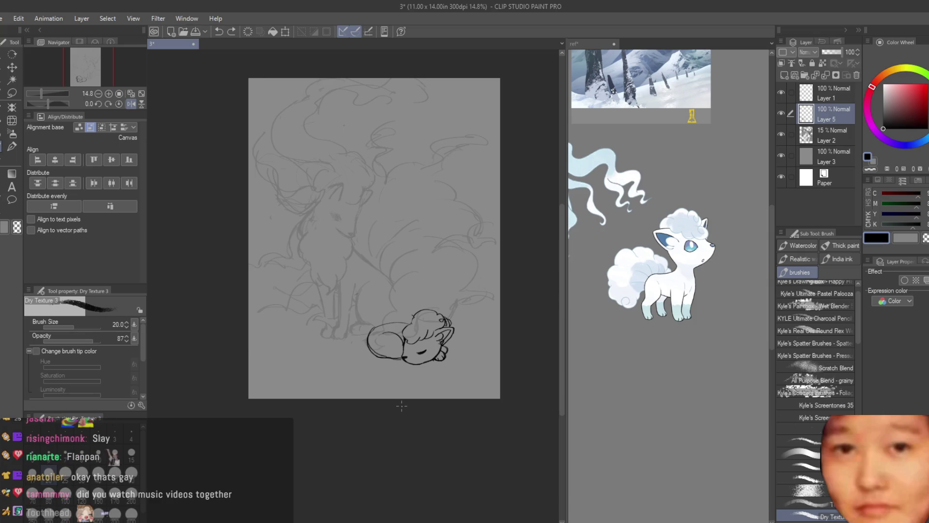
pyautogui.scroll(5, 392, 368)
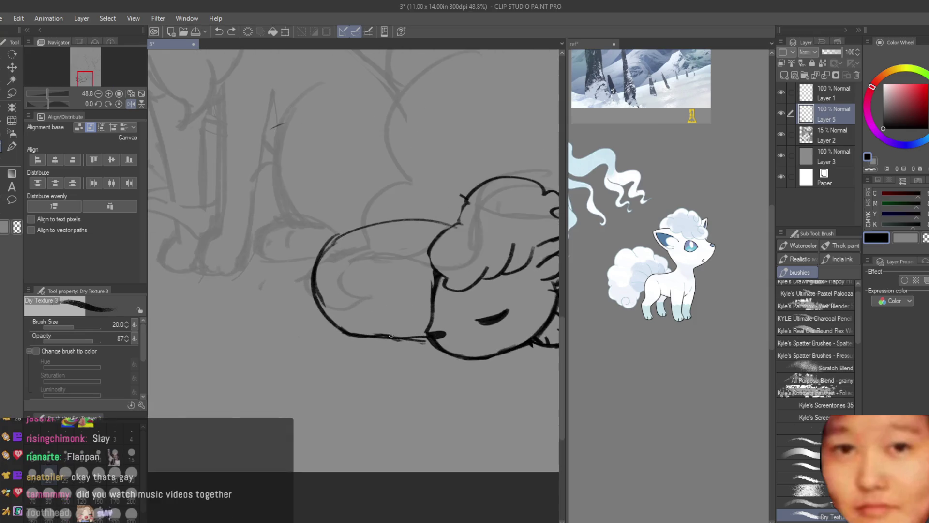
# Redraw the inner curve across the sleeping body.
pyautogui.hotkey('ctrl', 'z')
pyautogui.hotkey('ctrl', 'y')
pyautogui.hotkey('ctrl', 'z')
pyautogui.moveTo(378, 253); pyautogui.dragTo(424, 273)
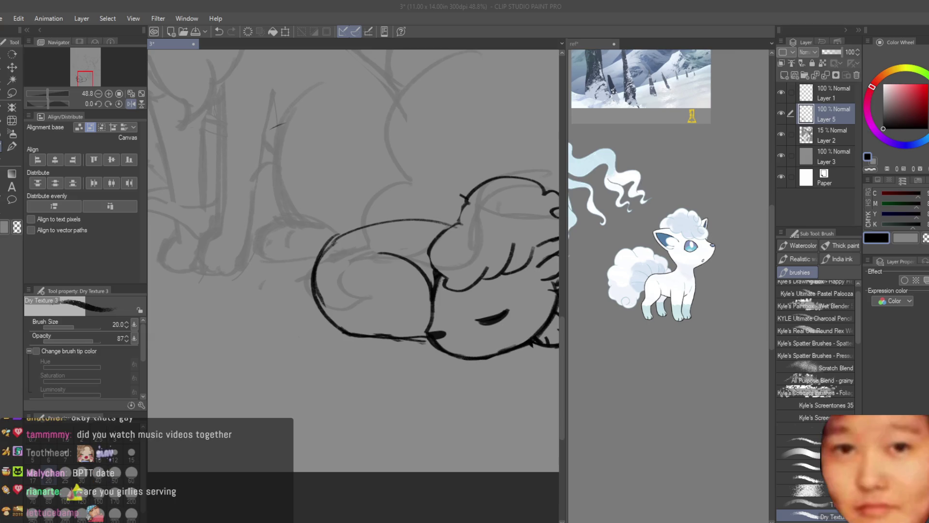
# Bring back the erased curve on the lower body.
pyautogui.click(562, 33)
pyautogui.scroll(-1, 375, 212)
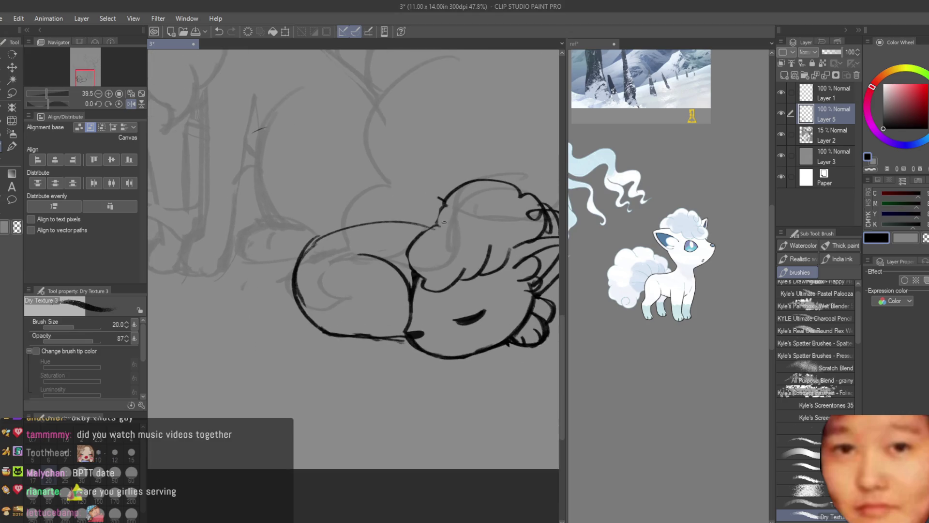
pyautogui.press('e')
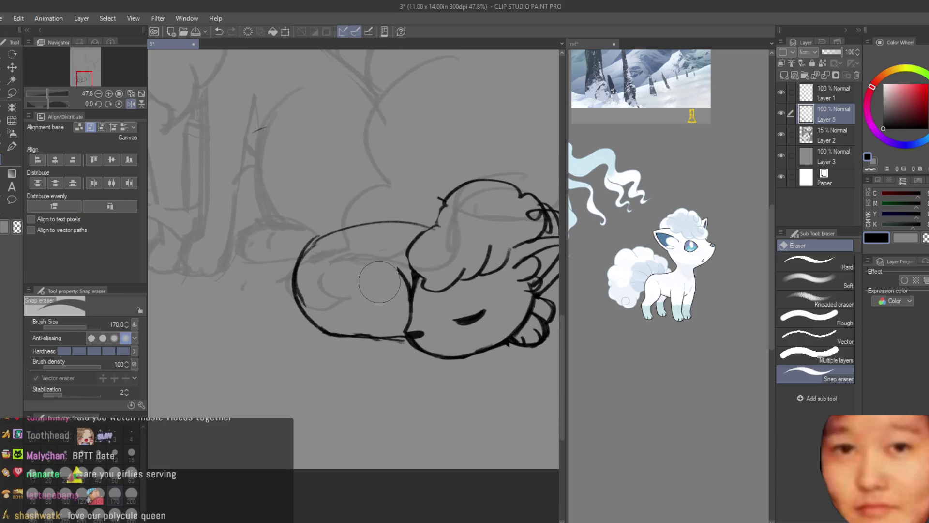
pyautogui.hotkey('ctrl', 'z')
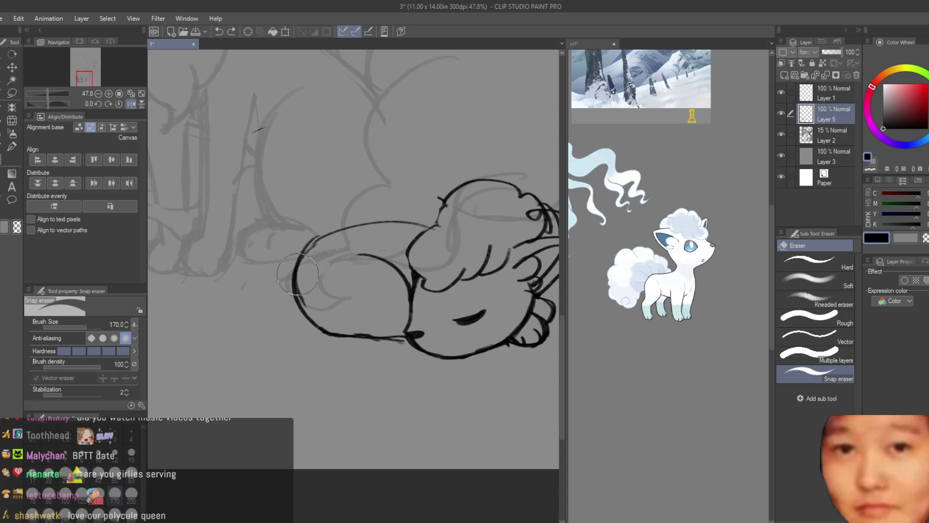
pyautogui.press('b')
pyautogui.scroll(-1, 376, 329)
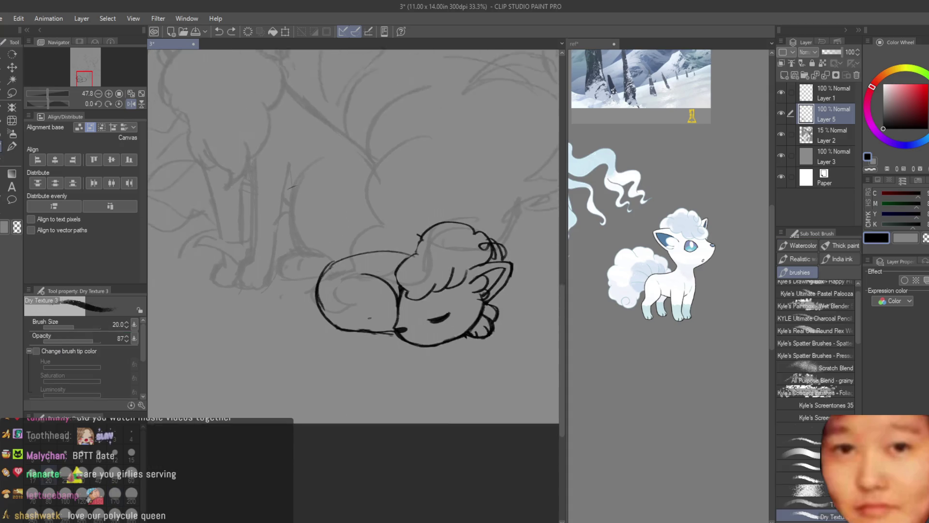
# Flip the canvas horizontally to check the line art.
pyautogui.press('h')
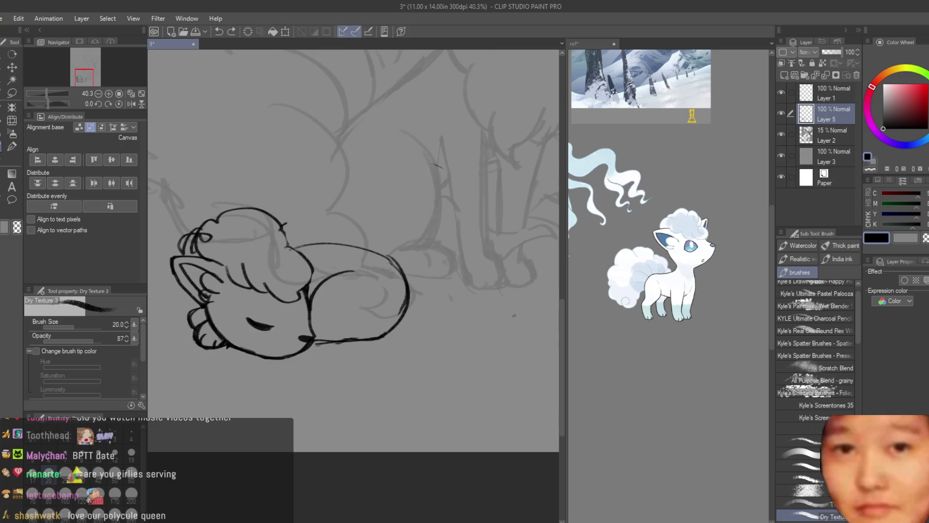
pyautogui.scroll(-2, 470, 369)
pyautogui.scroll(3, 467, 360)
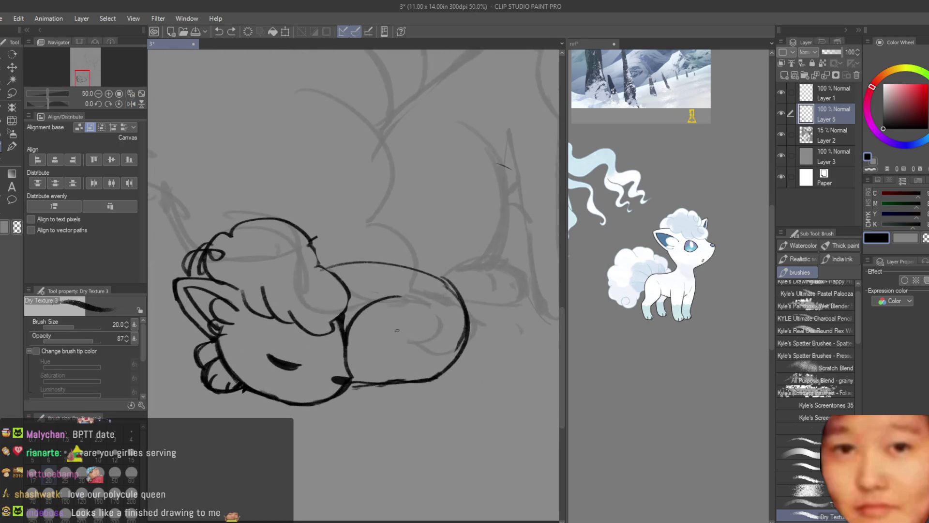
pyautogui.scroll(1, 427, 340)
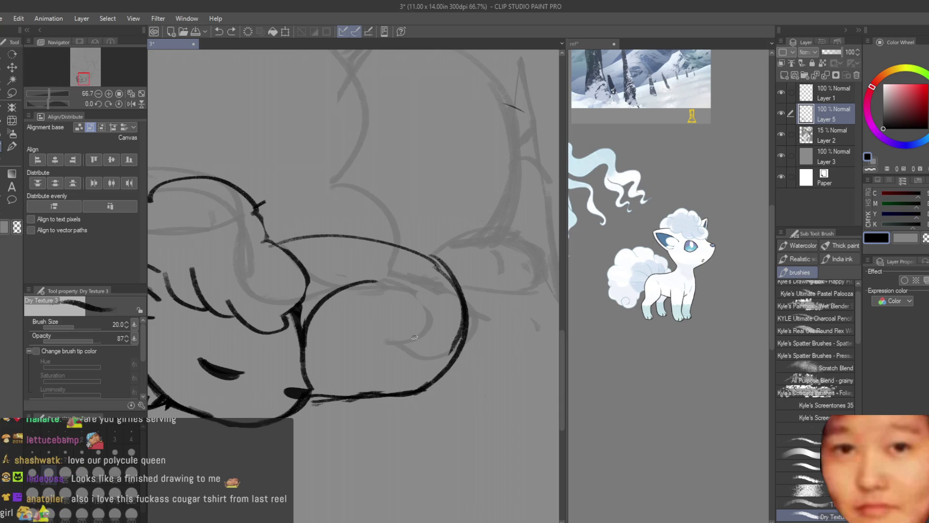
# Draw the first tail curl beside the body, retrying its lower end several times.
pyautogui.moveTo(423, 324); pyautogui.dragTo(419, 402)
pyautogui.hotkey('ctrl', 'z')
pyautogui.moveTo(421, 305)
pyautogui.mouseDown()
pyautogui.moveTo(426, 406)
pyautogui.moveTo(453, 392)
pyautogui.mouseUp()
pyautogui.hotkey('ctrl', 'z')
pyautogui.hotkey('ctrl', 'z')
pyautogui.hotkey('ctrl', 'z')
pyautogui.moveTo(467, 310); pyautogui.dragTo(453, 392)
pyautogui.hotkey('ctrl', 'z')
pyautogui.hotkey('ctrl', 'z')
pyautogui.moveTo(466, 309)
pyautogui.mouseDown()
pyautogui.moveTo(450, 395)
pyautogui.moveTo(530, 352)
pyautogui.mouseUp()
pyautogui.moveTo(496, 233)
pyautogui.mouseDown()
pyautogui.moveTo(528, 357)
pyautogui.moveTo(462, 176)
pyautogui.mouseUp()
pyautogui.hotkey('ctrl', 'z')
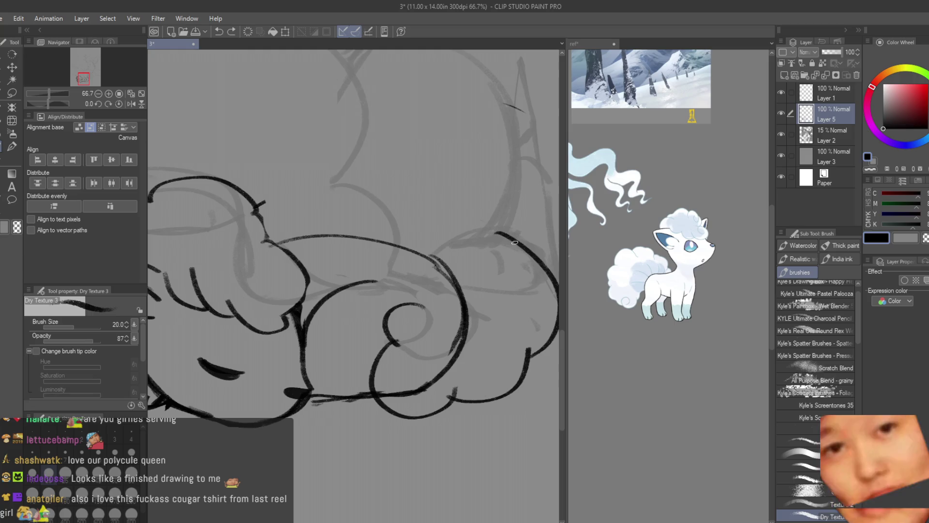
# Add a large arch over the upper tail curl and a short curve below, erasing overlaps.
pyautogui.moveTo(527, 231); pyautogui.dragTo(408, 186)
pyautogui.moveTo(445, 209); pyautogui.dragTo(435, 260)
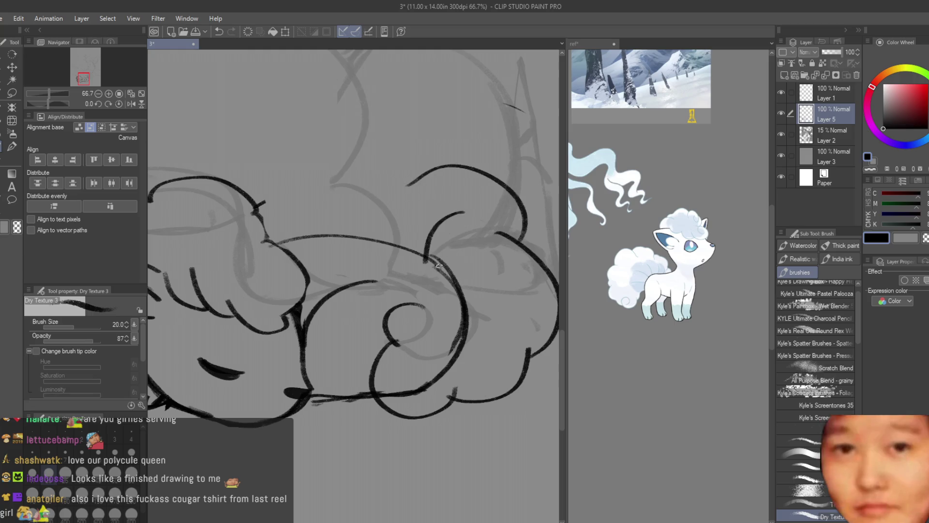
pyautogui.press('e')
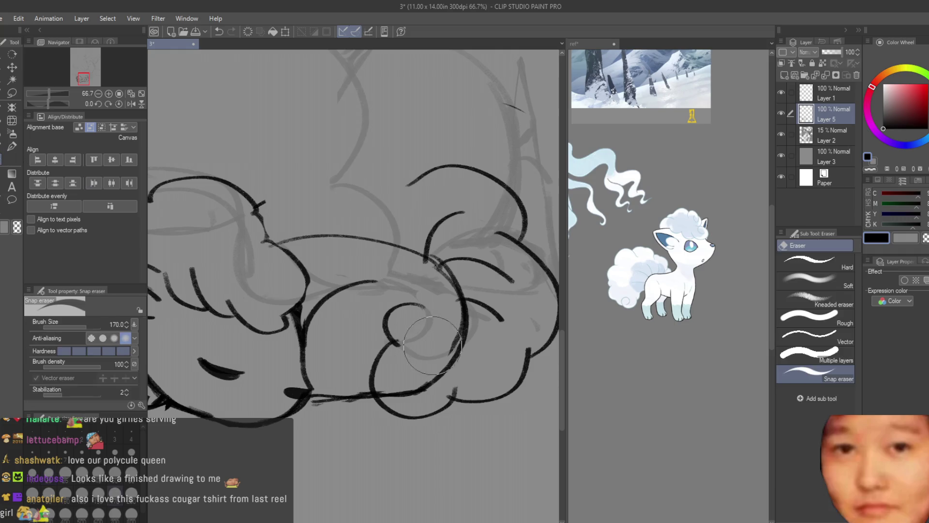
pyautogui.moveTo(426, 339); pyautogui.dragTo(459, 331)
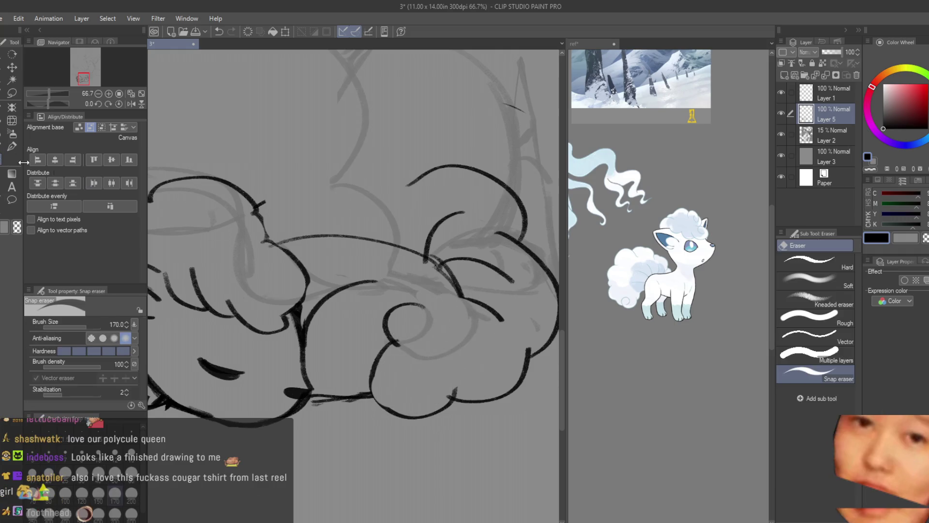
pyautogui.press('b')
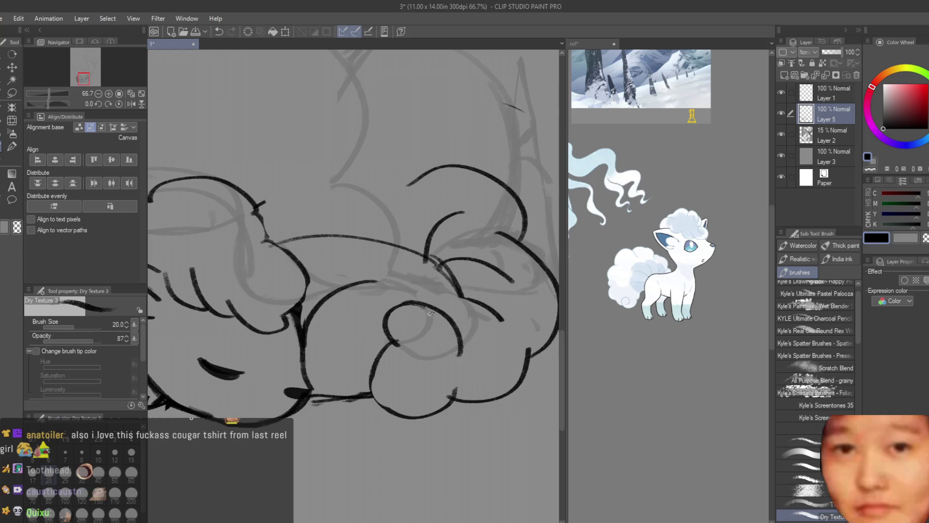
pyautogui.hotkey('ctrl', 'z')
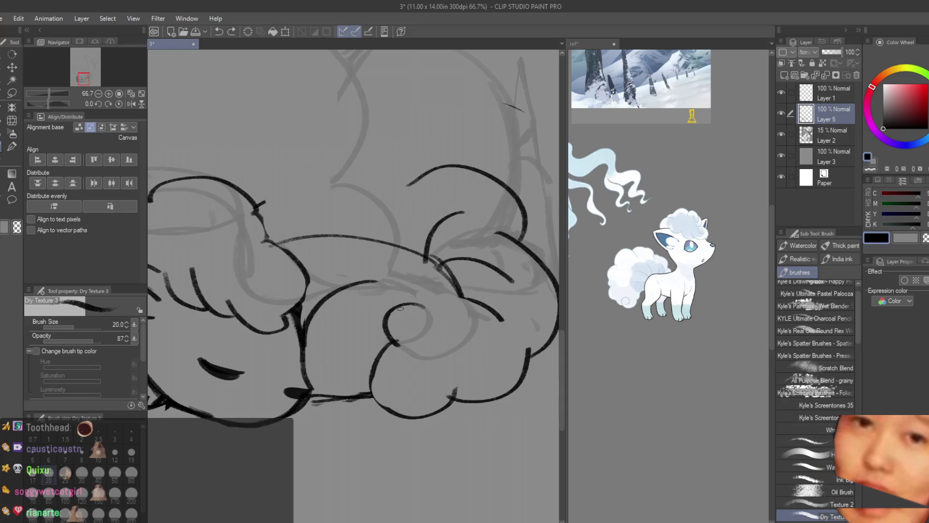
# Draw the spiral curve inside the tail curl, keeping the strokes that cross it.
pyautogui.moveTo(410, 306)
pyautogui.mouseDown()
pyautogui.moveTo(398, 345)
pyautogui.moveTo(421, 367)
pyautogui.moveTo(422, 357)
pyautogui.mouseUp()
pyautogui.hotkey('ctrl', 'z')
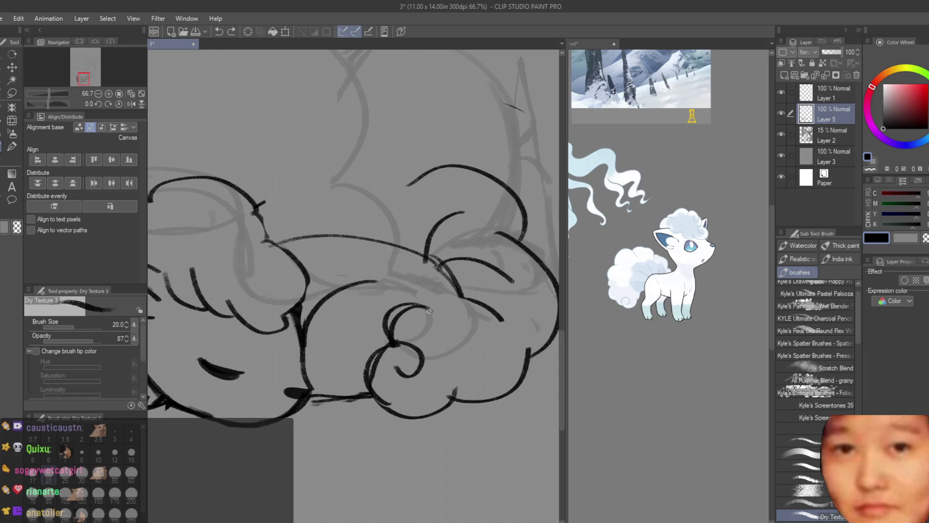
pyautogui.hotkey('ctrl', 'z')
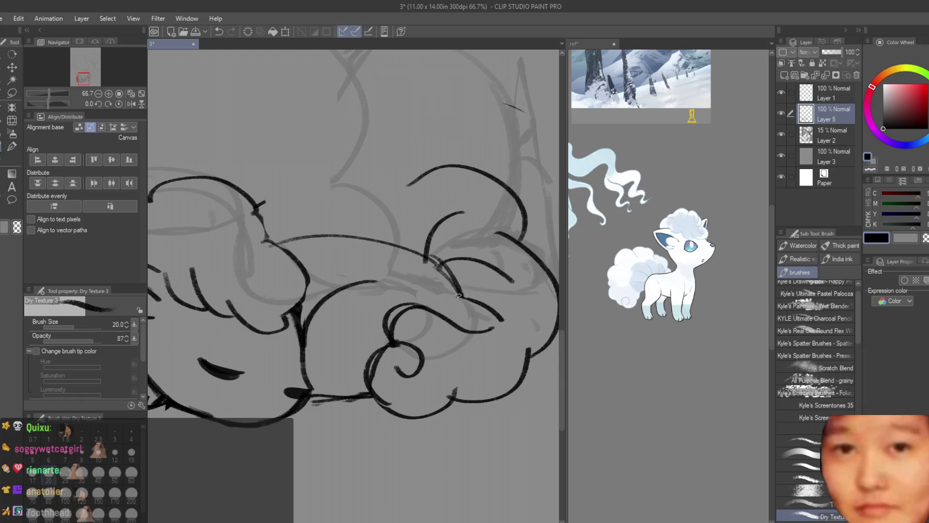
pyautogui.hotkey('ctrl', 'z')
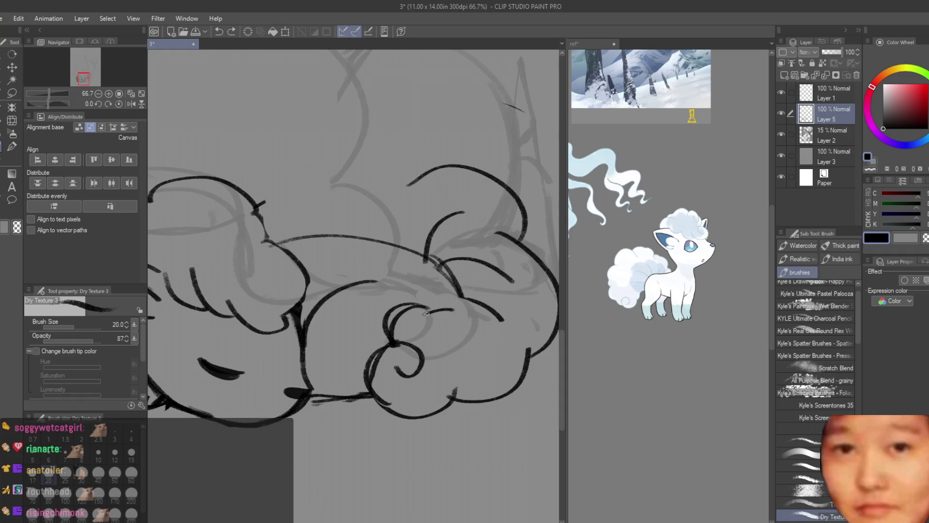
pyautogui.hotkey('ctrl', 'y')
pyautogui.hotkey('ctrl', 'y')
# Ink the upper and upper-right arcs of the tail fluff.
pyautogui.press('e')
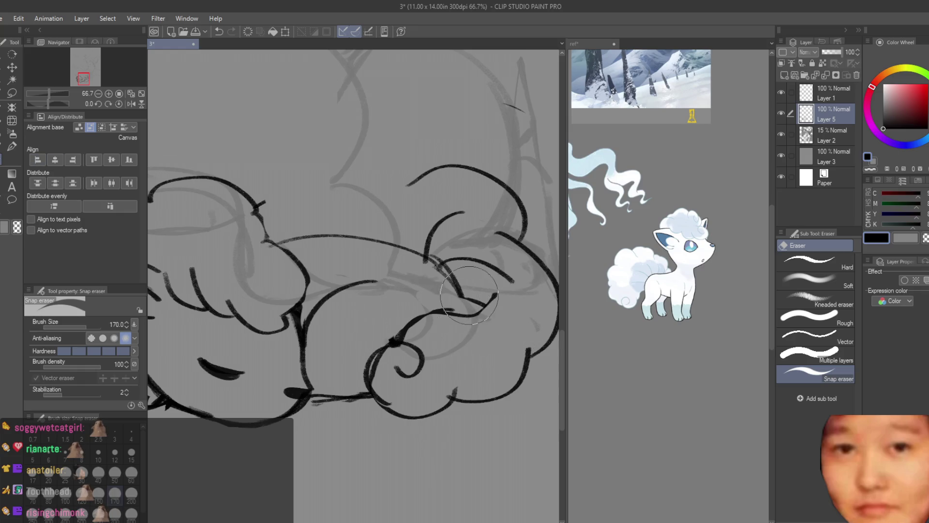
pyautogui.scroll(-5, 467, 296)
pyautogui.scroll(5, 408, 309)
pyautogui.press('b')
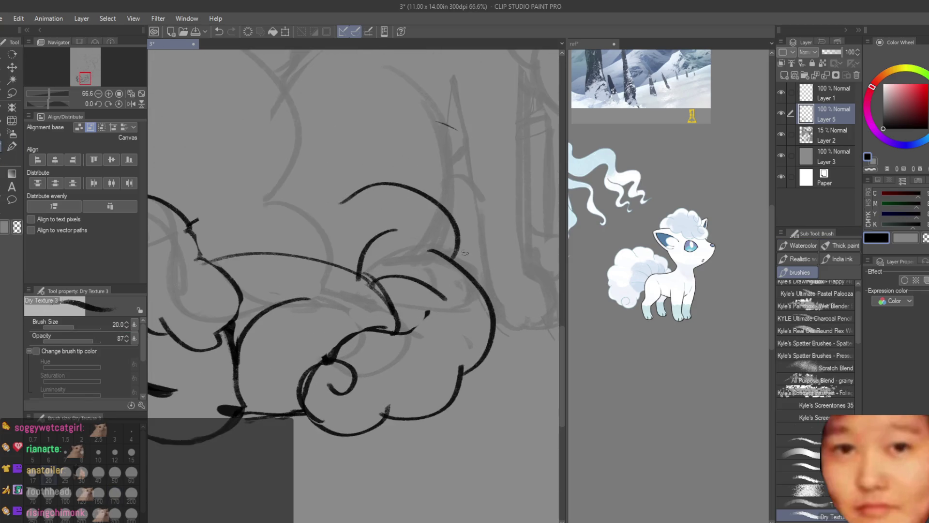
pyautogui.moveTo(359, 188); pyautogui.dragTo(456, 259)
pyautogui.moveTo(437, 201)
pyautogui.mouseDown()
pyautogui.moveTo(464, 211)
pyautogui.moveTo(472, 244)
pyautogui.mouseUp()
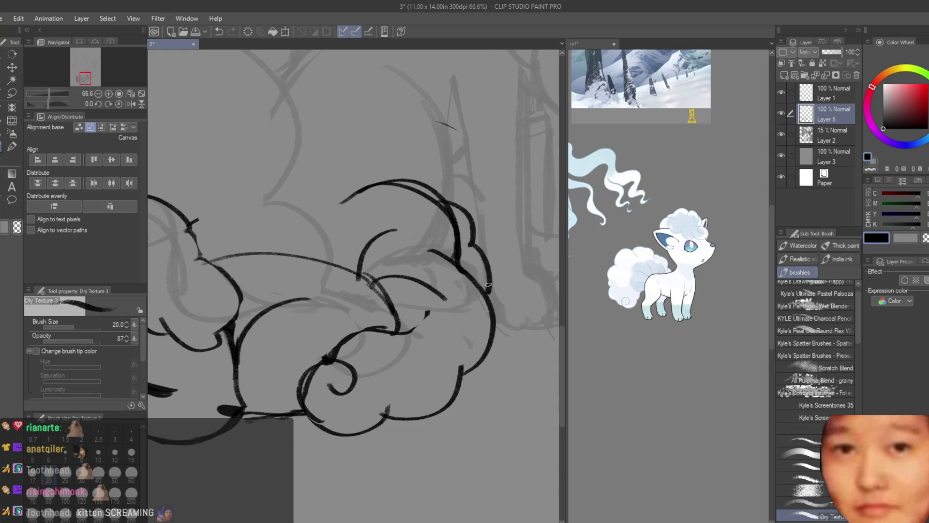
pyautogui.scroll(-2, 487, 285)
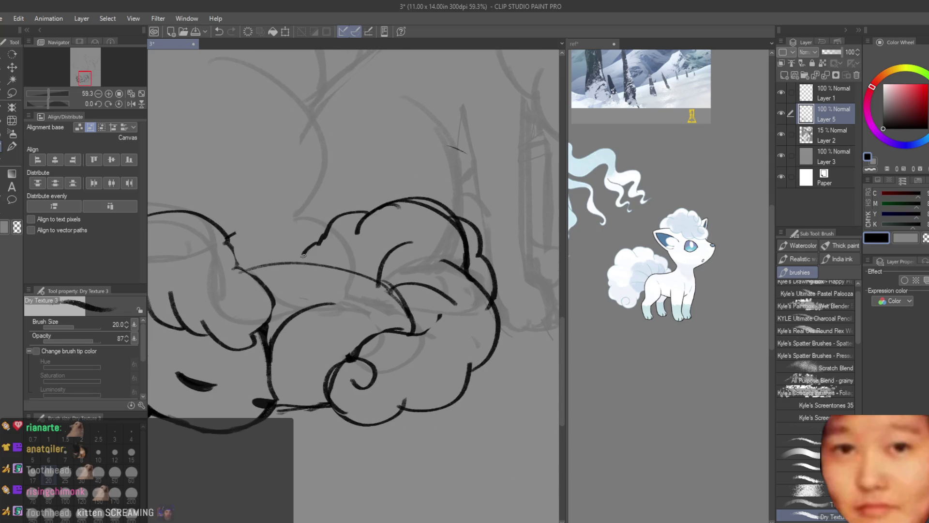
pyautogui.scroll(-5, 387, 353)
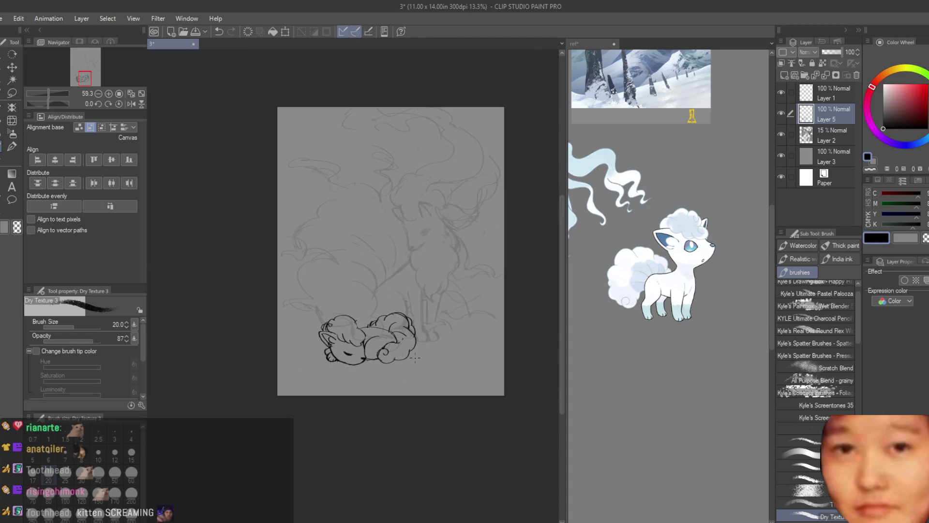
# Redraw the top of the head with a curl and extend the cheek outline.
pyautogui.scroll(1, 435, 372)
pyautogui.press('h')
pyautogui.scroll(2, 444, 371)
pyautogui.press('h')
pyautogui.scroll(4, 269, 281)
pyautogui.moveTo(252, 279)
pyautogui.mouseDown()
pyautogui.moveTo(363, 284)
pyautogui.moveTo(376, 314)
pyautogui.moveTo(369, 332)
pyautogui.moveTo(390, 336)
pyautogui.moveTo(394, 326)
pyautogui.moveTo(430, 389)
pyautogui.mouseUp()
pyautogui.moveTo(398, 332); pyautogui.dragTo(427, 395)
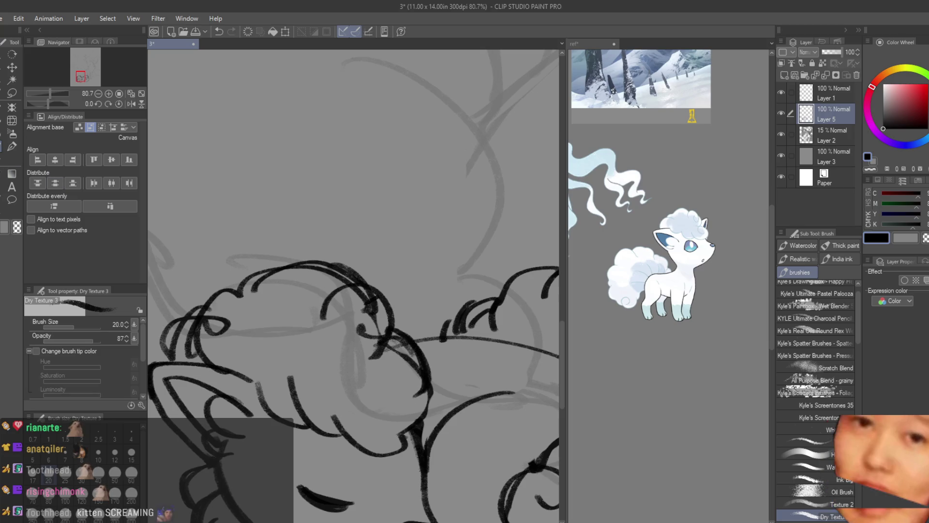
# Erase stray inner curl strokes on the head with the Snap eraser.
pyautogui.press('e')
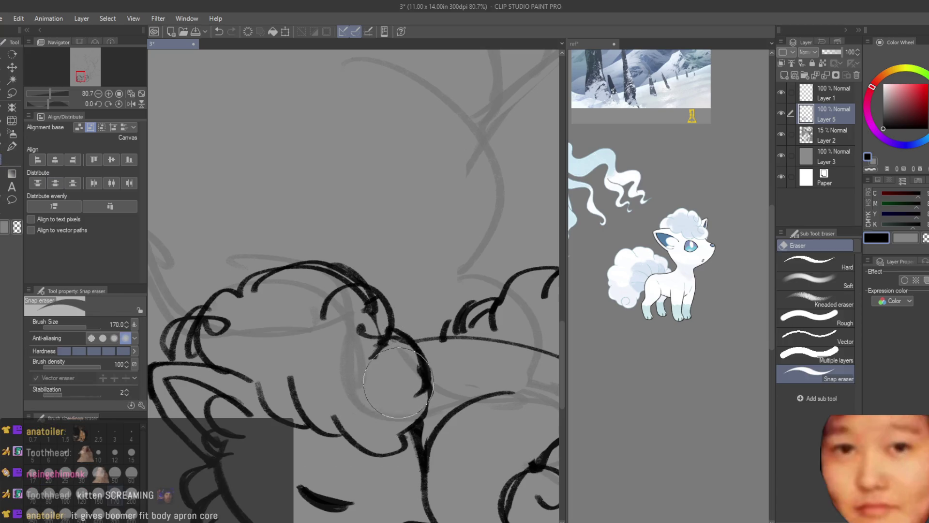
pyautogui.moveTo(346, 309); pyautogui.dragTo(363, 304)
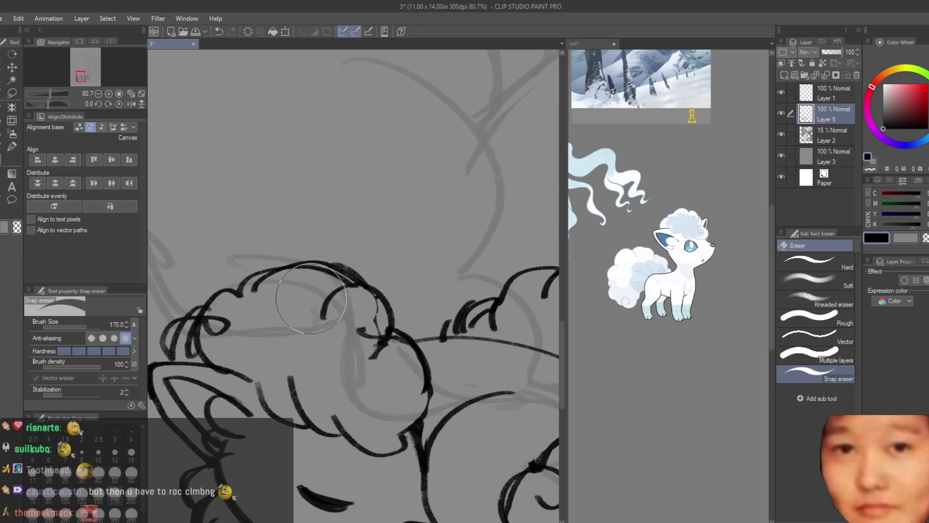
pyautogui.scroll(-5, 394, 244)
pyautogui.scroll(4, 384, 300)
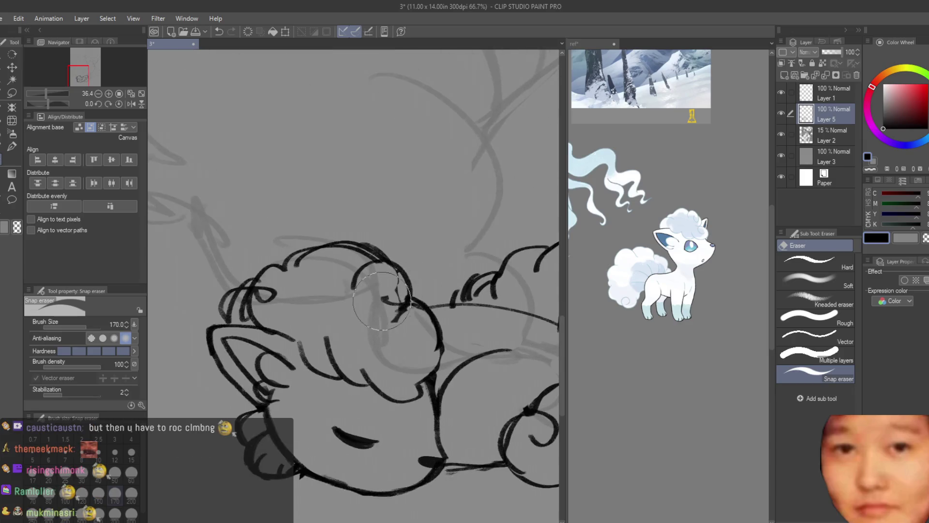
pyautogui.scroll(1, 383, 300)
pyautogui.moveTo(392, 297); pyautogui.dragTo(368, 310)
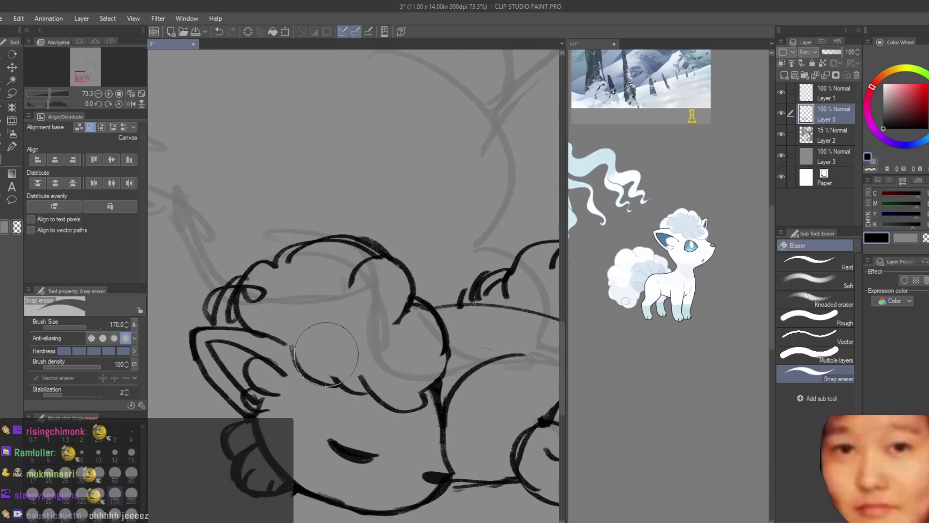
# Ink a curl stroke and a spiral curl inside the head fur.
pyautogui.click(1, 148)
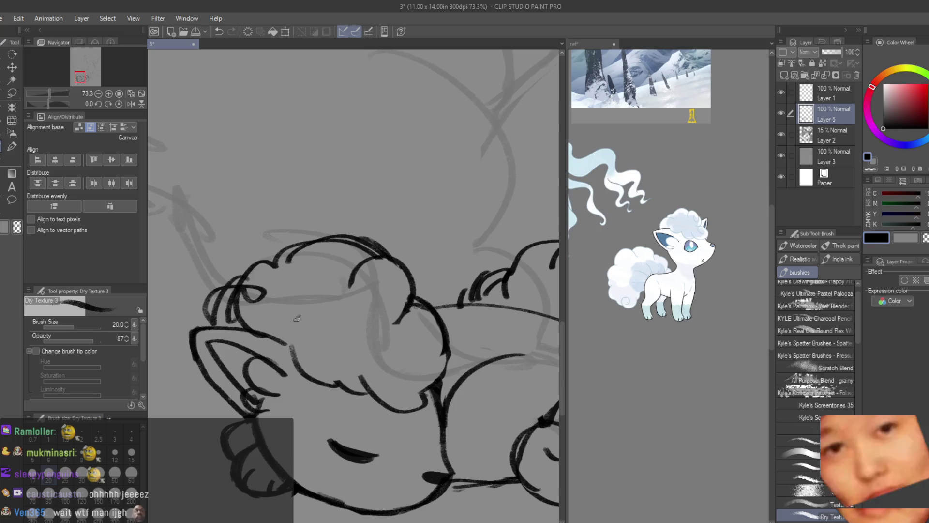
pyautogui.moveTo(373, 354); pyautogui.dragTo(362, 394)
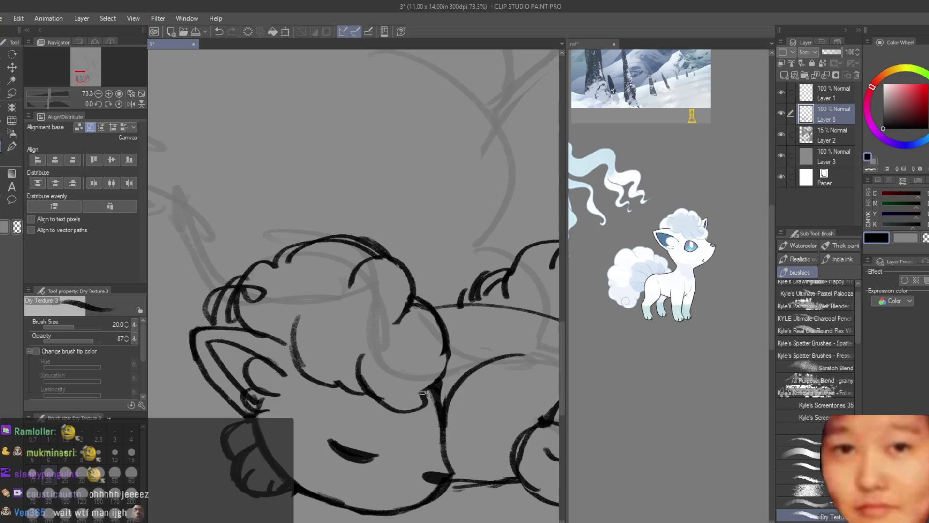
pyautogui.moveTo(438, 367)
pyautogui.mouseDown()
pyautogui.moveTo(394, 342)
pyautogui.moveTo(409, 344)
pyautogui.moveTo(402, 314)
pyautogui.moveTo(429, 286)
pyautogui.mouseUp()
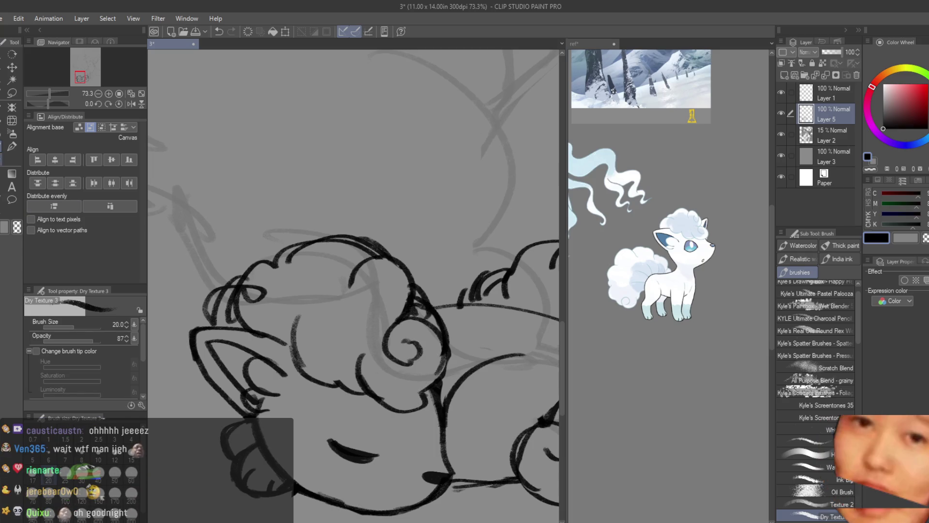
pyautogui.scroll(-3, 414, 302)
pyautogui.press('e')
pyautogui.scroll(-3, 414, 302)
pyautogui.press('b')
pyautogui.scroll(3, 437, 312)
pyautogui.scroll(2, 457, 328)
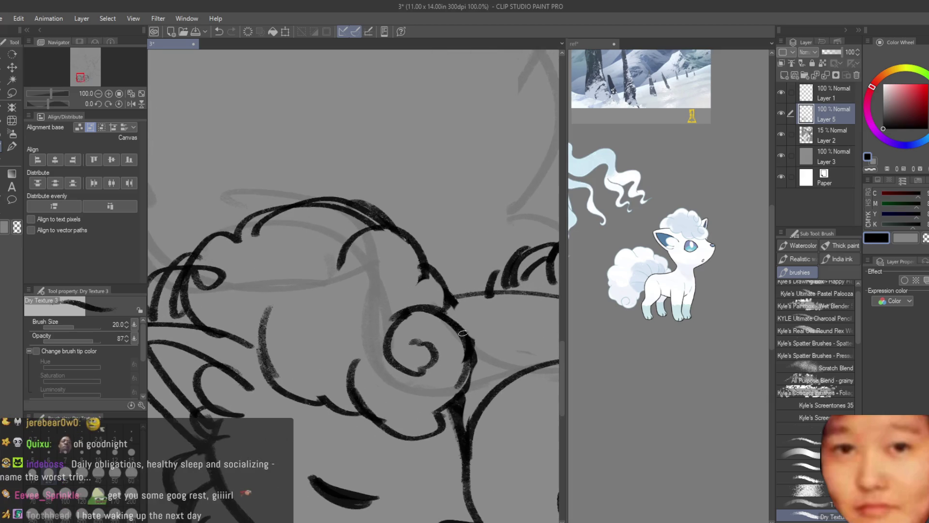
pyautogui.scroll(-3, 456, 328)
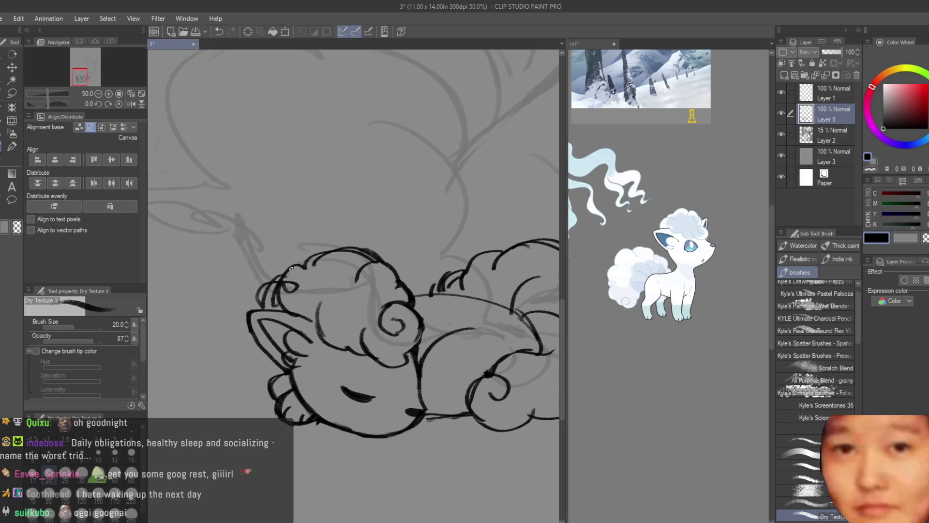
# Draw the inner ear line and a thickened cheek curve below the ear.
pyautogui.scroll(2, 299, 264)
pyautogui.press('e')
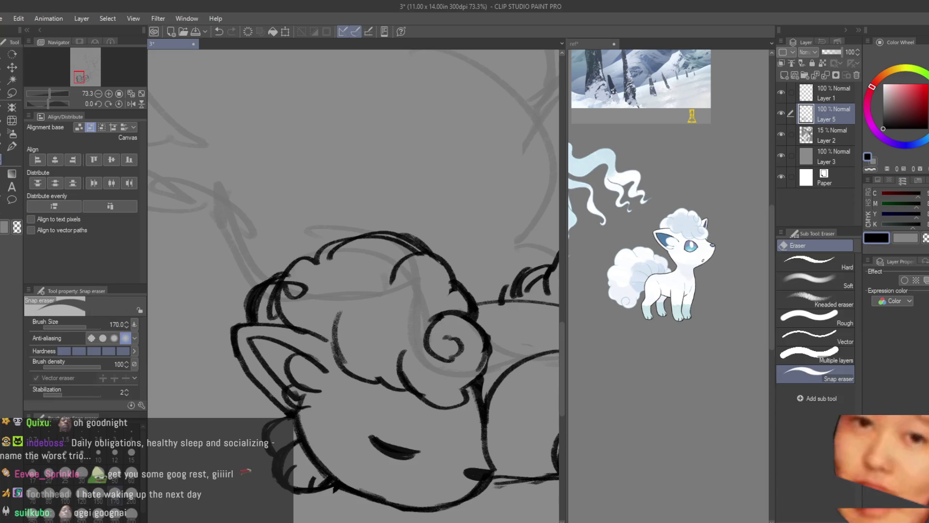
pyautogui.click(2, 154)
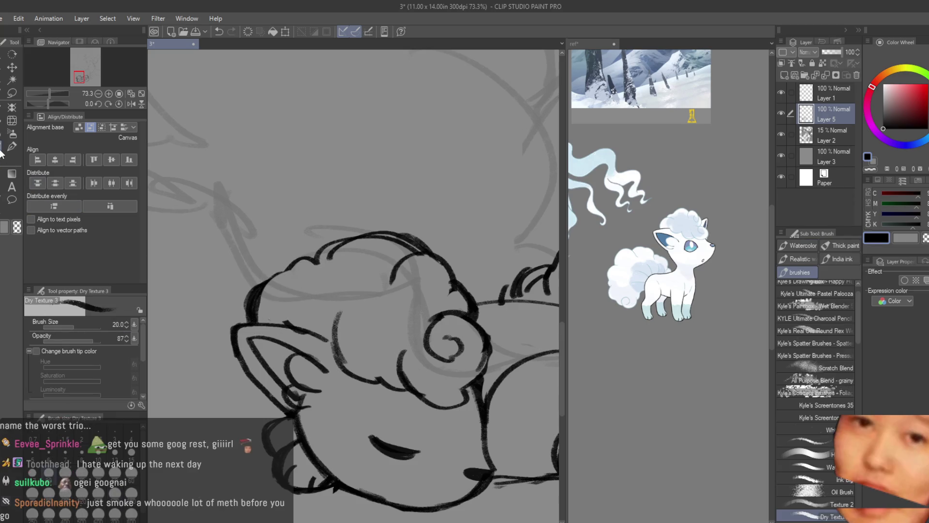
pyautogui.scroll(-3, 275, 290)
pyautogui.scroll(-1, 334, 339)
pyautogui.scroll(4, 334, 339)
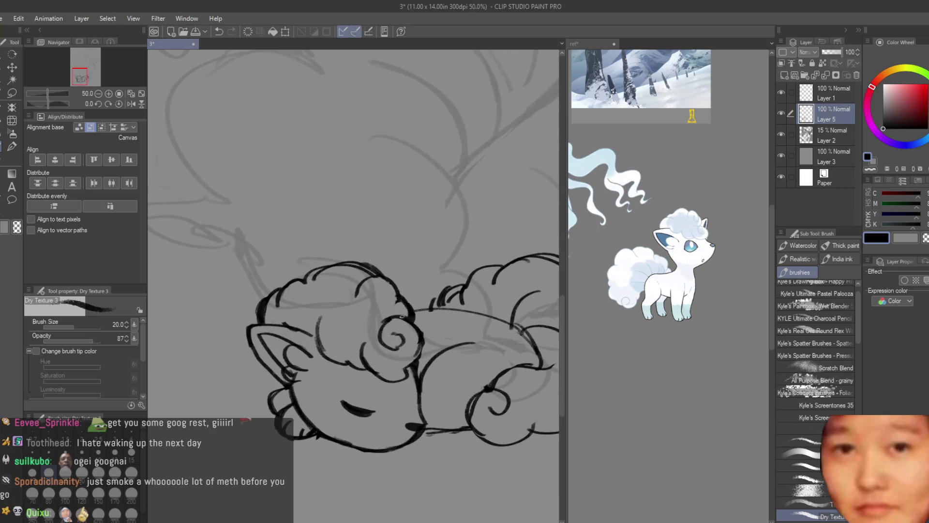
pyautogui.scroll(1, 290, 386)
pyautogui.click(11, 148)
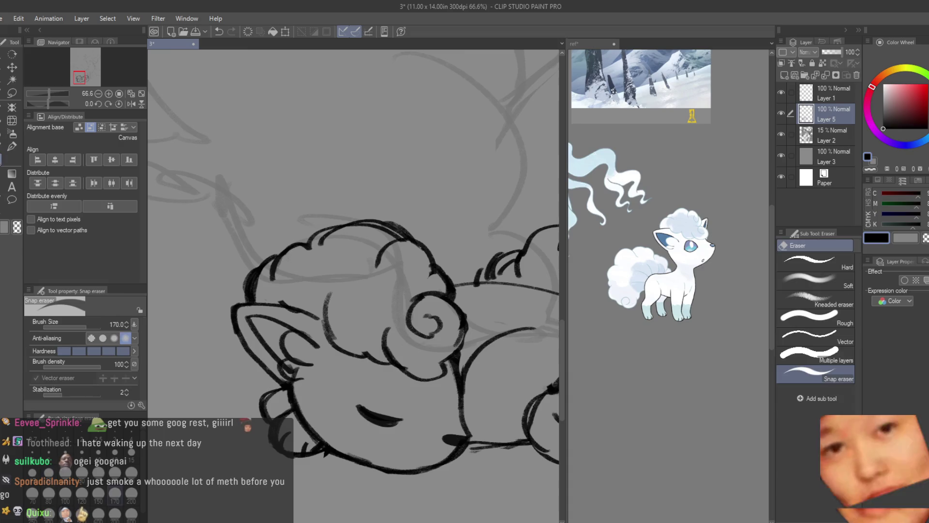
pyautogui.press('b')
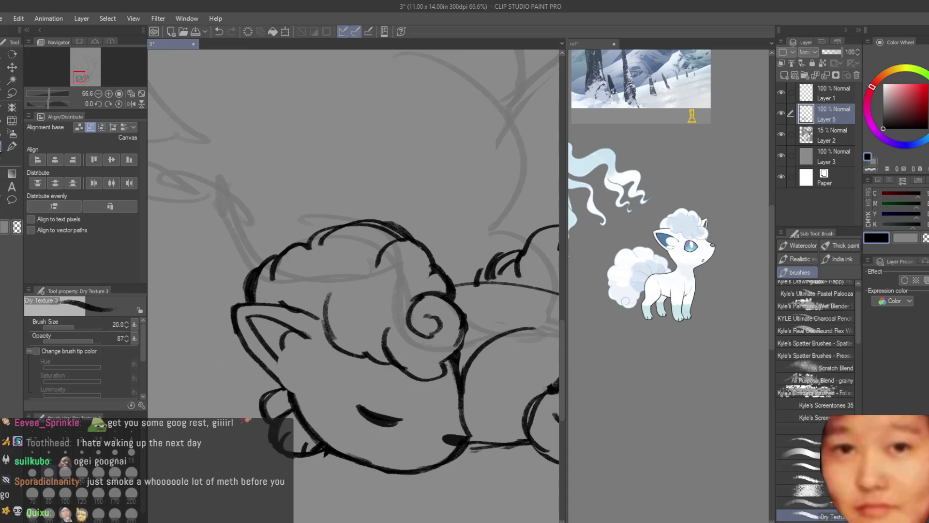
pyautogui.scroll(3, 321, 361)
pyautogui.moveTo(274, 300)
pyautogui.mouseDown()
pyautogui.moveTo(263, 356)
pyautogui.moveTo(234, 383)
pyautogui.moveTo(271, 416)
pyautogui.mouseUp()
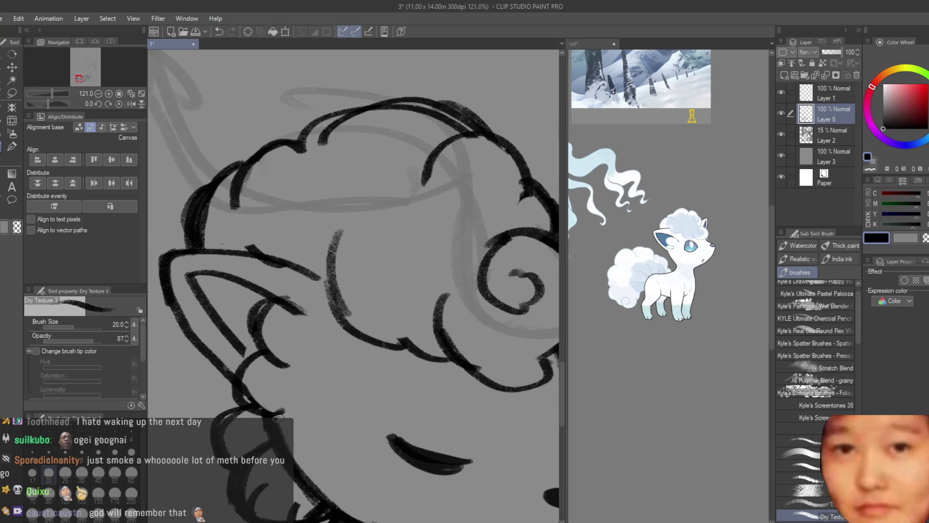
pyautogui.moveTo(267, 417); pyautogui.dragTo(293, 458)
# Replace the faint cheek stroke with two short curved inner-ear strokes.
pyautogui.scroll(-4, 292, 459)
pyautogui.scroll(2, 367, 344)
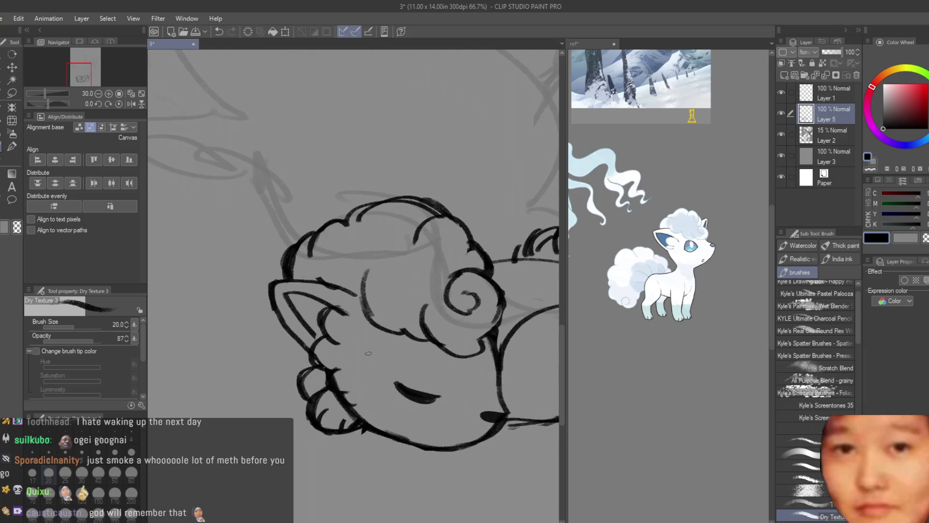
pyautogui.hotkey('ctrl', 'z')
pyautogui.moveTo(334, 310); pyautogui.dragTo(324, 337)
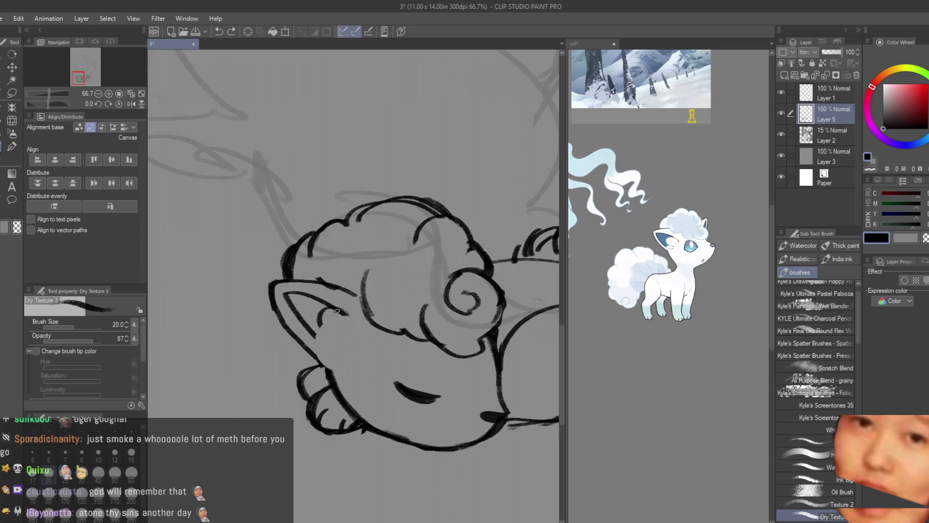
pyautogui.moveTo(320, 333); pyautogui.dragTo(340, 349)
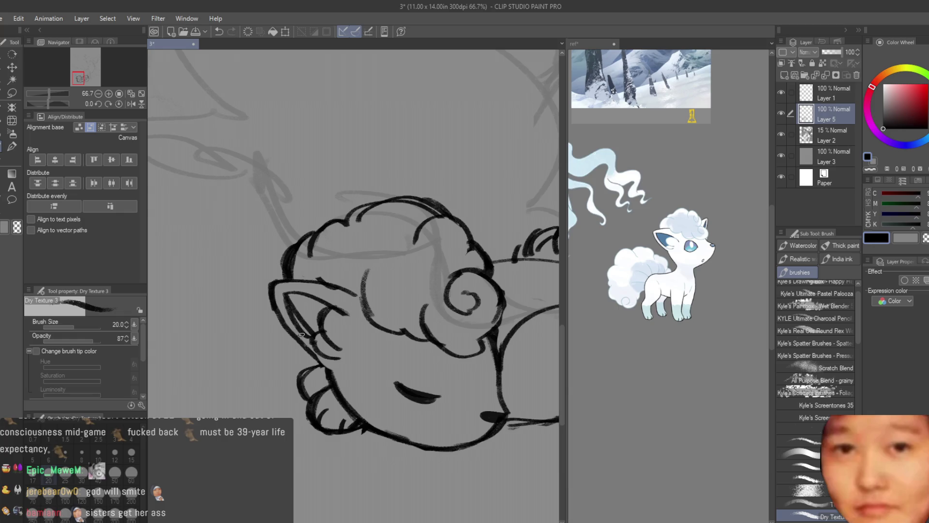
# Shrink the Snap eraser to size 70.
pyautogui.press('e')
pyautogui.press('[')
pyautogui.press('[')
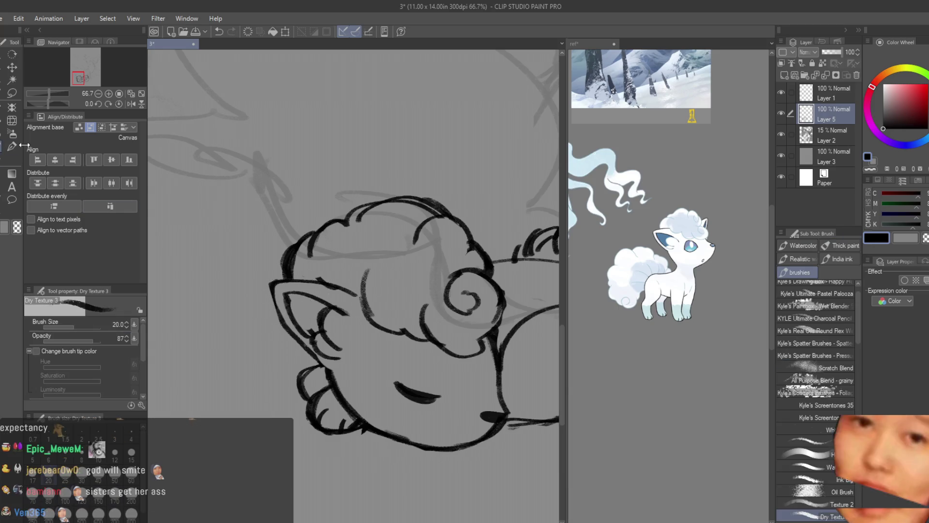
pyautogui.press('b')
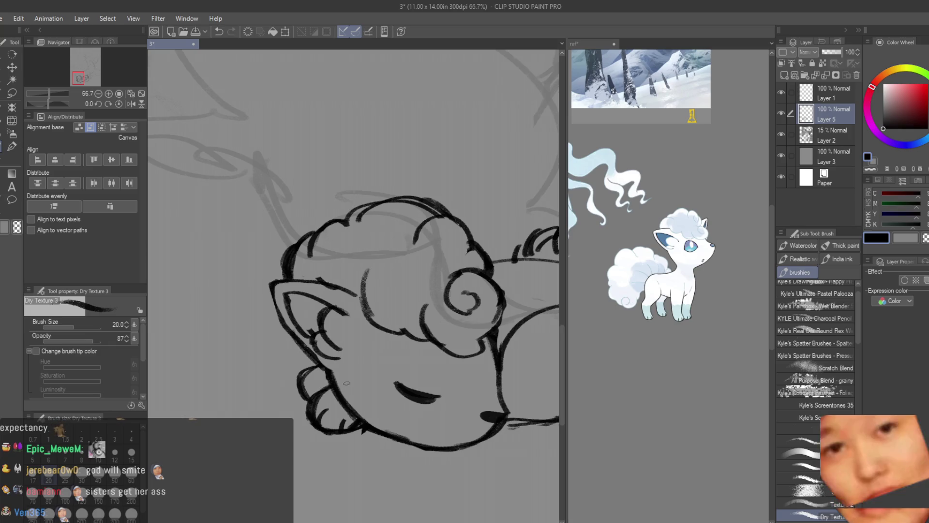
# Undo the strokes beside the head curl, including a trial hooked stroke.
pyautogui.scroll(-2, 325, 370)
pyautogui.scroll(1, 379, 327)
pyautogui.scroll(-2, 380, 327)
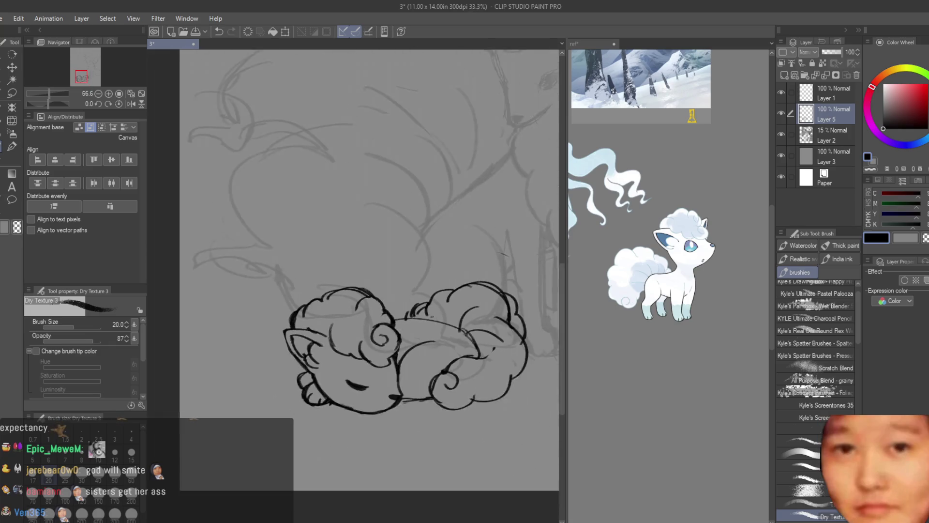
pyautogui.scroll(4, 409, 294)
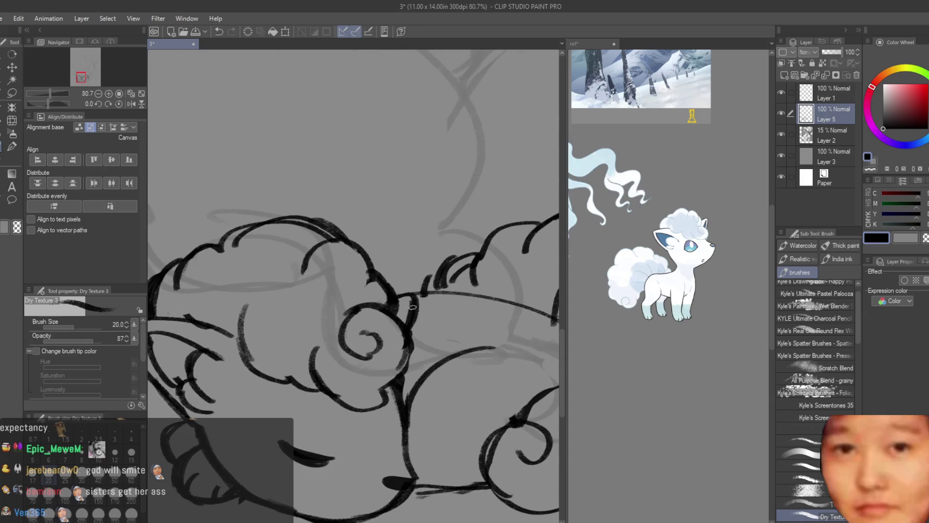
pyautogui.hotkey('ctrl', 'z')
pyautogui.moveTo(398, 309); pyautogui.dragTo(422, 320)
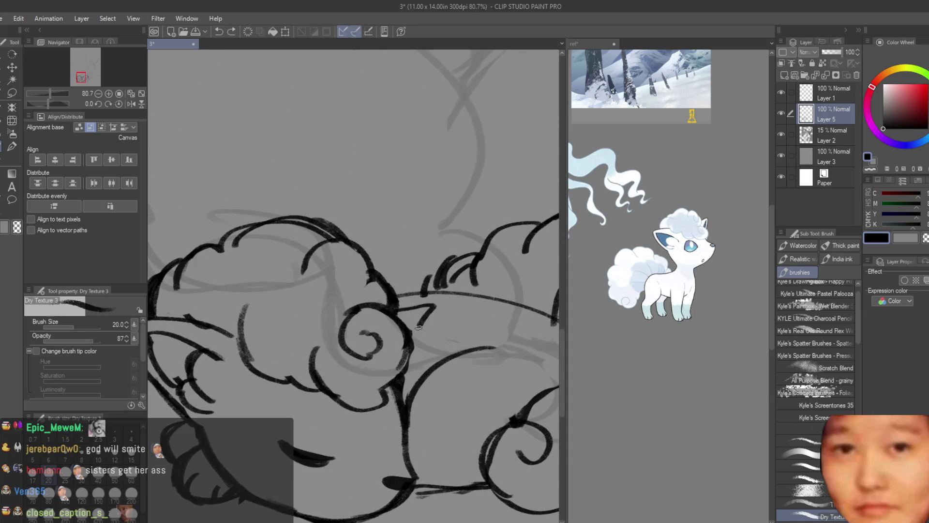
pyautogui.hotkey('ctrl', 'z')
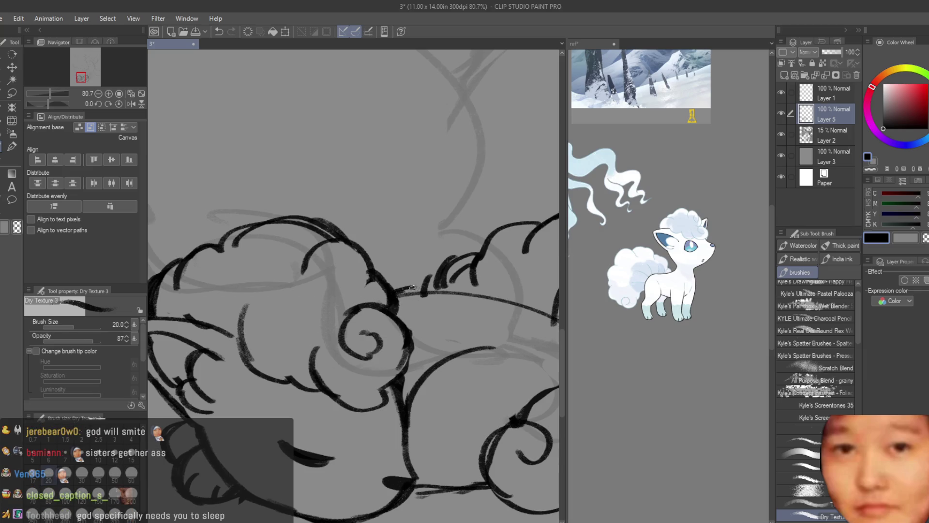
pyautogui.scroll(-5, 405, 324)
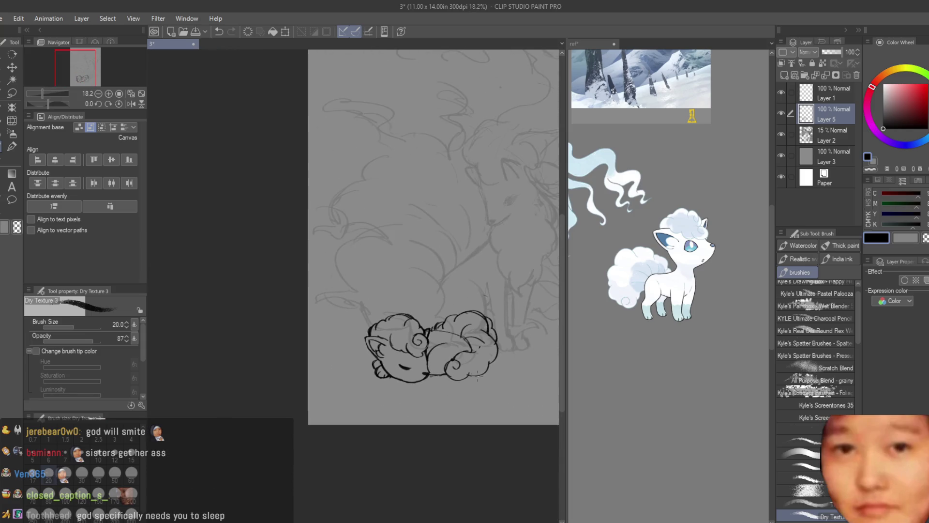
pyautogui.press('e')
pyautogui.scroll(4, 402, 311)
pyautogui.scroll(-3, 393, 308)
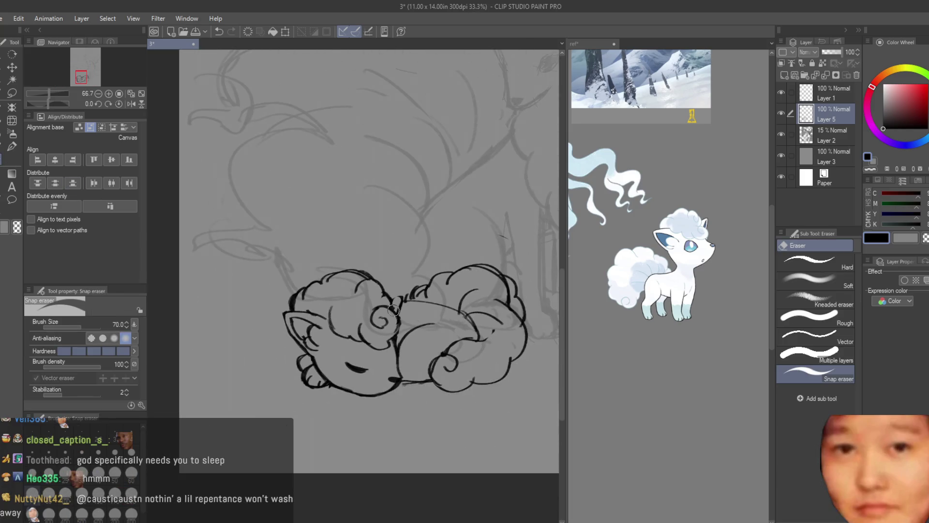
pyautogui.scroll(2, 309, 287)
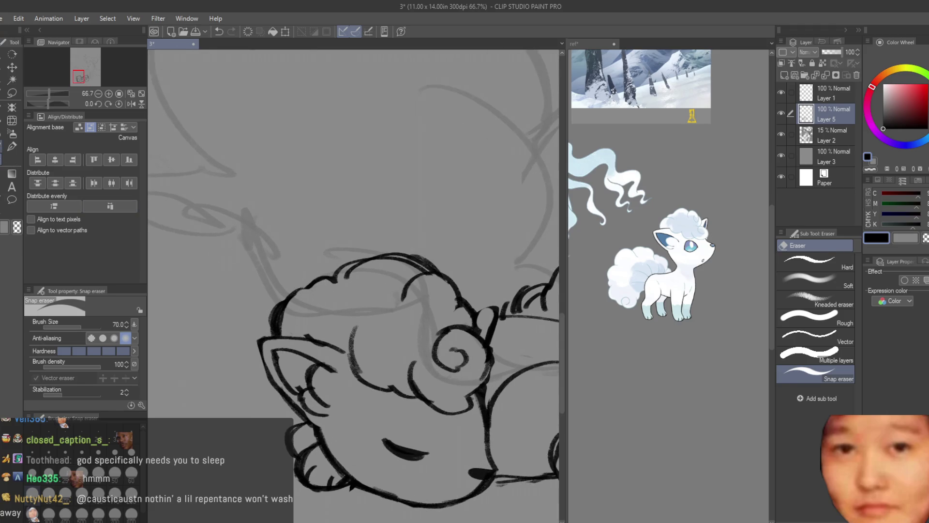
pyautogui.press('b')
pyautogui.scroll(2, 310, 291)
pyautogui.scroll(-3, 318, 301)
pyautogui.scroll(-4, 318, 302)
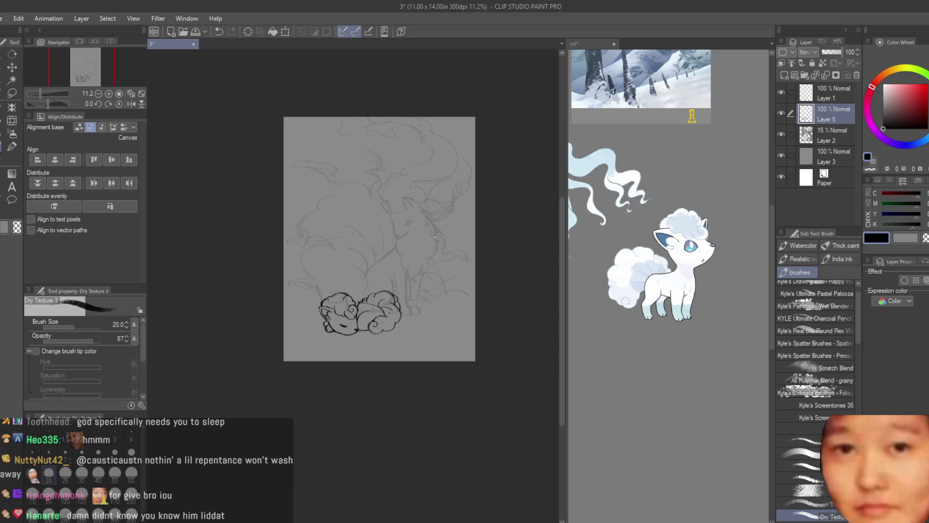
# Ink two black outline strokes along the top-right tail cloud with the Dry Texture 3 brush.
pyautogui.scroll(5, 370, 300)
pyautogui.press('e')
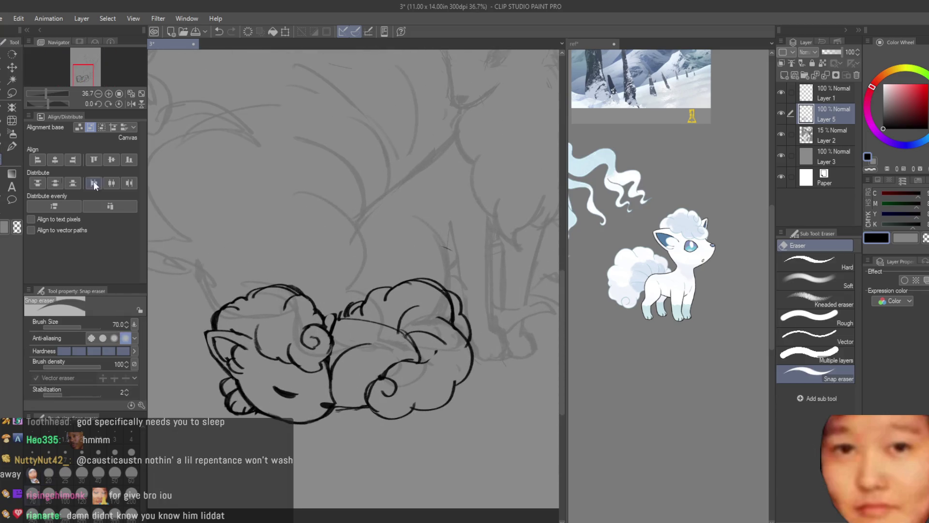
pyautogui.scroll(2, 348, 297)
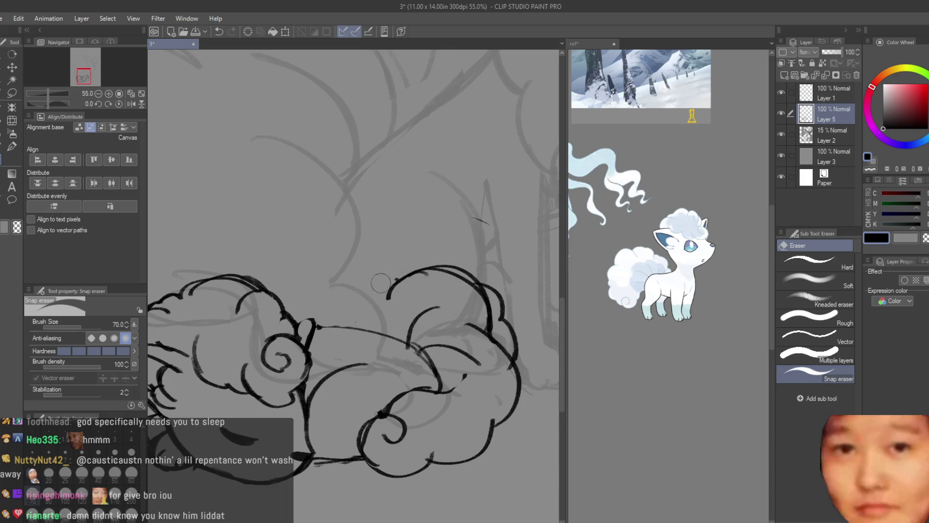
pyautogui.press('b')
pyautogui.scroll(1, 440, 271)
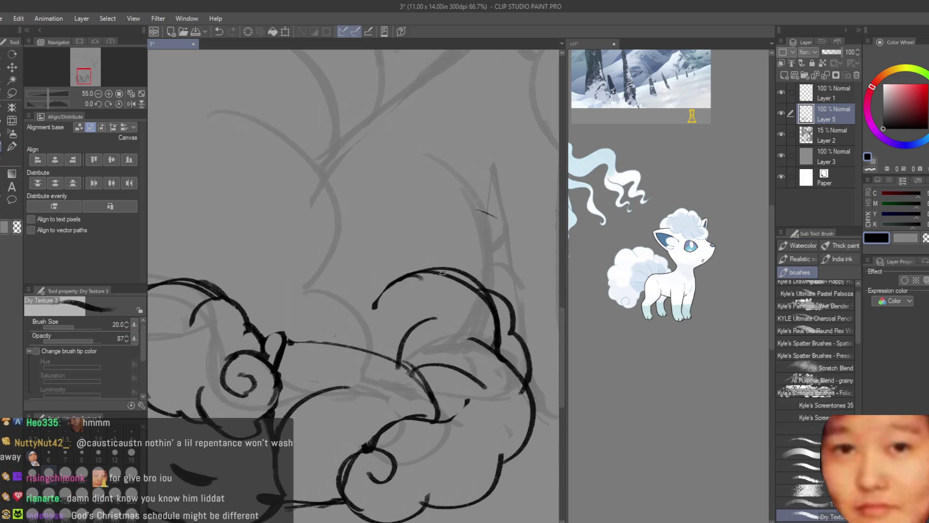
pyautogui.moveTo(467, 264); pyautogui.dragTo(363, 323)
pyautogui.moveTo(436, 254)
pyautogui.mouseDown()
pyautogui.moveTo(483, 280)
pyautogui.moveTo(503, 310)
pyautogui.mouseUp()
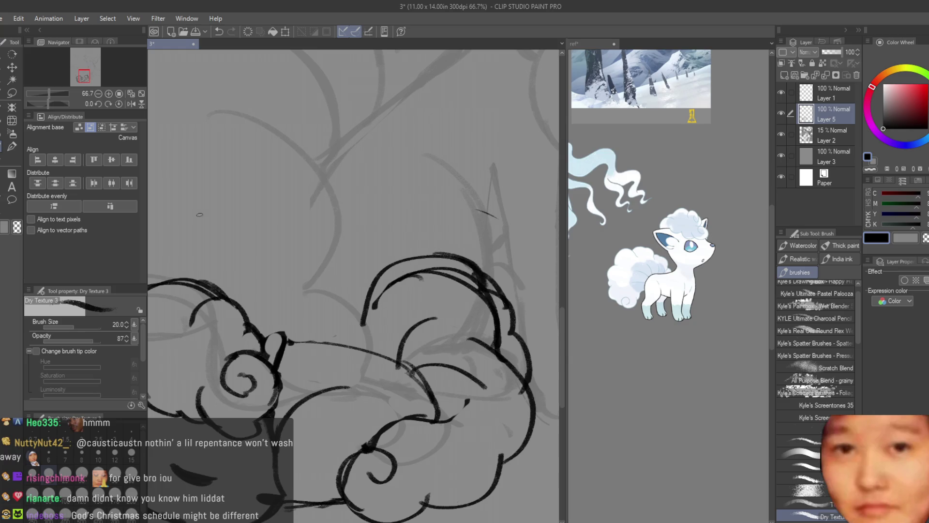
# Draw two curved inner fur lines separating the curled tails.
pyautogui.click(1, 160)
pyautogui.press('b')
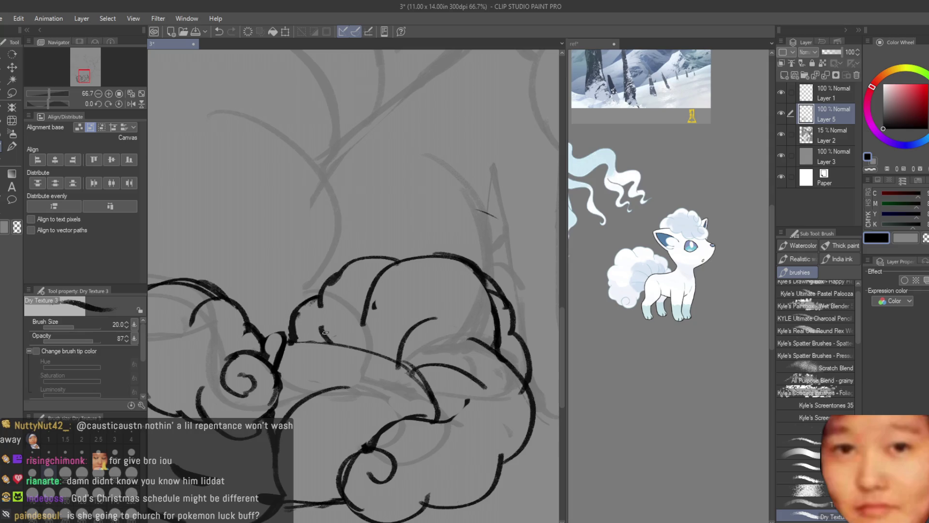
pyautogui.moveTo(472, 294); pyautogui.dragTo(397, 358)
pyautogui.moveTo(418, 316); pyautogui.dragTo(392, 358)
pyautogui.scroll(-3, 397, 358)
pyautogui.scroll(2, 409, 361)
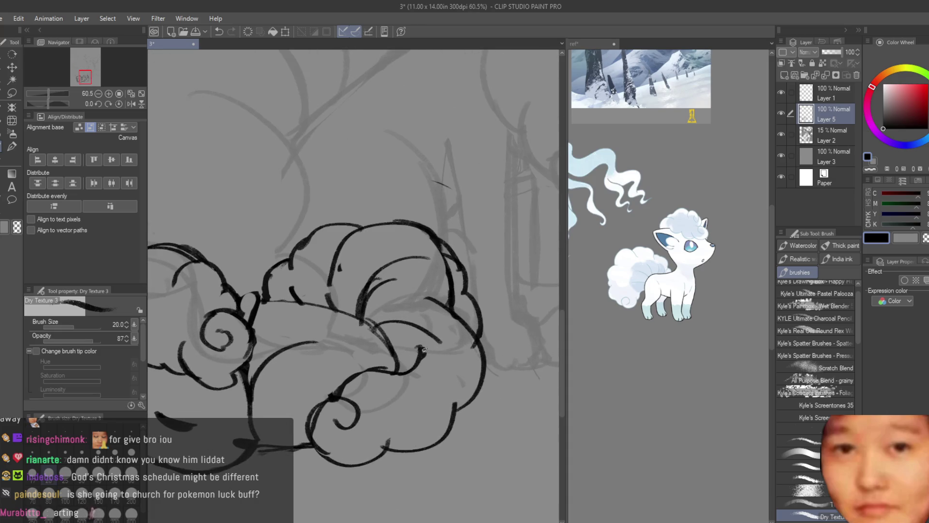
pyautogui.scroll(-5, 422, 348)
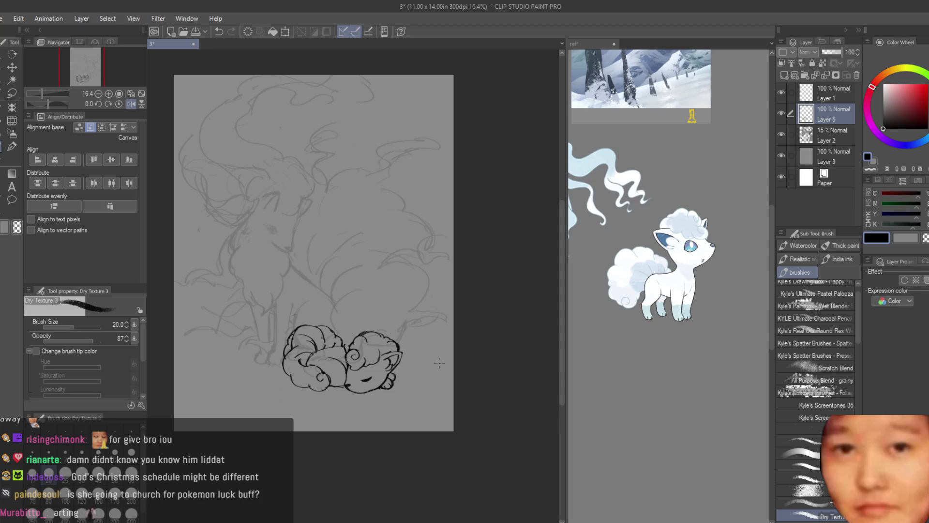
# Add strokes near the fox's tail, then undo the diagonal stroke near the belly.
pyautogui.scroll(2, 436, 367)
pyautogui.scroll(2, 418, 340)
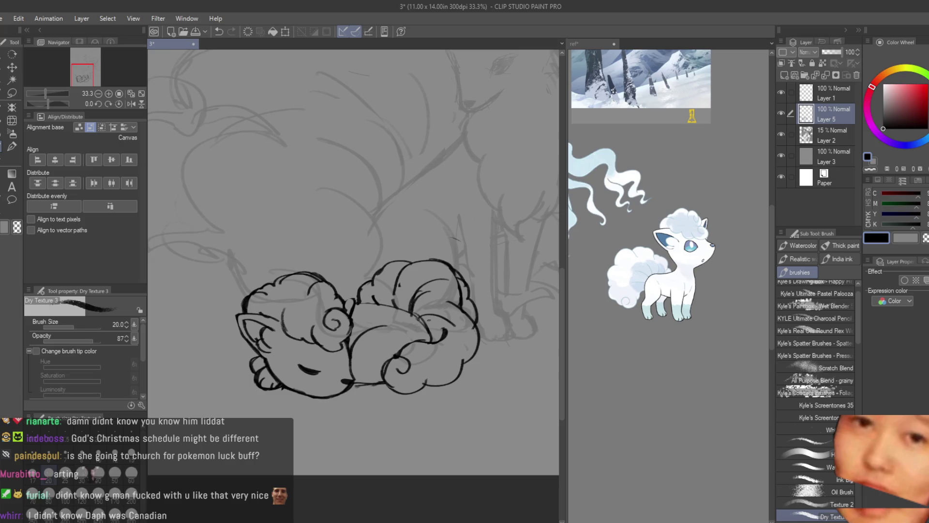
pyautogui.scroll(2, 342, 301)
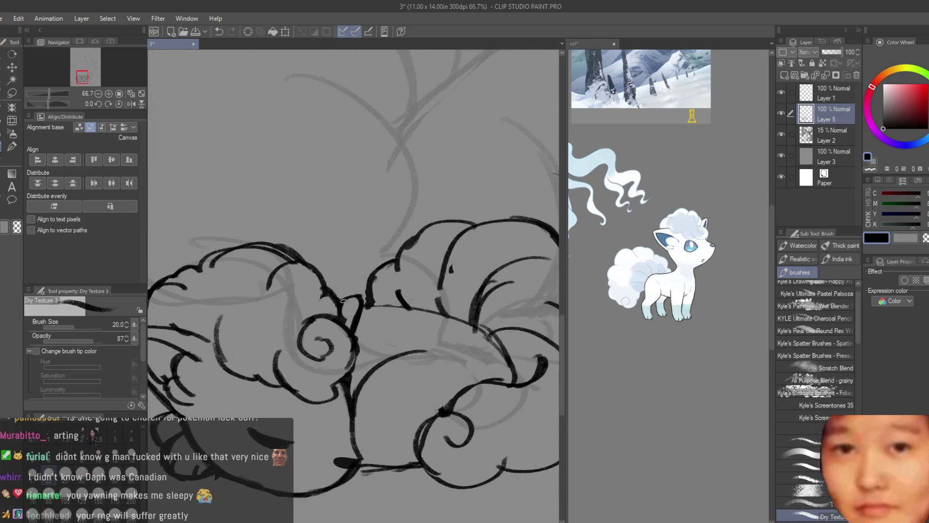
pyautogui.scroll(1, 364, 299)
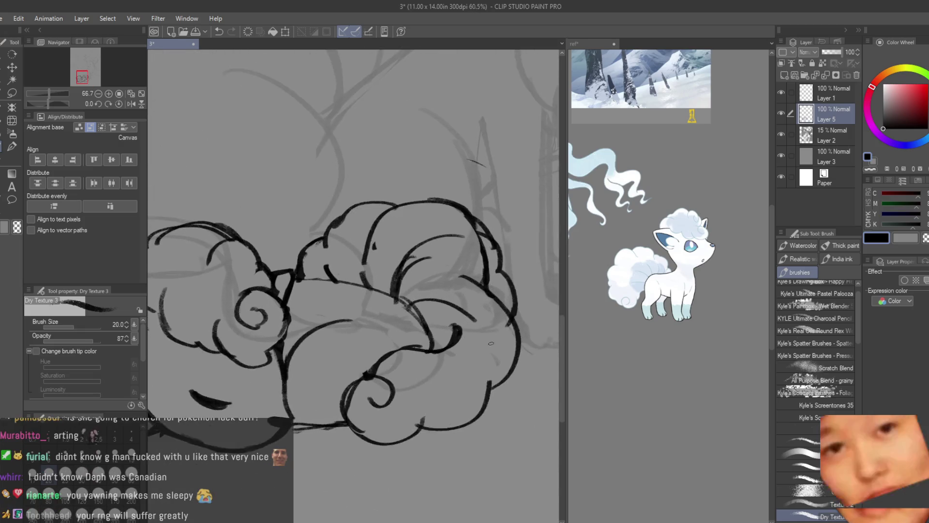
pyautogui.moveTo(355, 277)
pyautogui.mouseDown()
pyautogui.moveTo(452, 361)
pyautogui.moveTo(411, 305)
pyautogui.mouseUp()
pyautogui.scroll(-3, 411, 305)
pyautogui.click(3, 162)
pyautogui.scroll(2, 354, 290)
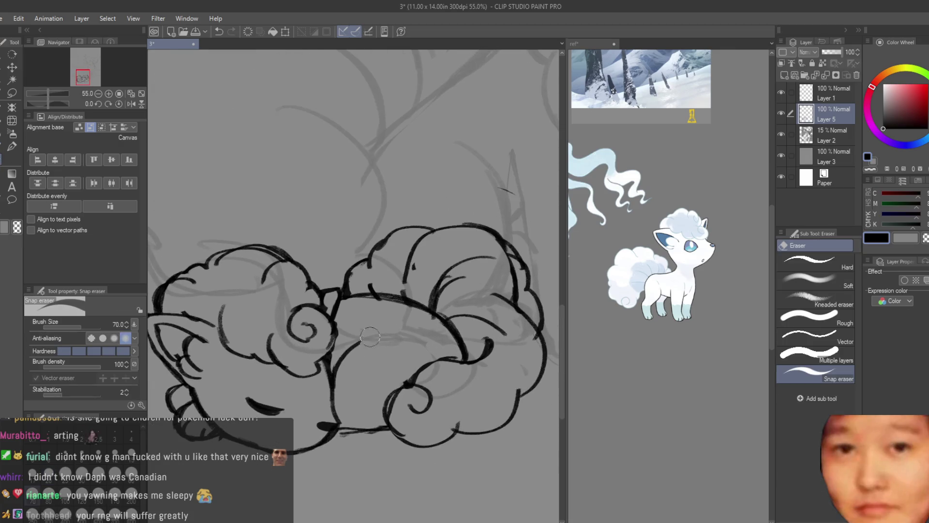
pyautogui.click(1, 147)
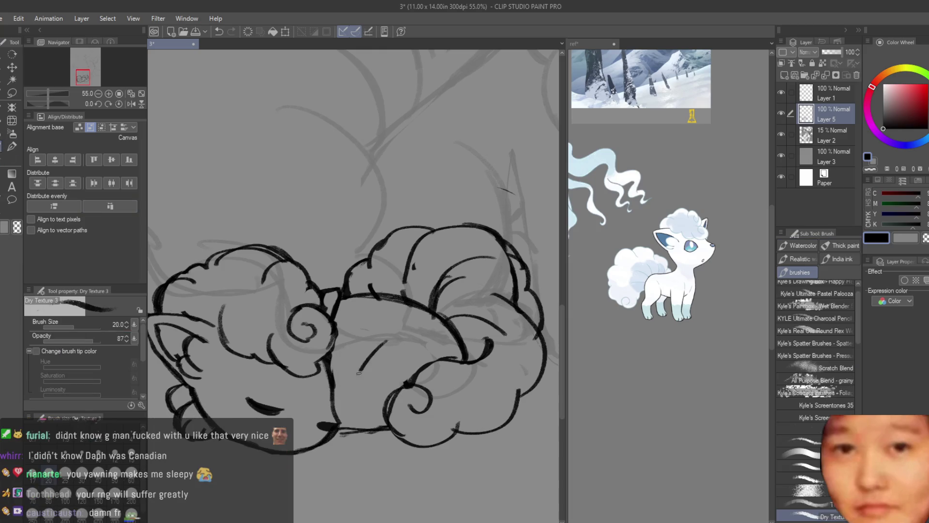
pyautogui.scroll(-3, 442, 327)
pyautogui.scroll(2, 441, 327)
pyautogui.hotkey('ctrl', 'z')
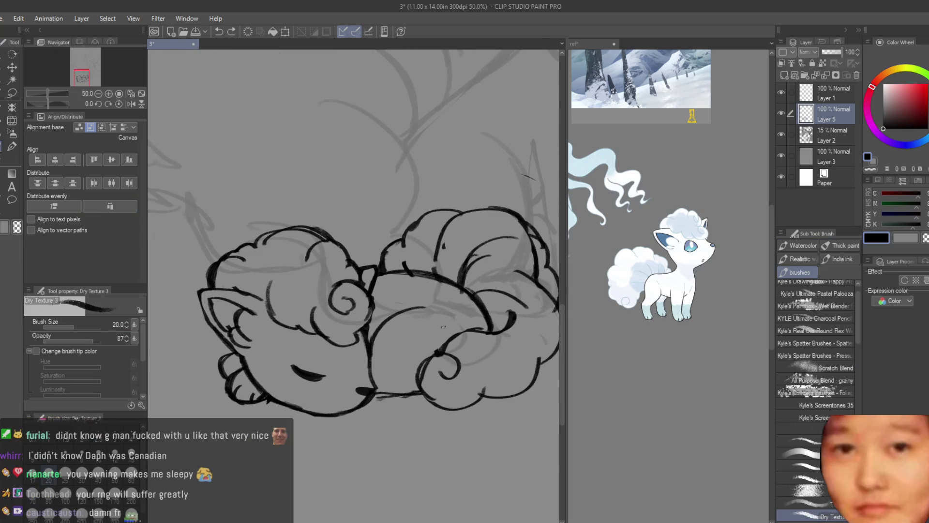
# Ink a short stroke near the bottom of the fox's body.
pyautogui.scroll(3, 466, 327)
pyautogui.moveTo(337, 397); pyautogui.dragTo(376, 395)
pyautogui.scroll(-5, 413, 403)
pyautogui.scroll(-2, 413, 403)
pyautogui.scroll(2, 414, 403)
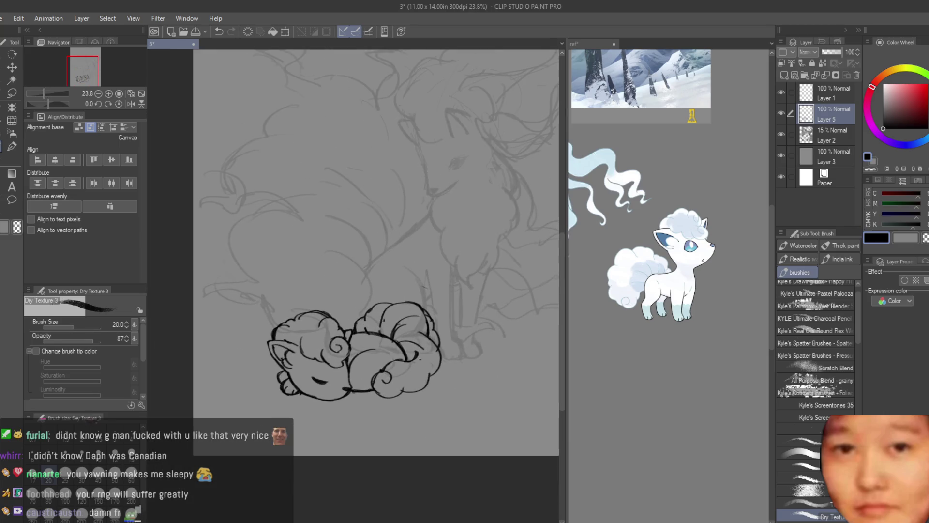
pyautogui.scroll(-3, 503, 387)
pyautogui.scroll(7, 435, 387)
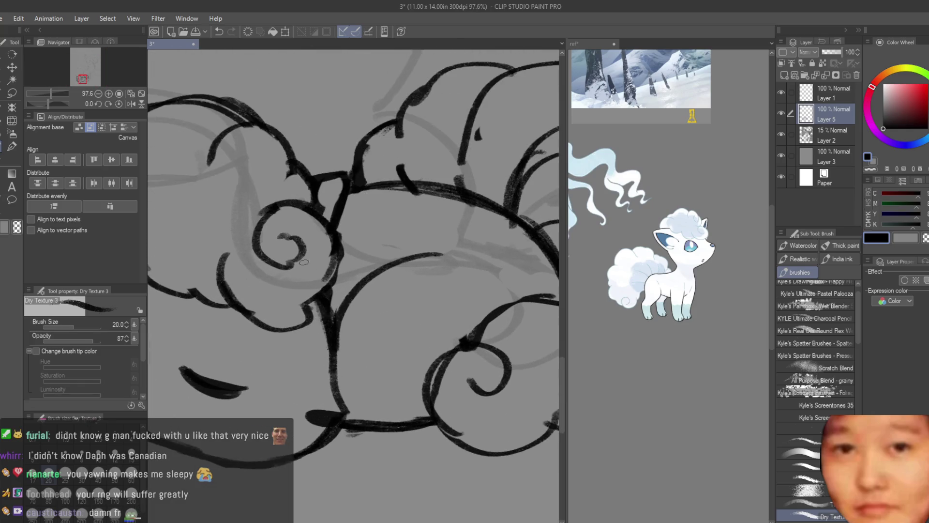
pyautogui.scroll(-1, 401, 356)
# Darken a short section of the body curve with the Dry Texture 3 brush.
pyautogui.press('e')
pyautogui.scroll(1, 353, 315)
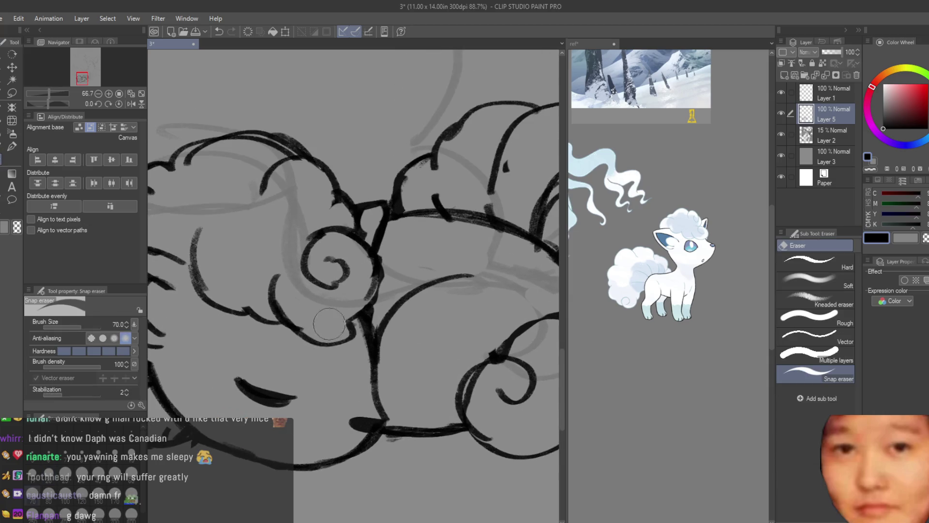
pyautogui.press('b')
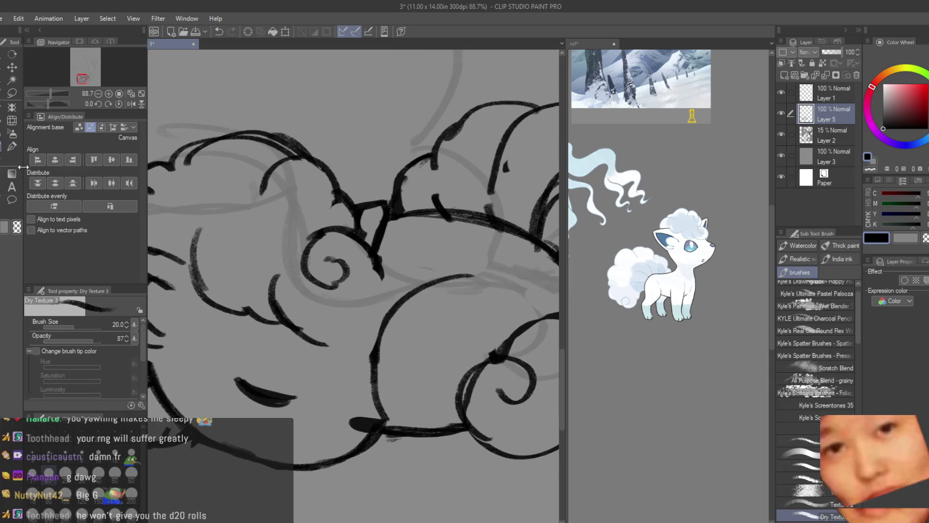
pyautogui.scroll(2, 333, 390)
pyautogui.moveTo(333, 390); pyautogui.dragTo(265, 351)
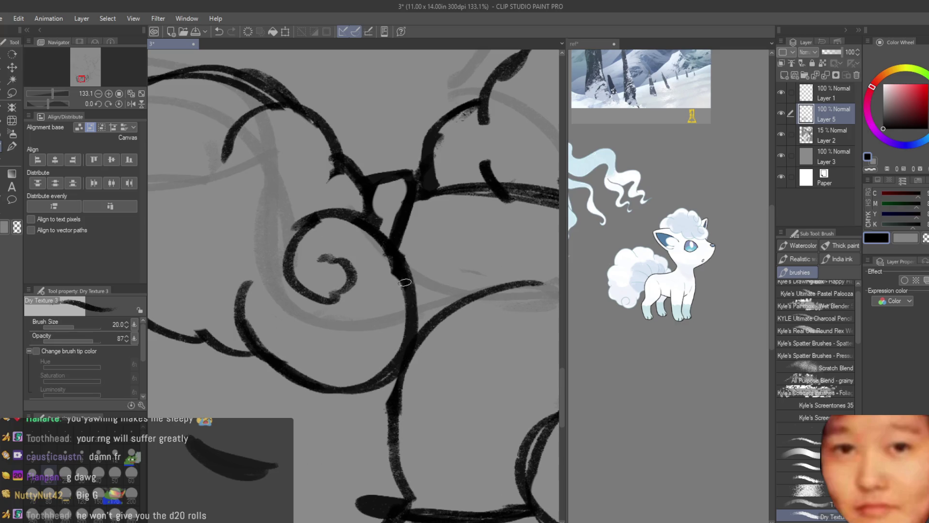
pyautogui.scroll(-2, 426, 360)
pyautogui.scroll(1, 408, 342)
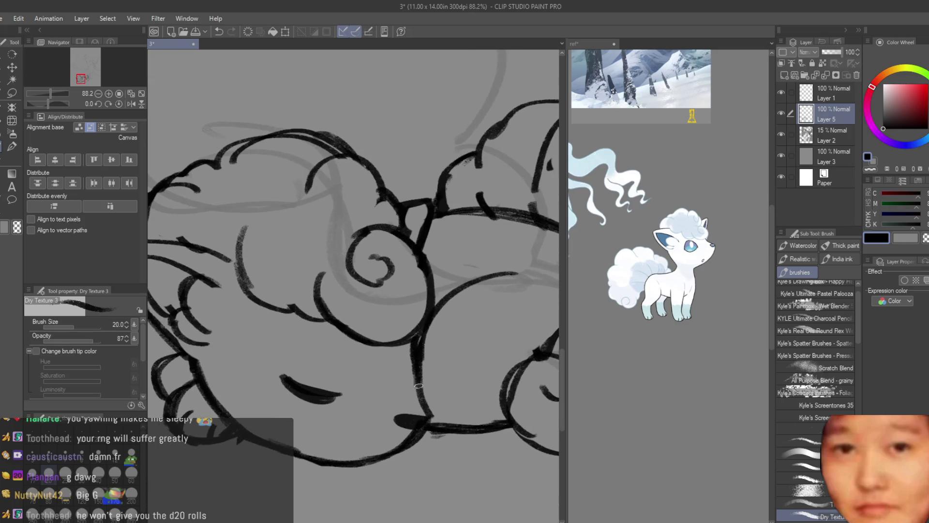
# Add a small dark accent where the paw meets the body, replacing an oversized ink blob.
pyautogui.scroll(2, 424, 429)
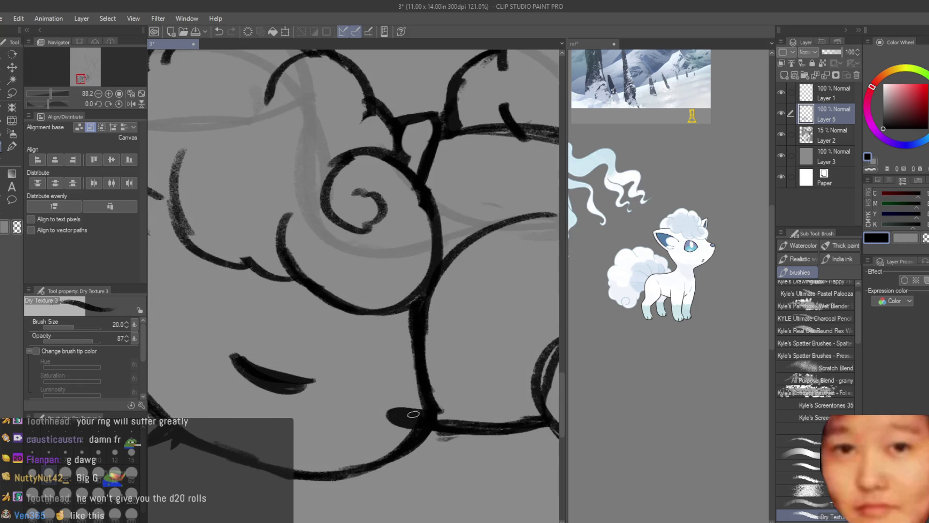
pyautogui.moveTo(399, 409); pyautogui.dragTo(413, 420)
pyautogui.hotkey('ctrl', 'z')
pyautogui.click(396, 410)
pyautogui.scroll(-8, 396, 411)
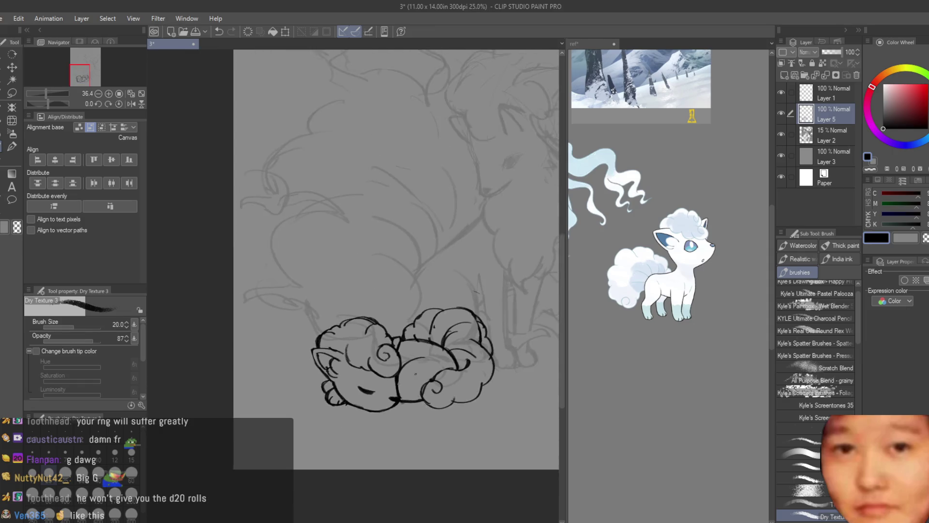
pyautogui.scroll(7, 347, 425)
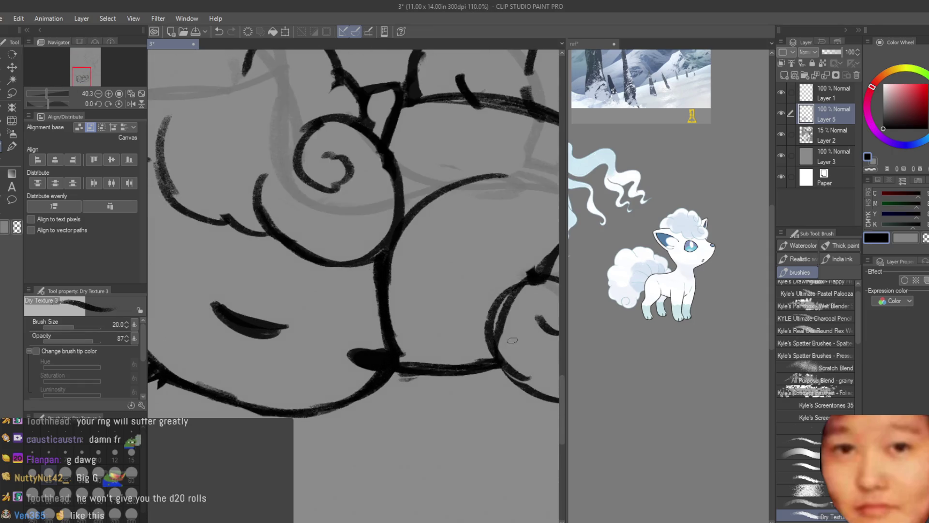
# Ink the fox's small dark nose with the Dry Texture 3 brush.
pyautogui.press('e')
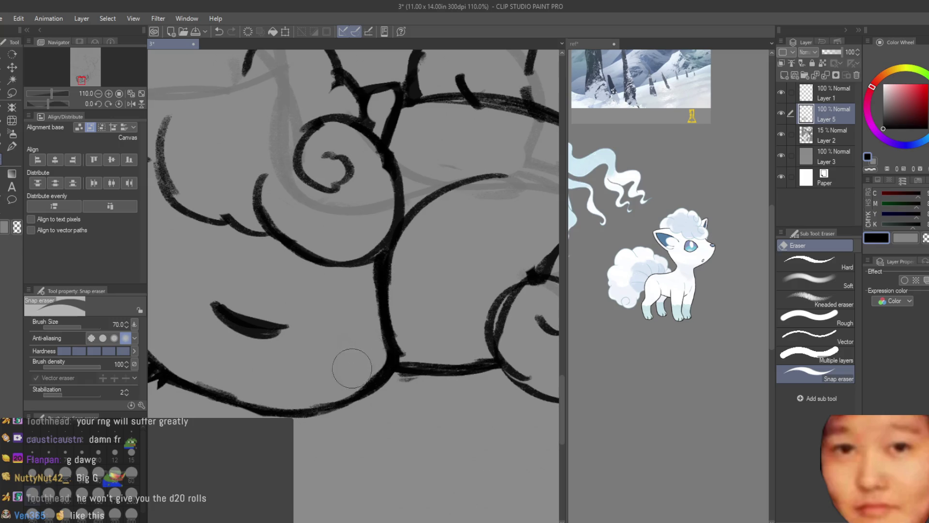
pyautogui.scroll(-3, 278, 385)
pyautogui.scroll(2, 341, 362)
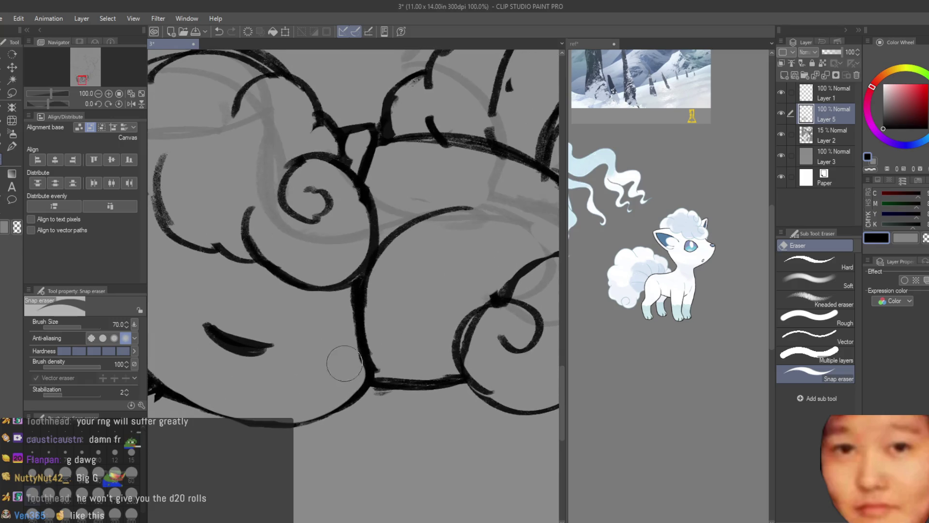
pyautogui.press('b')
pyautogui.scroll(2, 334, 387)
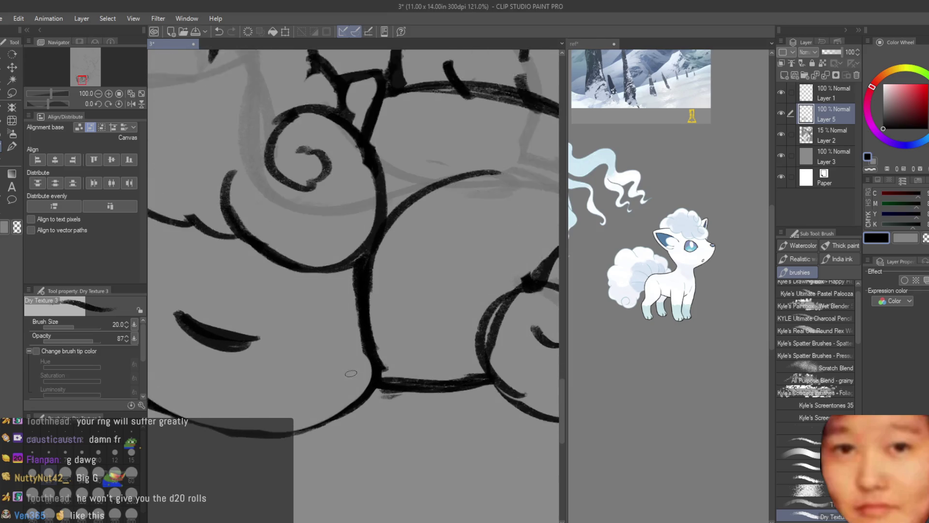
pyautogui.moveTo(320, 375); pyautogui.dragTo(360, 378)
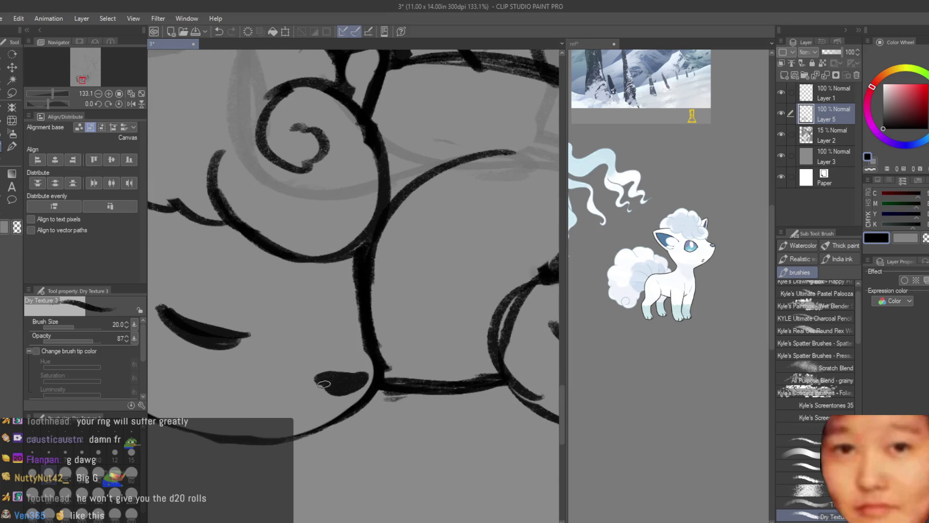
pyautogui.scroll(-9, 350, 388)
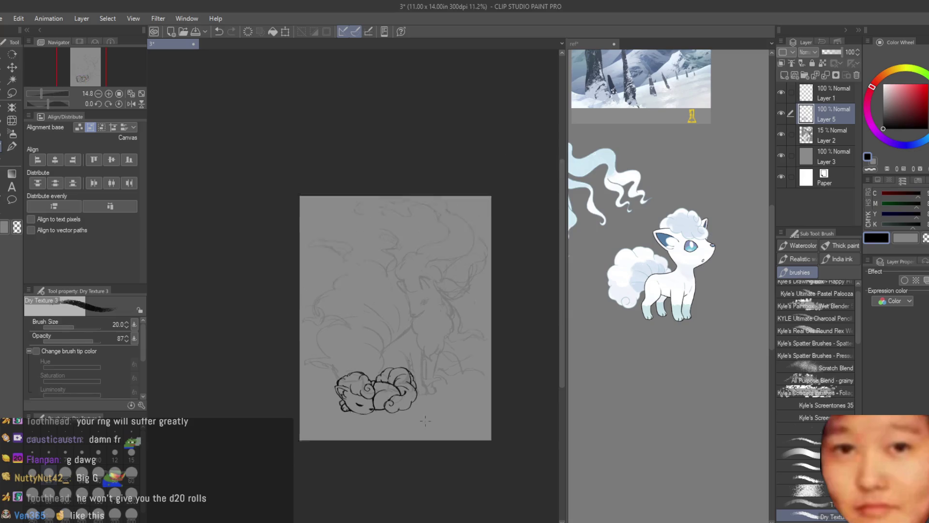
# Erase the two short cheek-fur strokes with the Snap eraser.
pyautogui.press('h')
pyautogui.scroll(8, 319, 394)
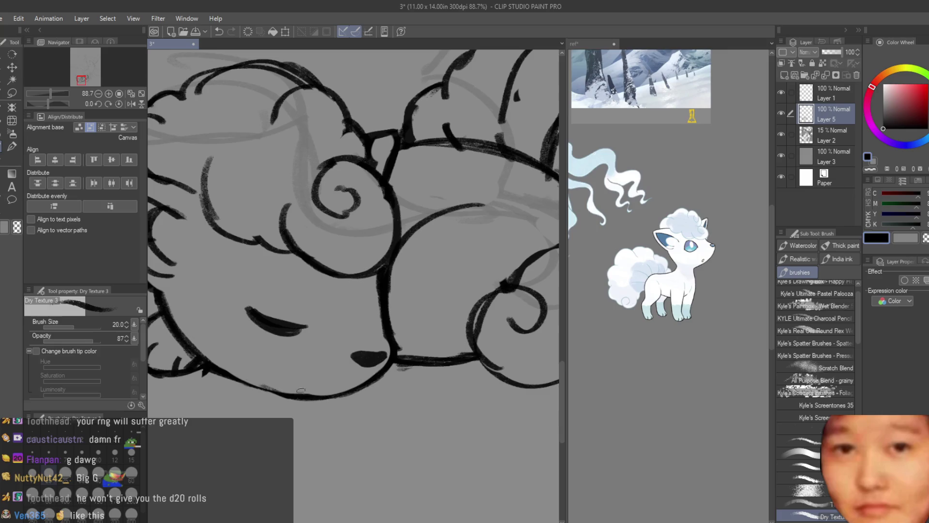
pyautogui.scroll(-2, 294, 388)
pyautogui.scroll(3, 295, 388)
pyautogui.click(4, 162)
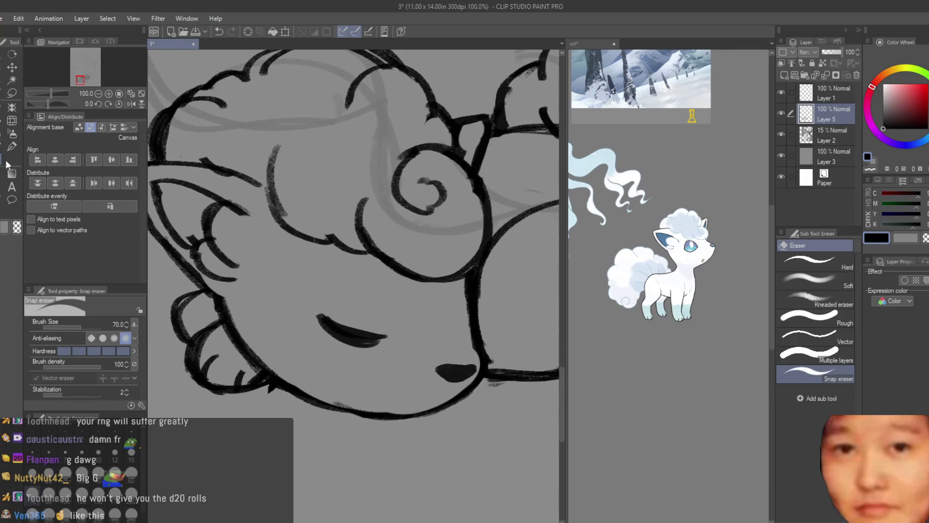
pyautogui.moveTo(211, 361); pyautogui.dragTo(242, 378)
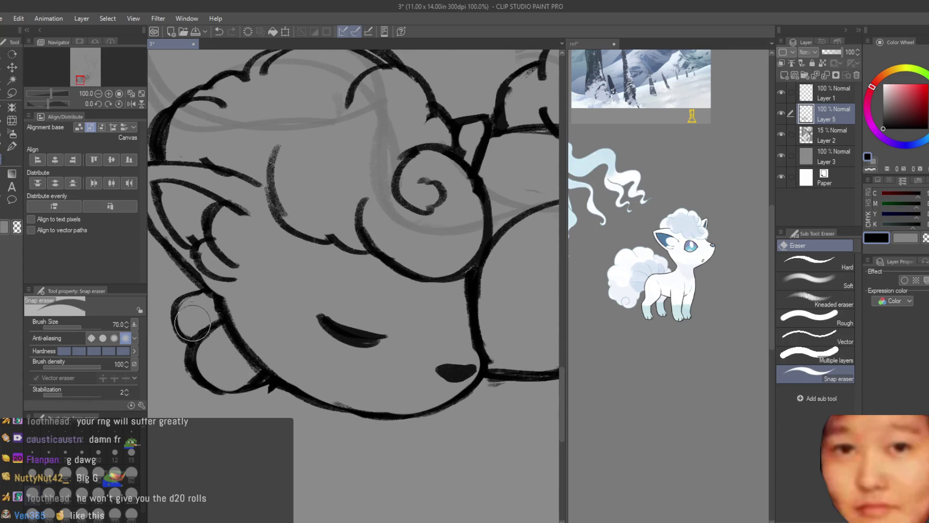
pyautogui.scroll(-5, 192, 326)
pyautogui.scroll(4, 233, 329)
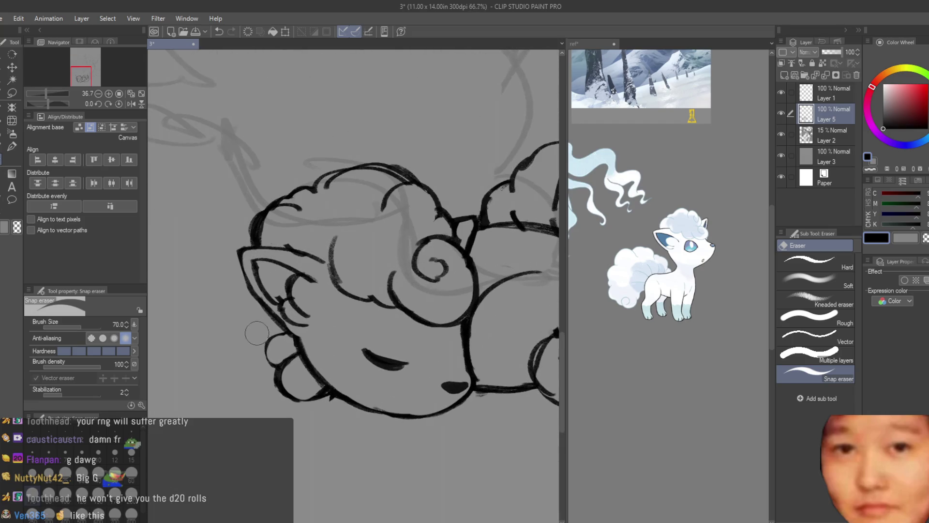
pyautogui.scroll(-4, 279, 352)
pyautogui.scroll(2, 286, 373)
# Draw a fur curve under the cheek, undo it and redraw it smaller.
pyautogui.press('b')
pyautogui.scroll(2, 280, 328)
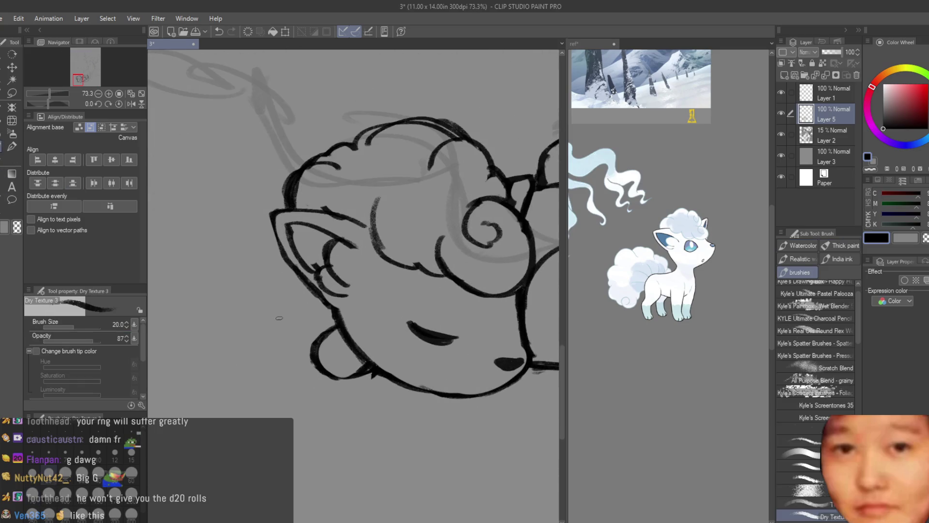
pyautogui.scroll(2, 362, 371)
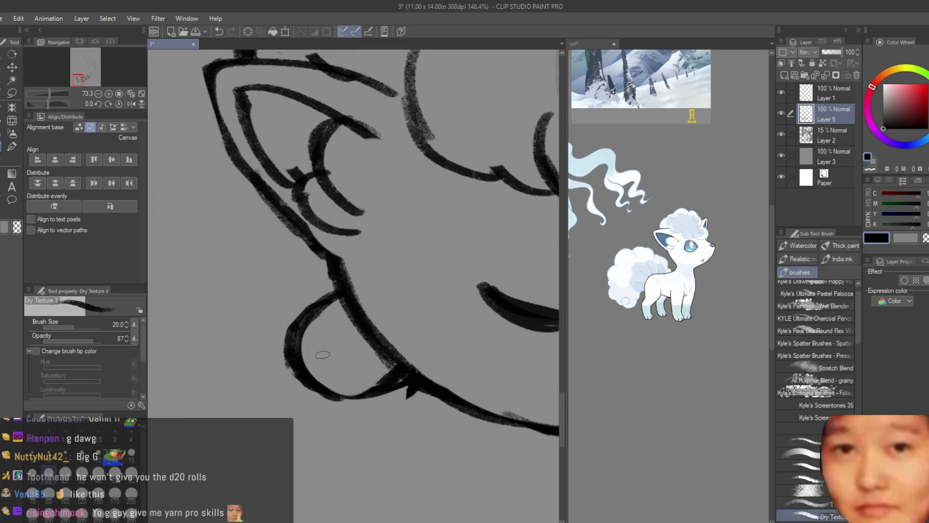
pyautogui.scroll(-6, 300, 351)
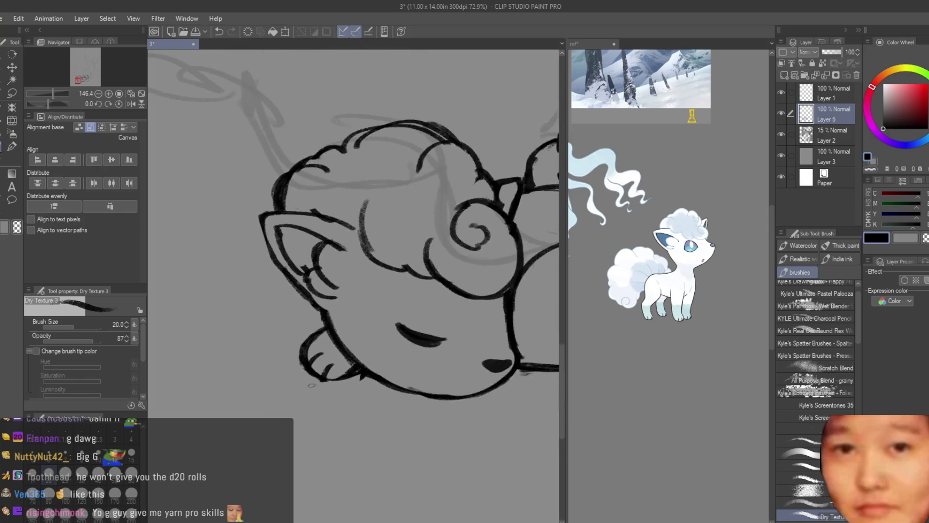
pyautogui.scroll(2, 293, 349)
pyautogui.scroll(3, 293, 348)
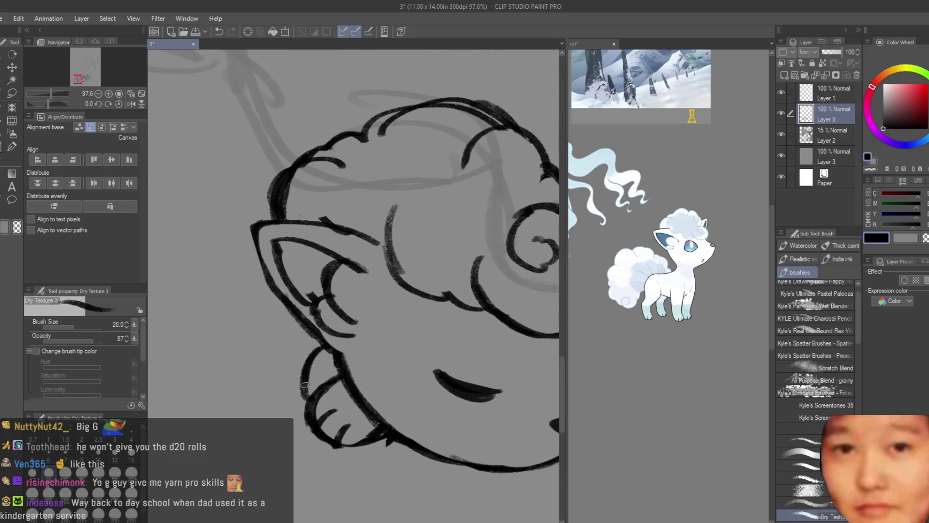
pyautogui.scroll(-6, 306, 391)
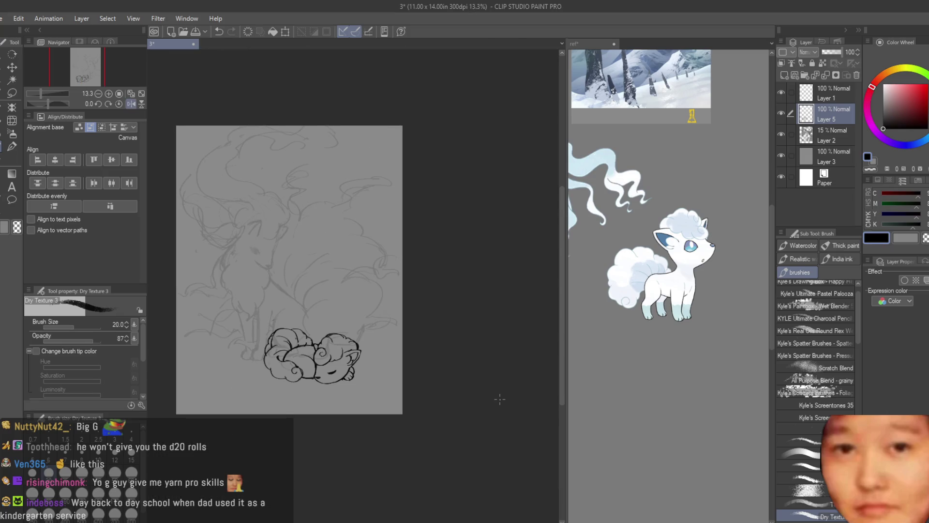
pyautogui.scroll(5, 307, 373)
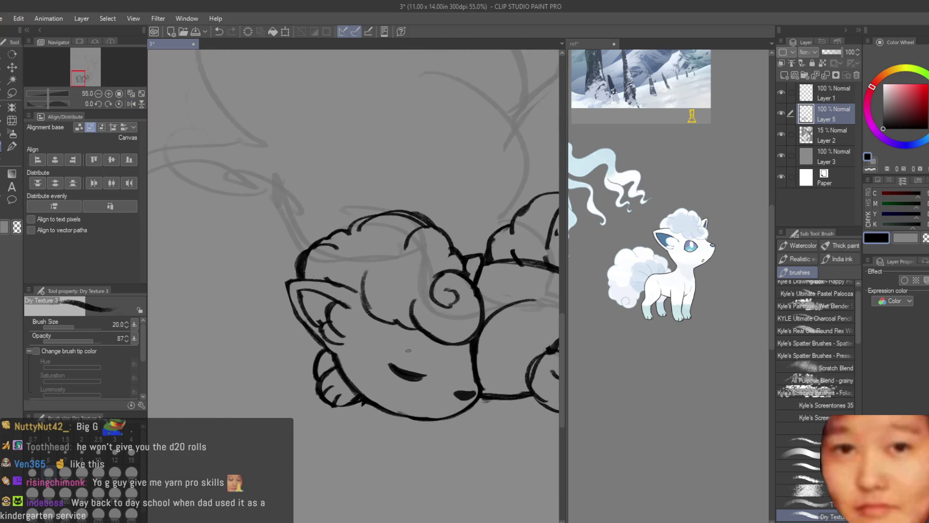
pyautogui.moveTo(321, 351)
pyautogui.mouseDown()
pyautogui.moveTo(309, 360)
pyautogui.moveTo(319, 382)
pyautogui.mouseUp()
pyautogui.hotkey('ctrl', 'z')
pyautogui.hotkey('ctrl', 'z')
pyautogui.moveTo(343, 400); pyautogui.dragTo(384, 412)
pyautogui.scroll(-5, 293, 327)
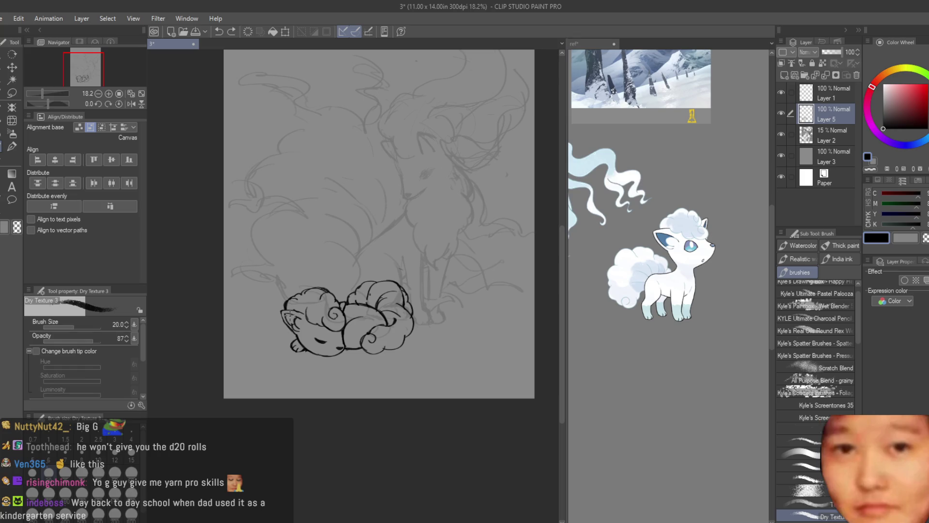
pyautogui.scroll(10, 300, 329)
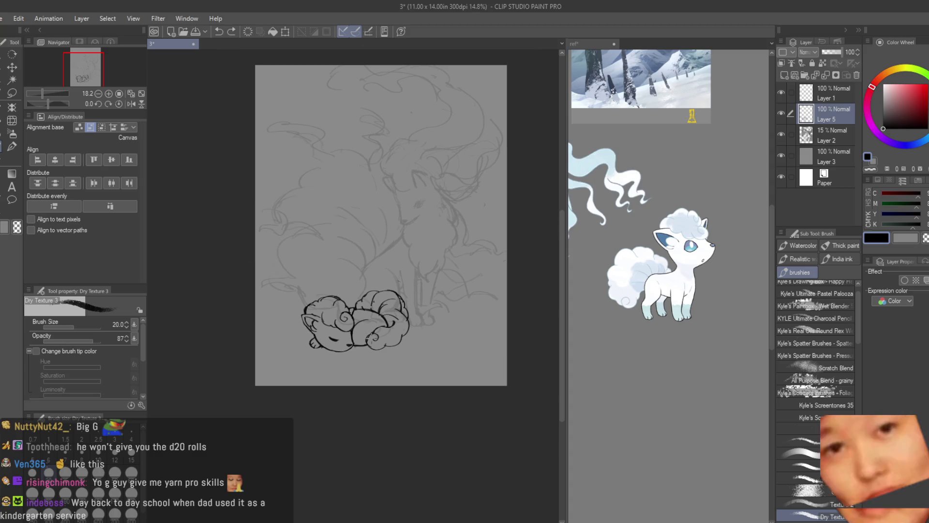
# Redraw the curved fur line below the ear and add a curved cheek line.
pyautogui.moveTo(365, 303); pyautogui.dragTo(331, 350)
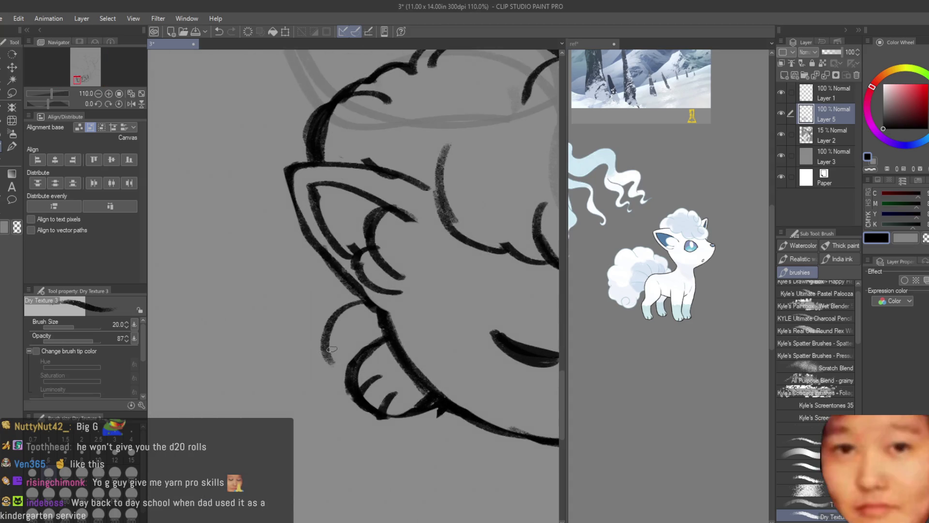
pyautogui.hotkey('ctrl', 'z')
pyautogui.moveTo(358, 304)
pyautogui.mouseDown()
pyautogui.moveTo(323, 341)
pyautogui.moveTo(330, 352)
pyautogui.mouseUp()
pyautogui.scroll(-6, 330, 351)
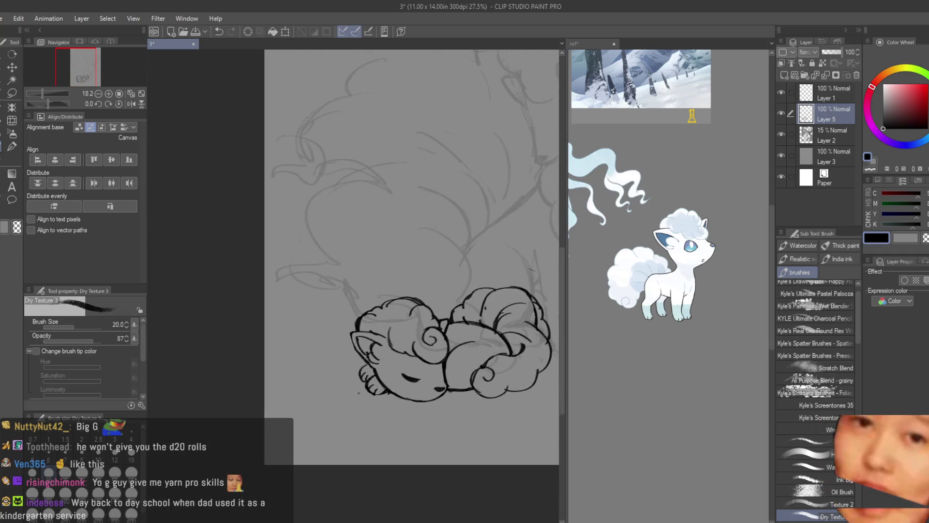
pyautogui.scroll(3, 366, 367)
pyautogui.scroll(-4, 367, 367)
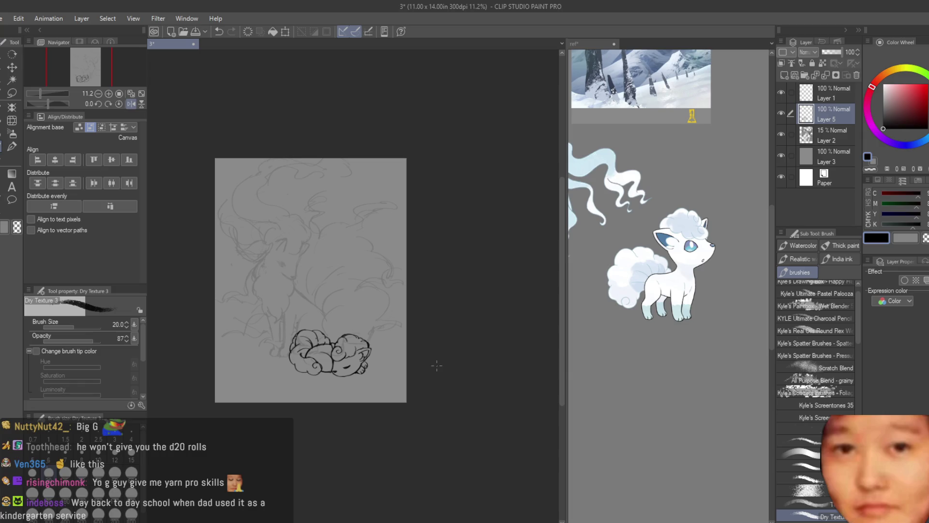
pyautogui.scroll(5, 387, 356)
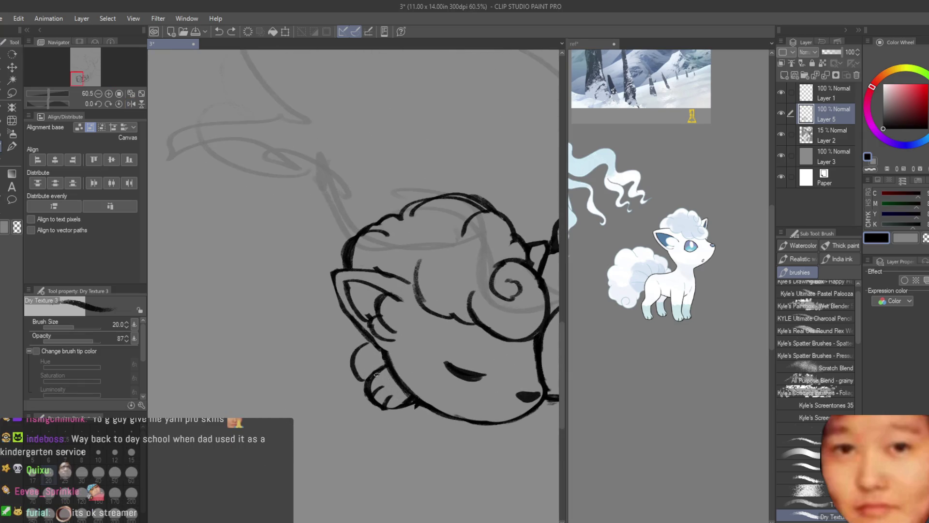
pyautogui.moveTo(360, 338); pyautogui.dragTo(352, 372)
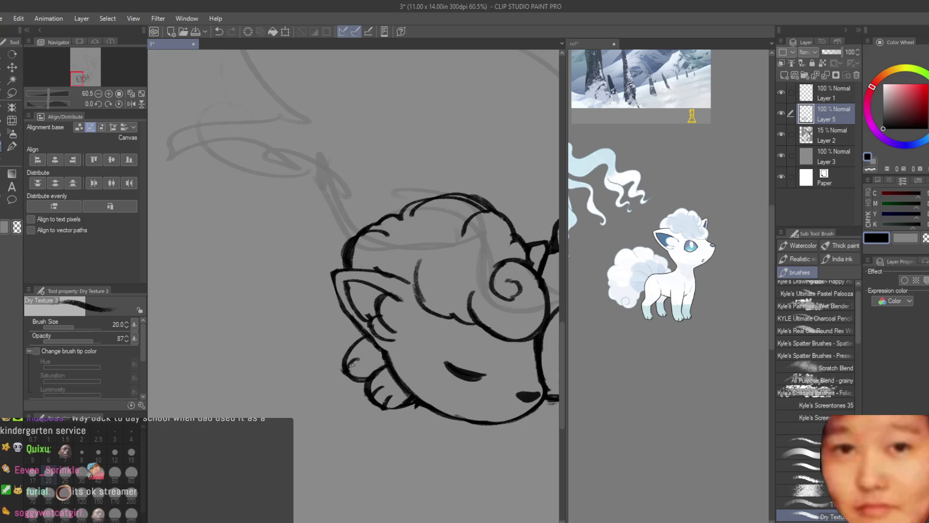
pyautogui.scroll(-8, 350, 332)
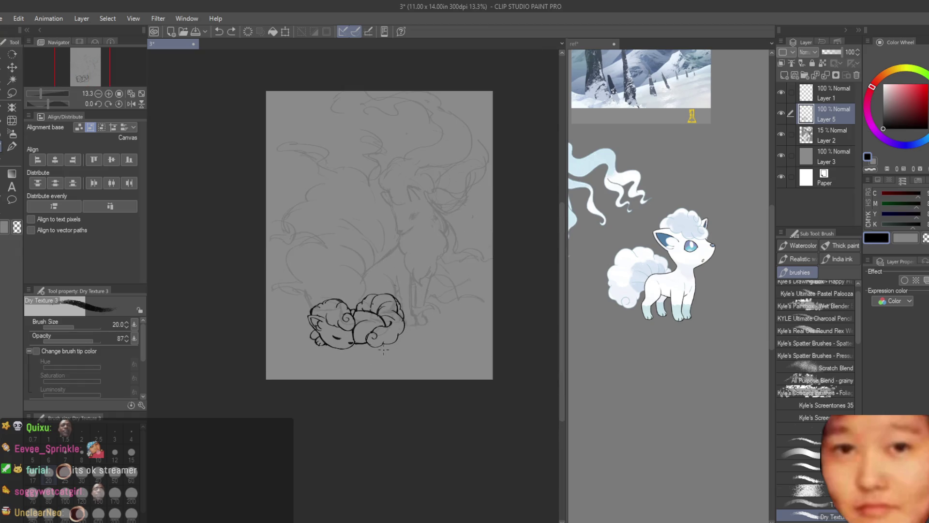
pyautogui.press('h')
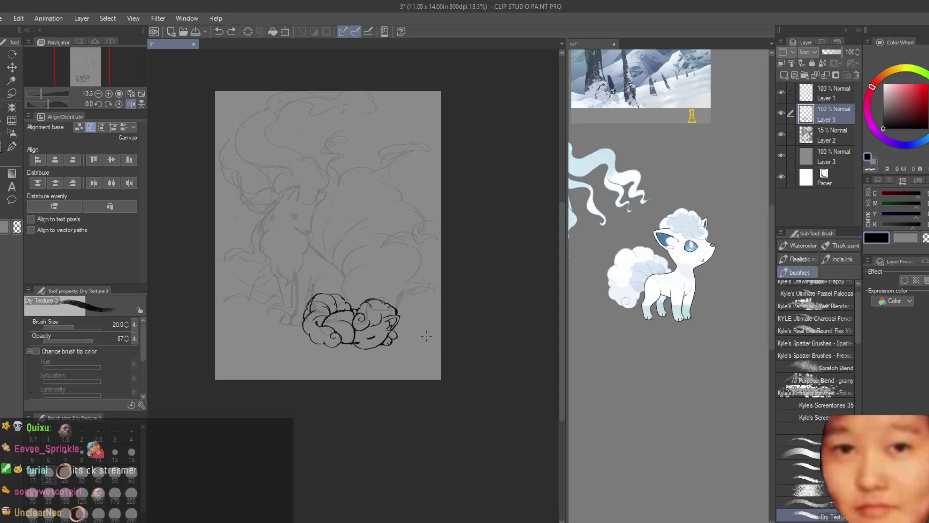
# Restore the unmirrored canvas and draw a loop below the fox's face.
pyautogui.press('h')
pyautogui.scroll(8, 274, 365)
pyautogui.press('e')
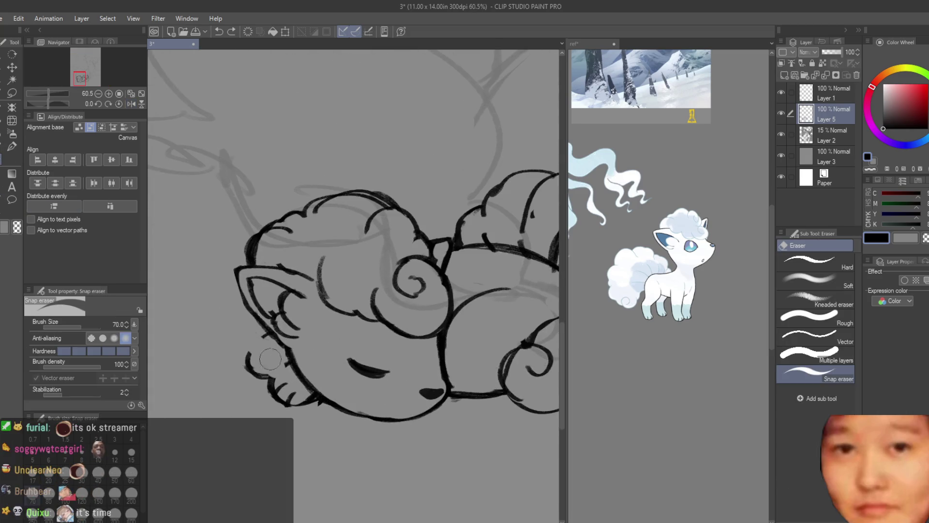
pyautogui.scroll(-9, 422, 359)
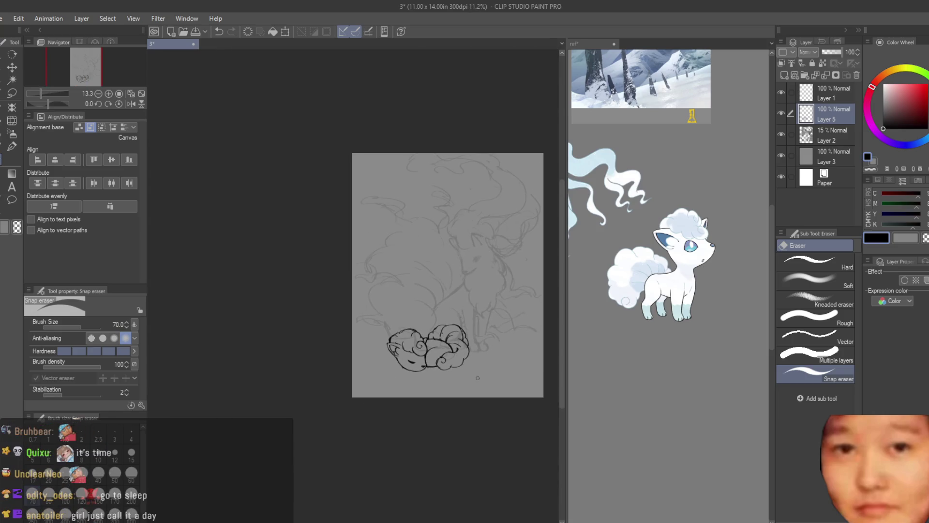
pyautogui.scroll(4, 484, 385)
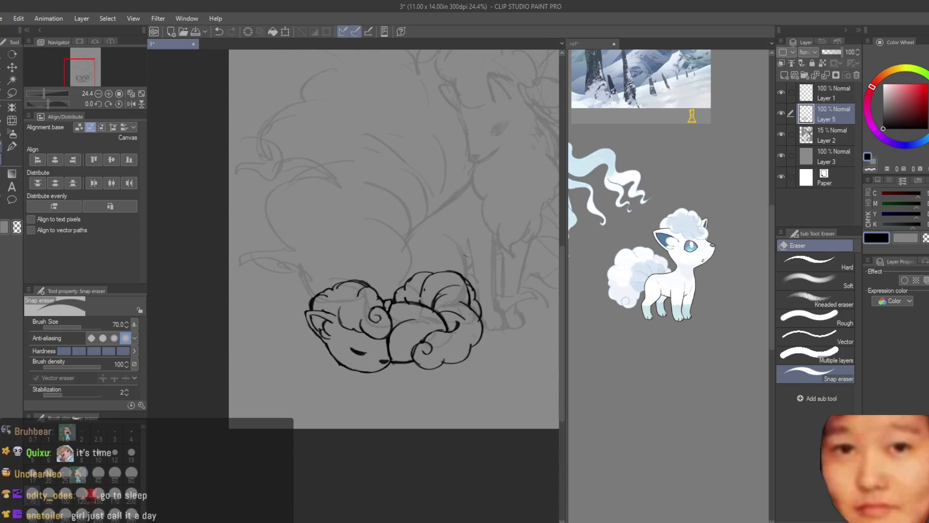
pyautogui.press('b')
pyautogui.scroll(5, 342, 372)
pyautogui.moveTo(304, 321)
pyautogui.mouseDown()
pyautogui.moveTo(276, 353)
pyautogui.moveTo(351, 359)
pyautogui.mouseUp()
pyautogui.scroll(-8, 274, 288)
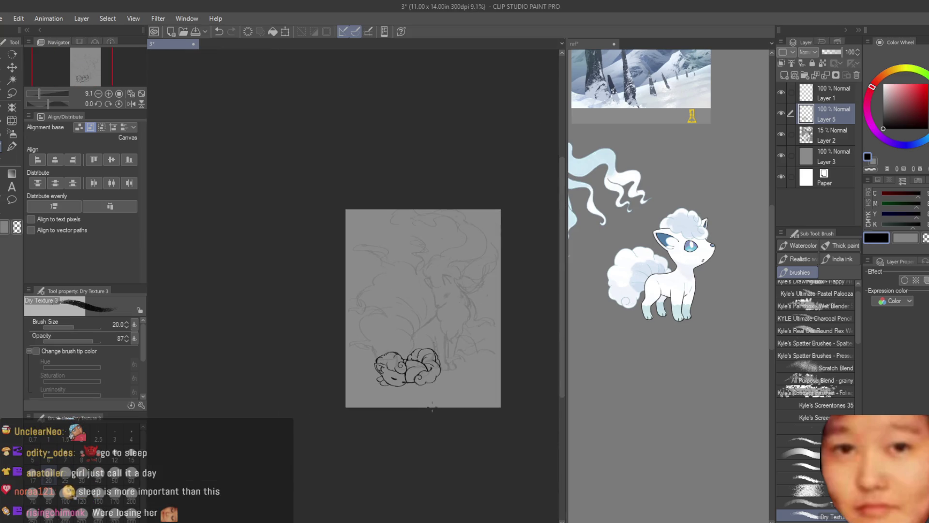
pyautogui.scroll(6, 406, 378)
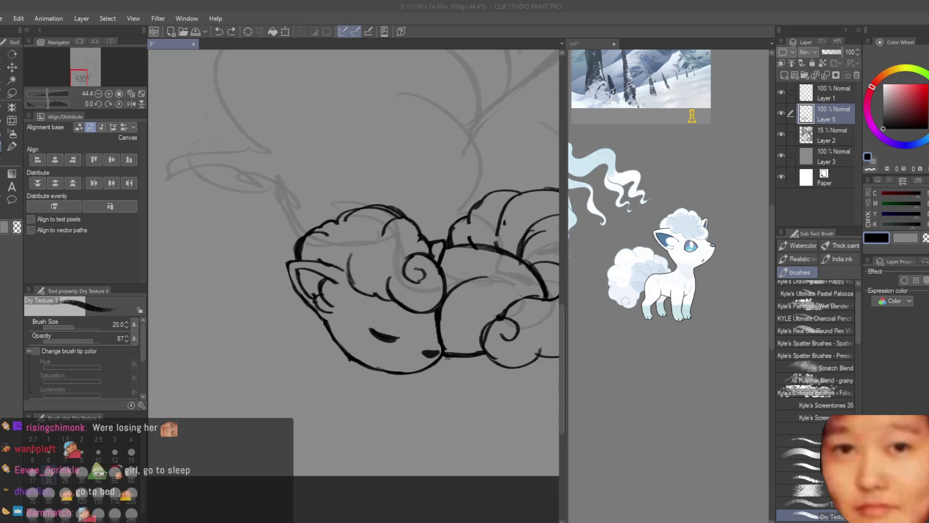
pyautogui.scroll(2, 340, 359)
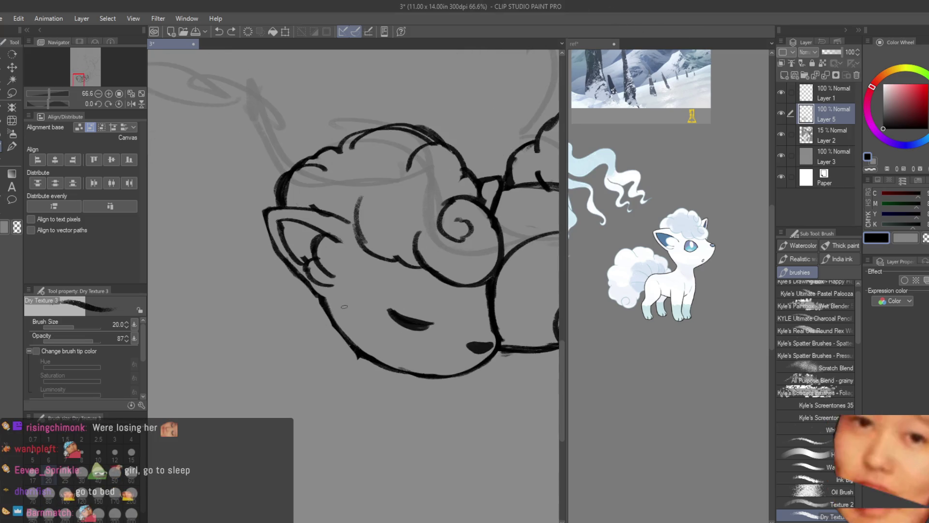
pyautogui.scroll(1, 328, 320)
# Ink the lower jaw, chin, paw and left cheek outlines.
pyautogui.moveTo(327, 315); pyautogui.dragTo(278, 345)
pyautogui.moveTo(290, 384)
pyautogui.mouseDown()
pyautogui.moveTo(339, 377)
pyautogui.moveTo(299, 356)
pyautogui.moveTo(308, 372)
pyautogui.moveTo(319, 366)
pyautogui.mouseUp()
pyautogui.moveTo(313, 326); pyautogui.dragTo(332, 313)
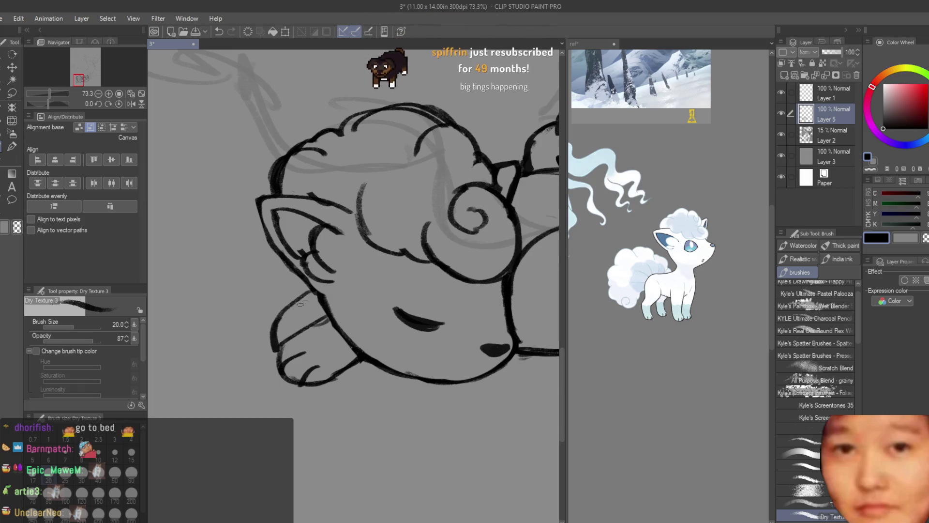
pyautogui.scroll(2, 282, 357)
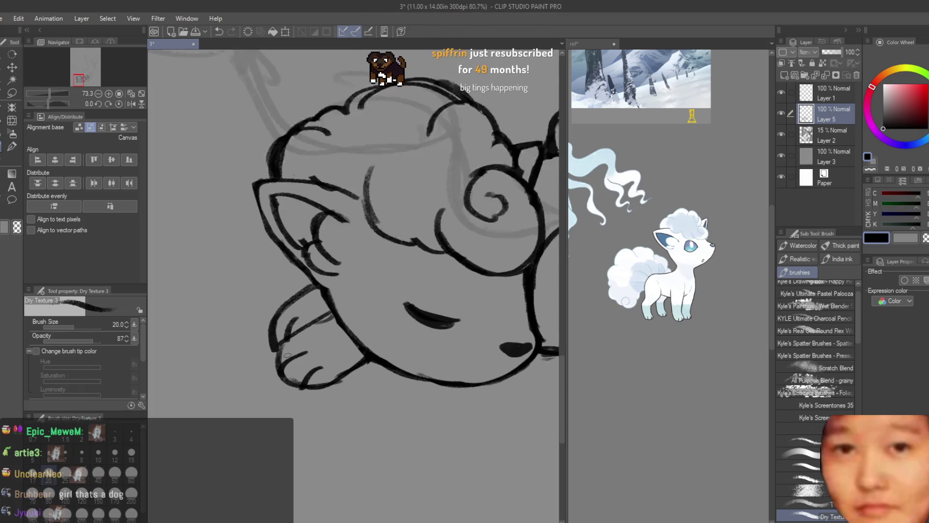
pyautogui.moveTo(277, 380); pyautogui.dragTo(287, 387)
pyautogui.moveTo(341, 306)
pyautogui.mouseDown()
pyautogui.moveTo(293, 335)
pyautogui.moveTo(269, 380)
pyautogui.moveTo(355, 370)
pyautogui.mouseUp()
pyautogui.scroll(-5, 457, 380)
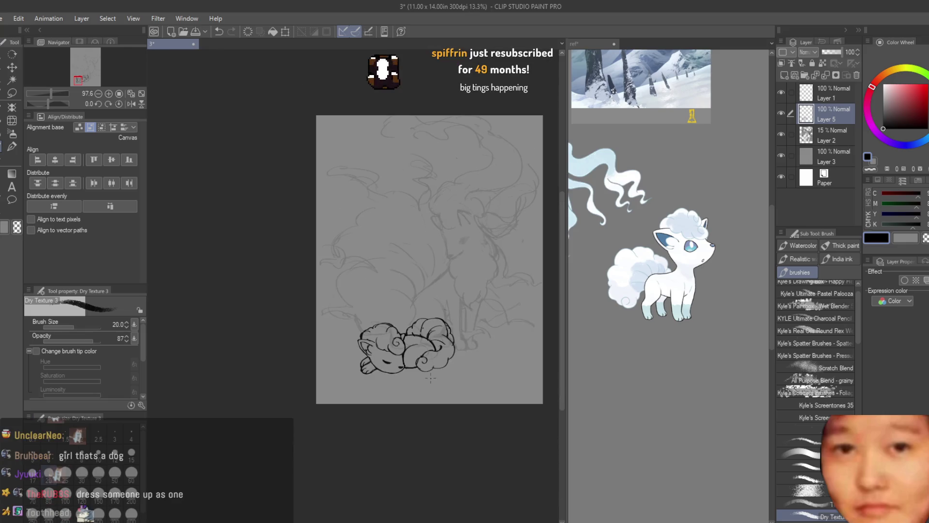
# Erase stray ink marks around the tucked paw with the Snap eraser.
pyautogui.press('h')
pyautogui.scroll(3, 406, 381)
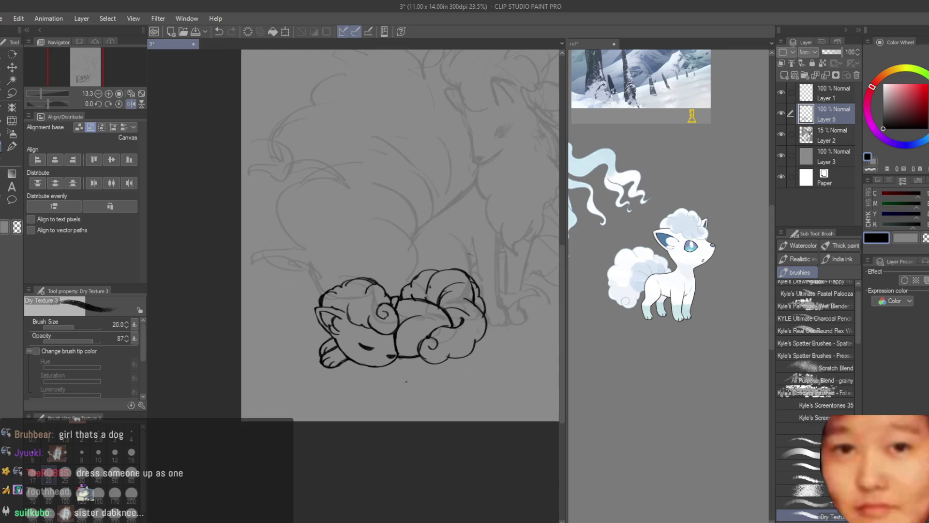
pyautogui.scroll(1, 405, 378)
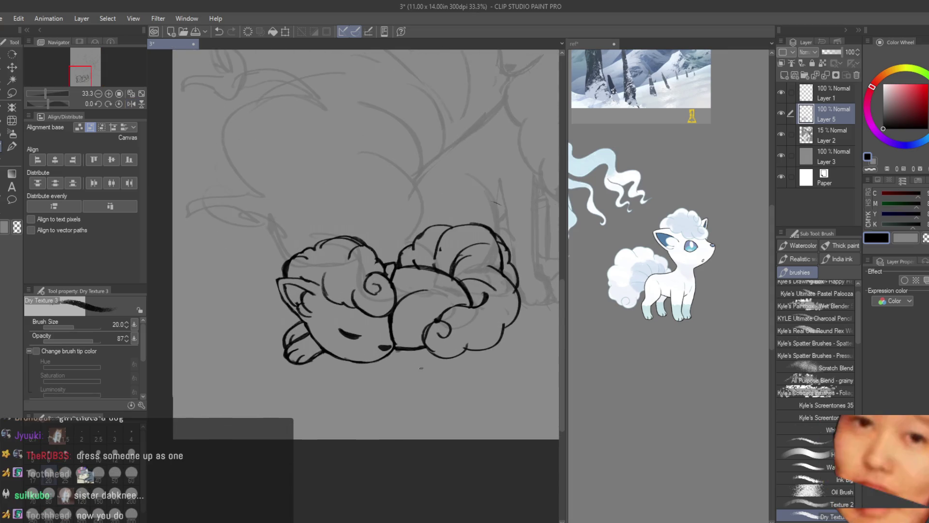
pyautogui.scroll(2, 411, 378)
pyautogui.press('e')
pyautogui.scroll(2, 406, 333)
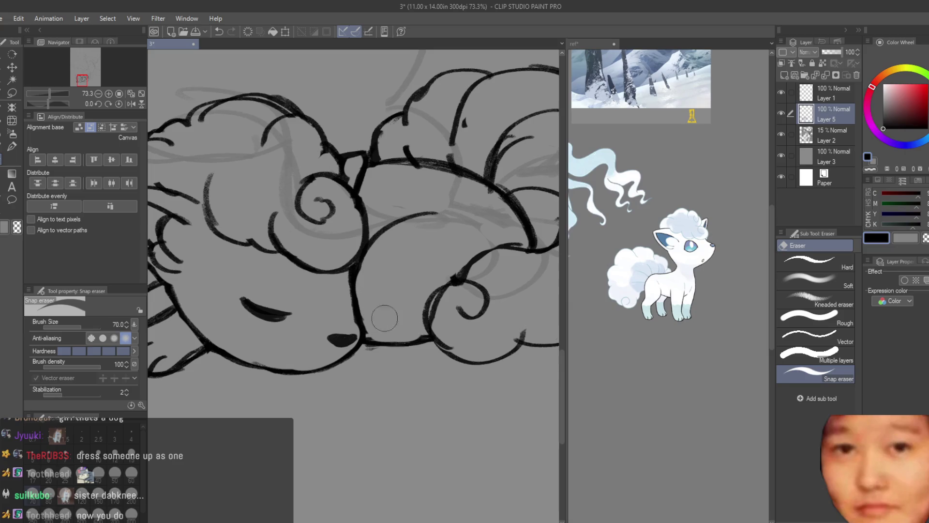
pyautogui.scroll(-5, 395, 325)
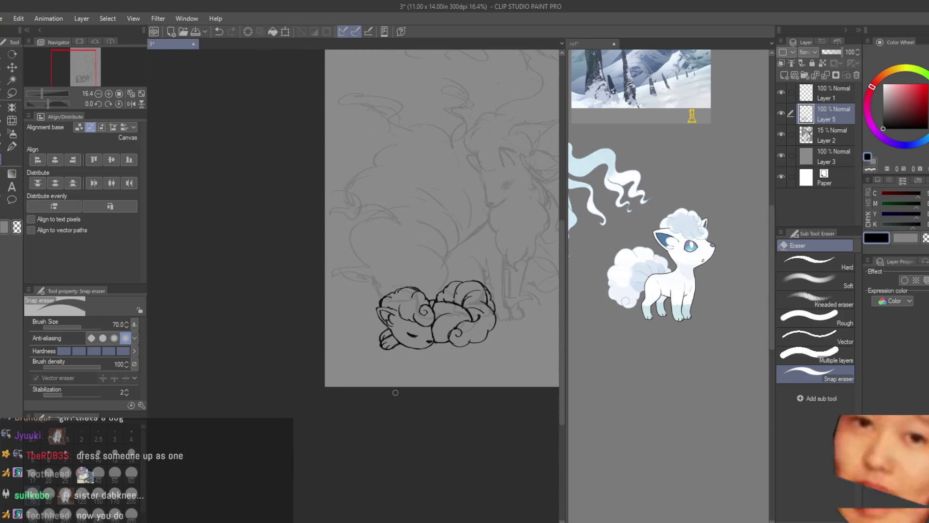
pyautogui.scroll(4, 385, 314)
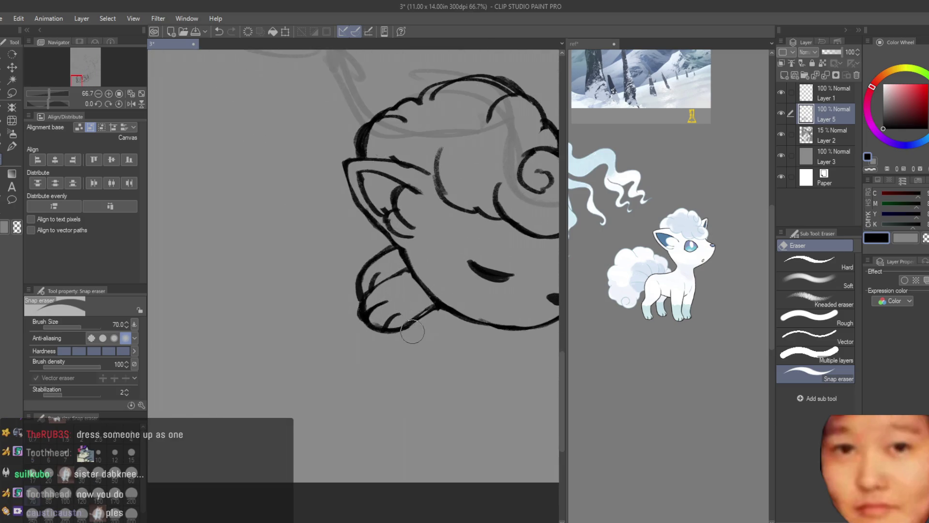
pyautogui.scroll(-3, 376, 265)
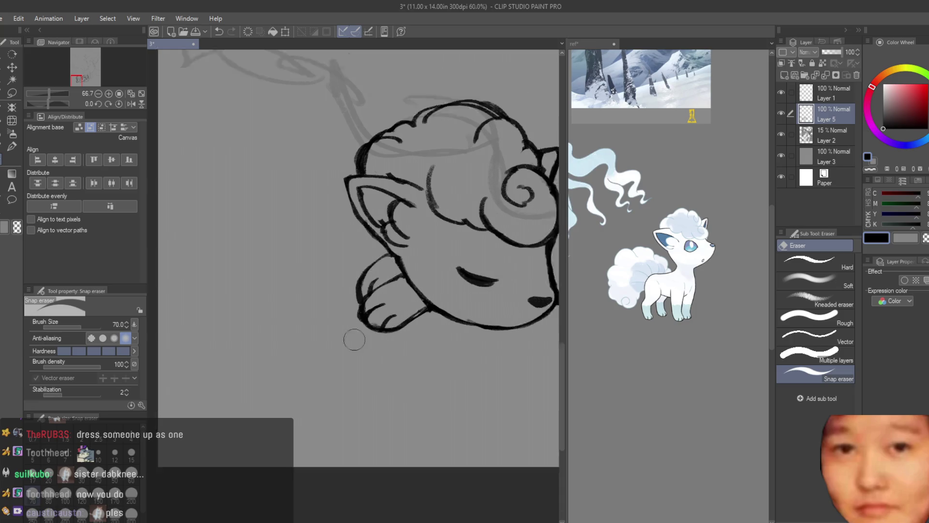
pyautogui.scroll(3, 369, 303)
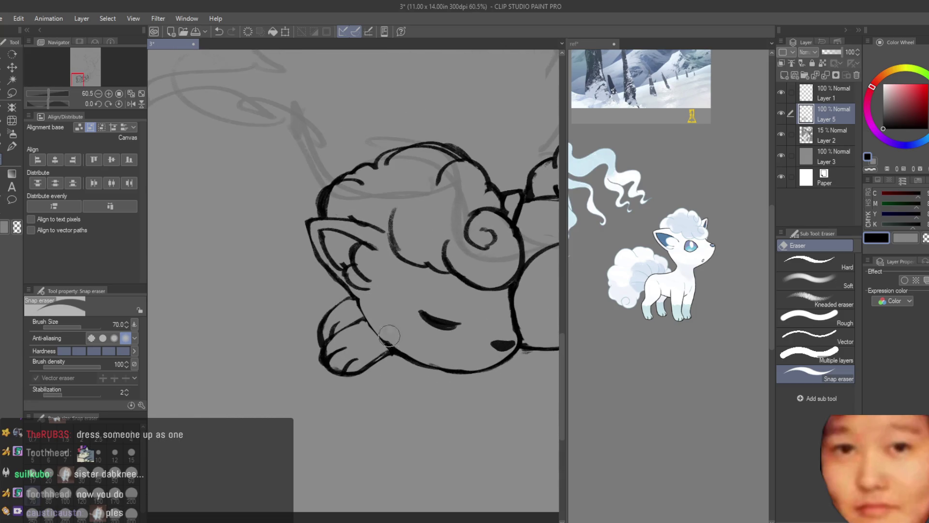
pyautogui.press('b')
# Flip the canvas horizontally to check the line art, then flip it back.
pyautogui.scroll(2, 361, 309)
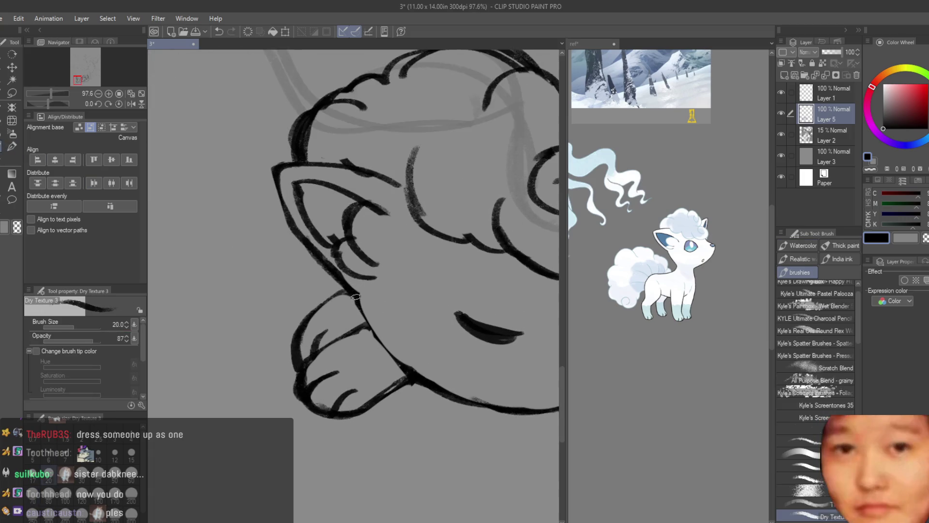
pyautogui.scroll(-5, 387, 358)
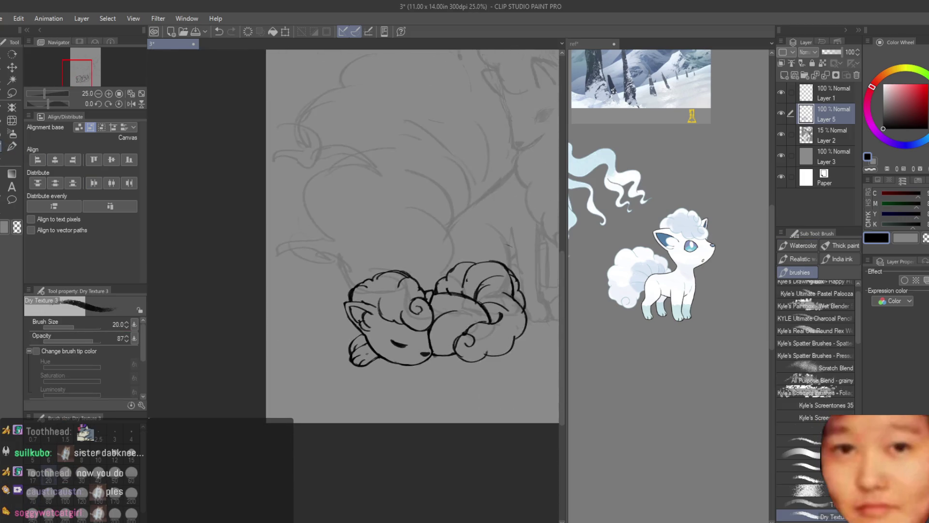
pyautogui.scroll(-3, 402, 387)
pyautogui.press('h')
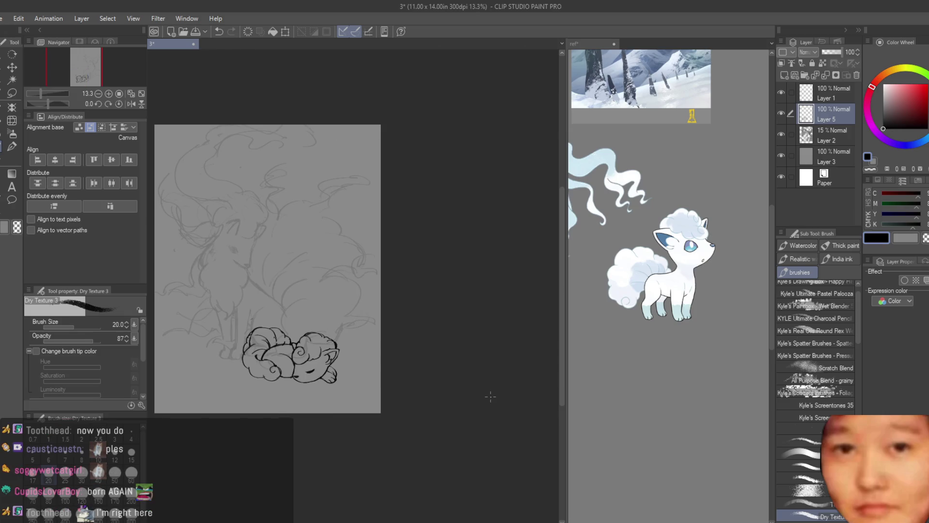
pyautogui.press('h')
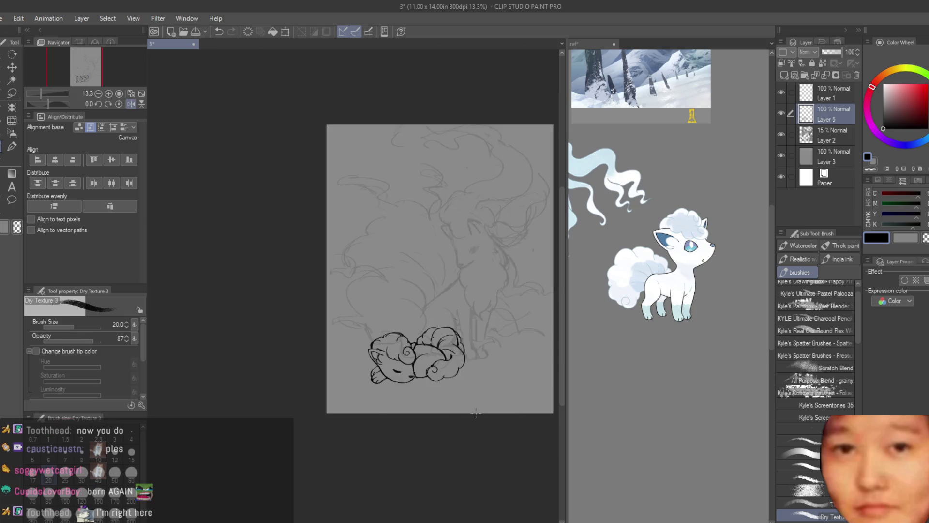
pyautogui.scroll(4, 490, 397)
# Lasso the Vulpix's front paw lines, shift them up and to the right, and deselect.
pyautogui.click(12, 92)
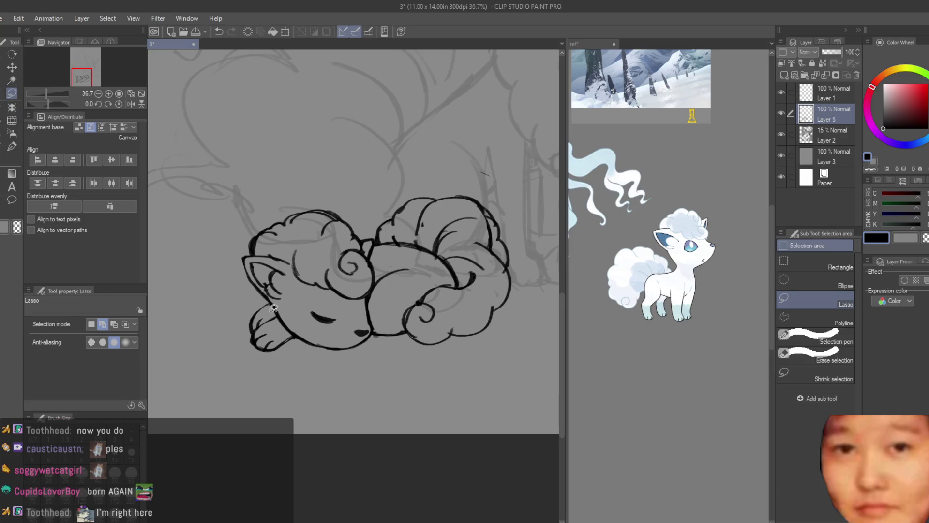
pyautogui.scroll(3, 282, 297)
pyautogui.moveTo(191, 278); pyautogui.dragTo(362, 366)
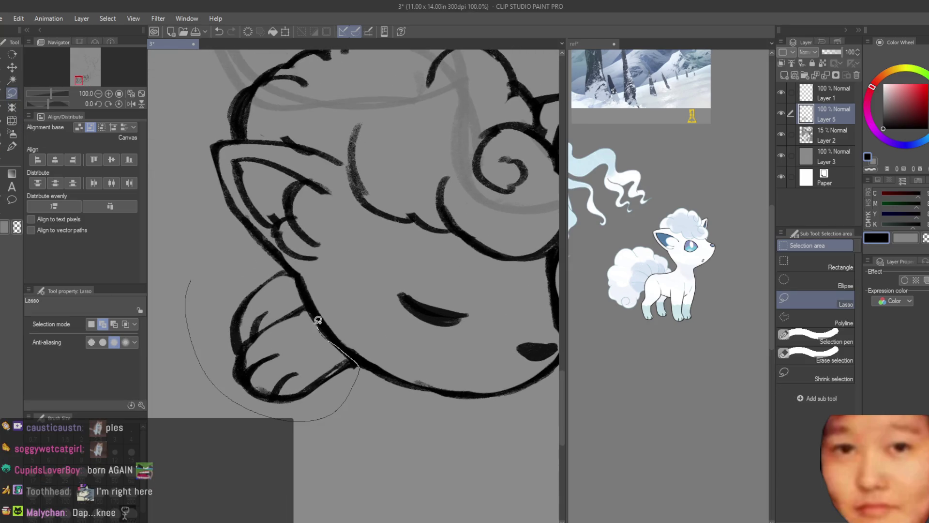
pyautogui.moveTo(318, 320); pyautogui.dragTo(254, 255)
pyautogui.click(12, 67)
pyautogui.moveTo(294, 332)
pyautogui.mouseDown()
pyautogui.moveTo(313, 291)
pyautogui.moveTo(271, 273)
pyautogui.moveTo(287, 255)
pyautogui.mouseUp()
pyautogui.hotkey('ctrl', 'd')
pyautogui.press('e')
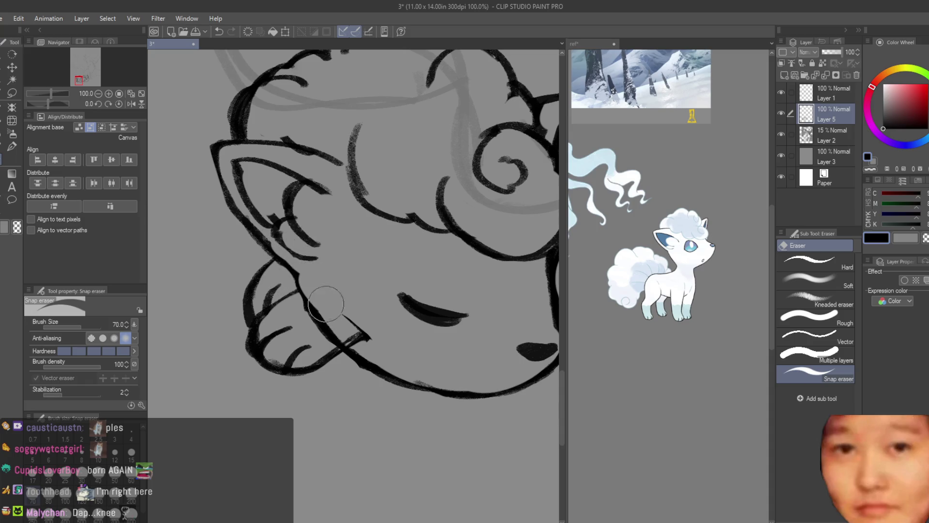
# Check the drawing mirrored, then ink a Dry Texture stroke closing the gap in the chin line.
pyautogui.scroll(-4, 340, 357)
pyautogui.scroll(-2, 339, 356)
pyautogui.press('h')
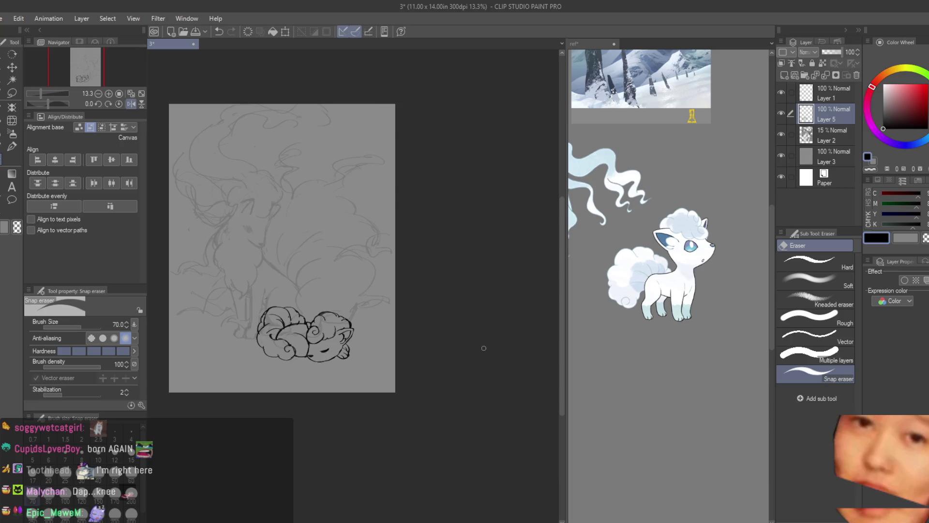
pyautogui.press('h')
pyautogui.scroll(7, 235, 327)
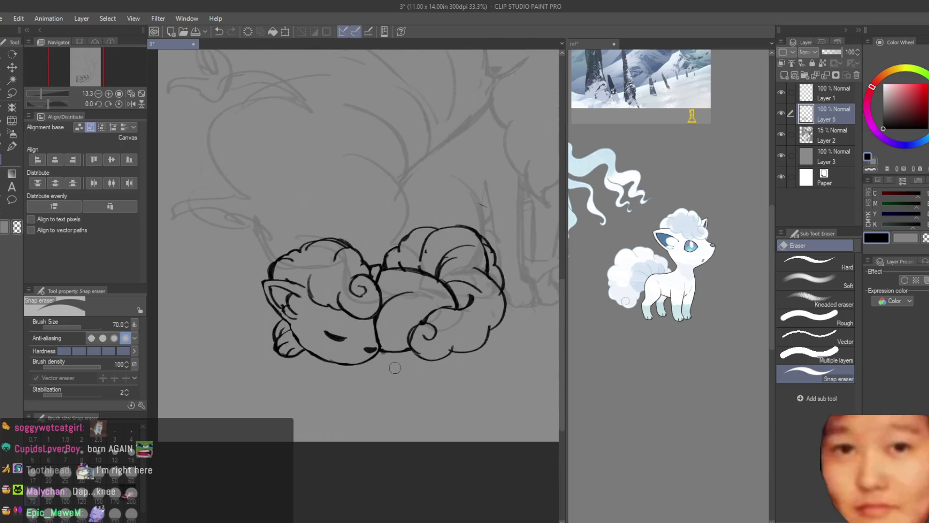
pyautogui.scroll(1, 235, 327)
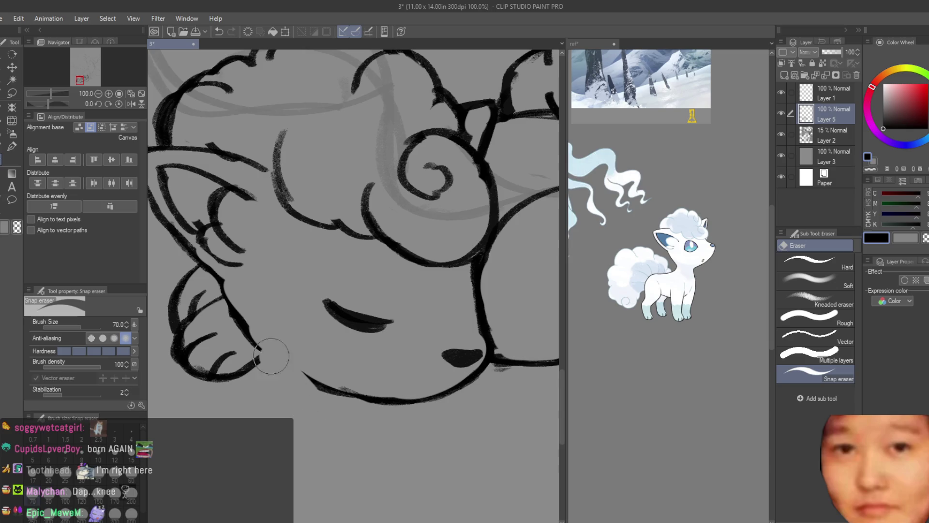
pyautogui.press('b')
pyautogui.moveTo(223, 284)
pyautogui.mouseDown()
pyautogui.moveTo(273, 360)
pyautogui.moveTo(336, 383)
pyautogui.mouseUp()
pyautogui.hotkey('ctrl', 'z')
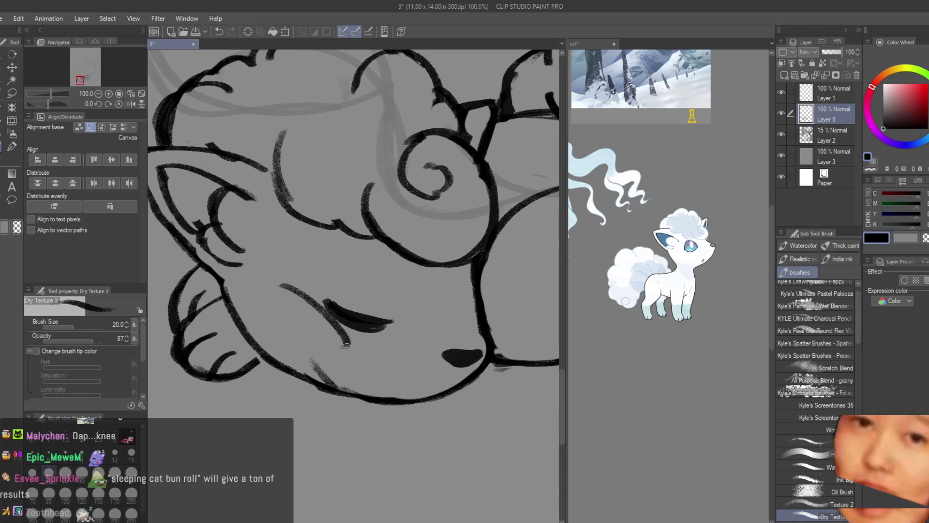
pyautogui.hotkey('ctrl', 'z')
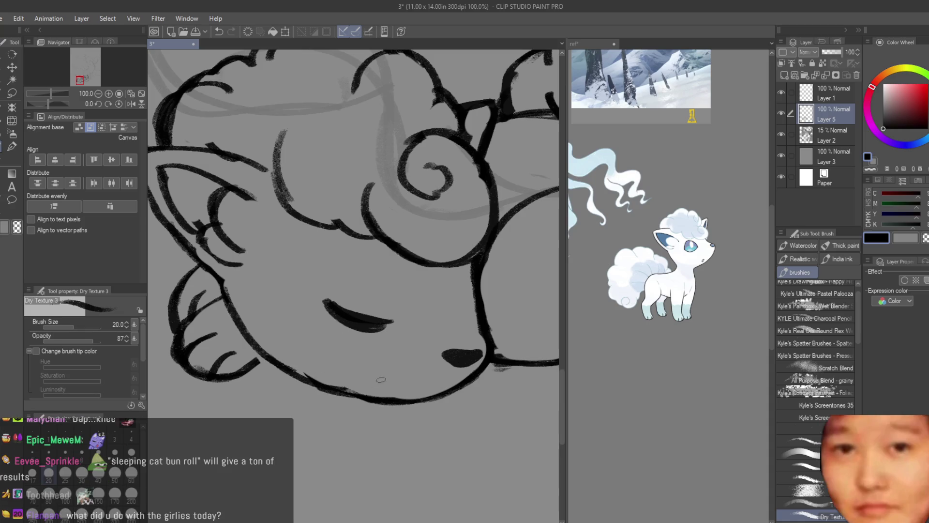
pyautogui.moveTo(265, 360); pyautogui.dragTo(312, 381)
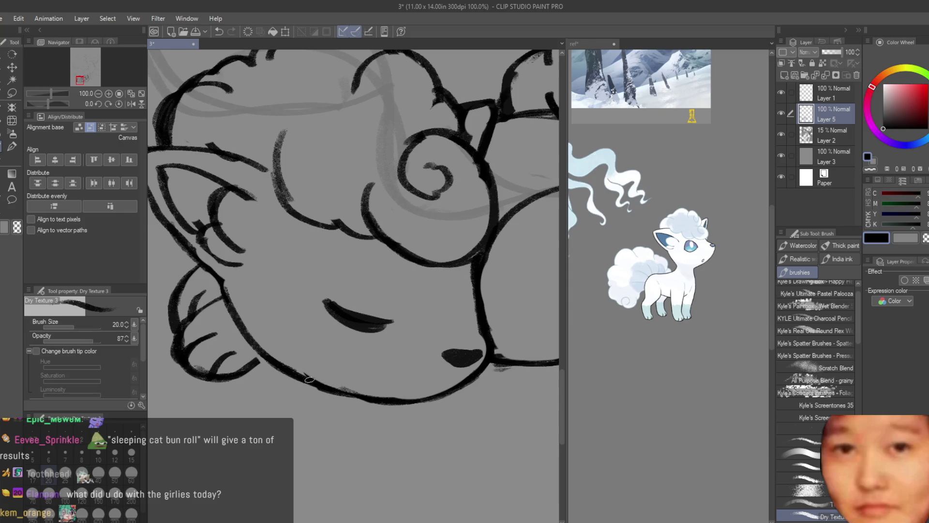
pyautogui.scroll(-5, 353, 381)
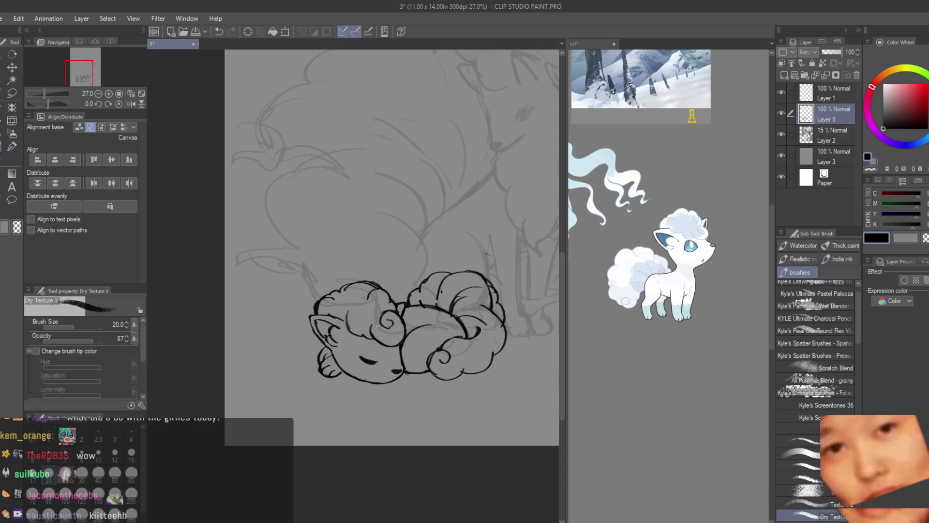
# Pan up and down over the sleeping Vulpix line art to review it.
pyautogui.scroll(-5, 377, 326)
pyautogui.scroll(3, 406, 302)
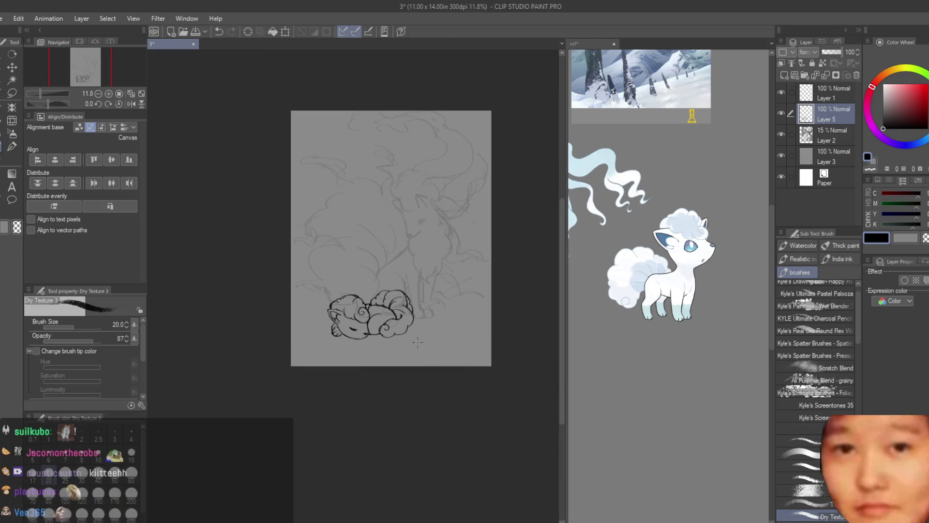
pyautogui.scroll(2, 320, 323)
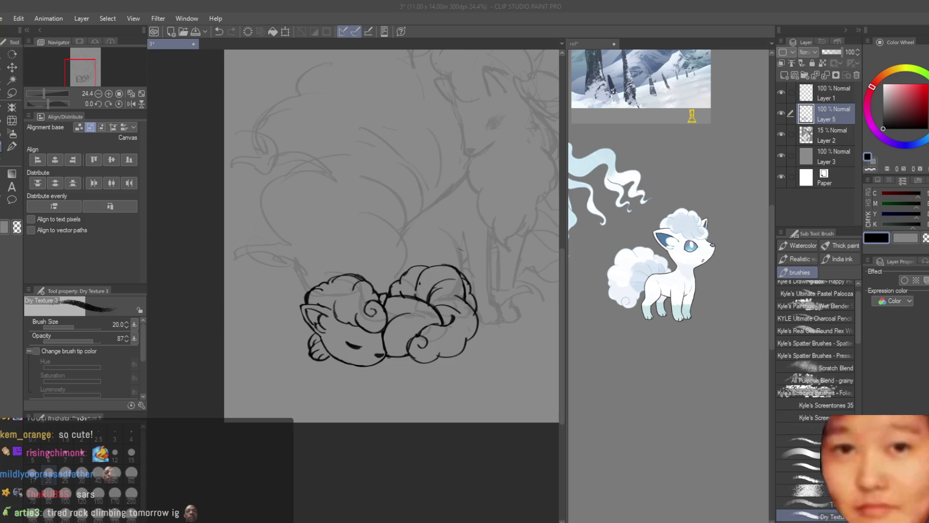
pyautogui.scroll(-2, 354, 265)
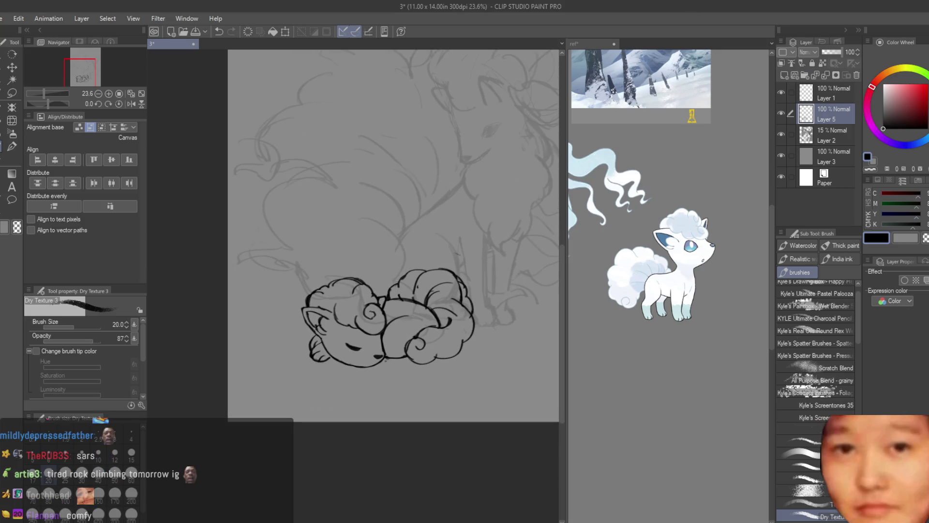
pyautogui.scroll(5, 358, 372)
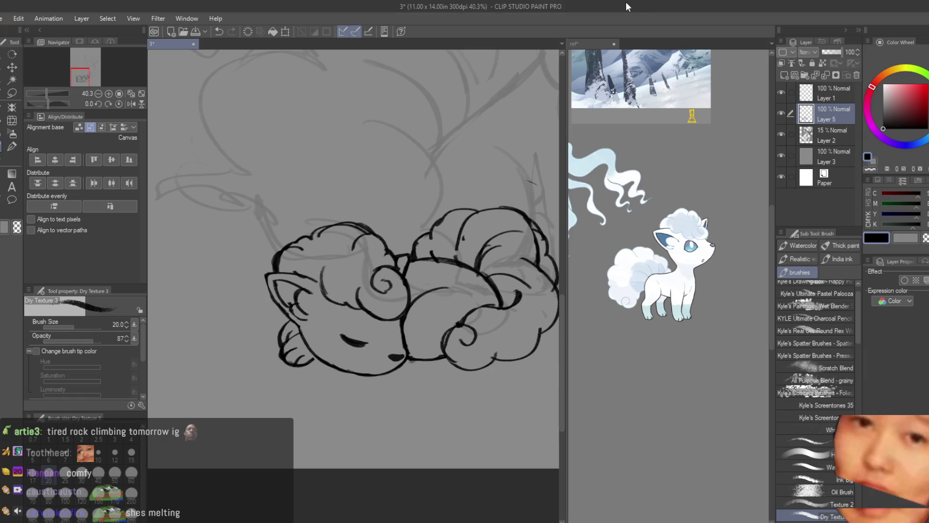
pyautogui.scroll(-1, 532, 387)
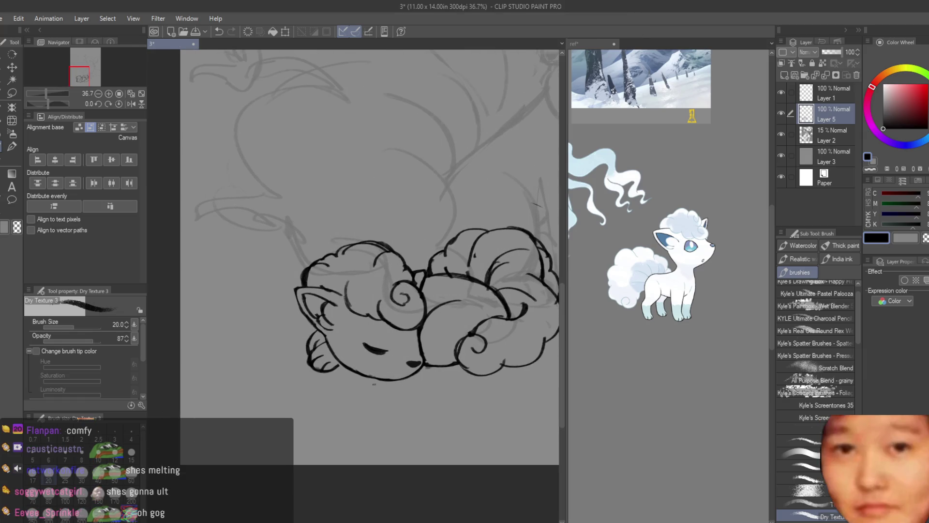
pyautogui.scroll(2, 394, 380)
pyautogui.scroll(1, 388, 371)
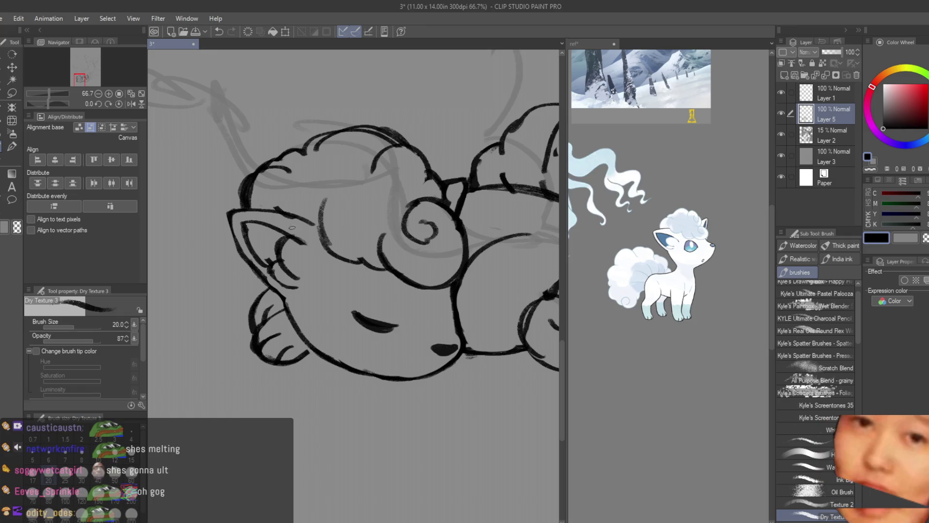
pyautogui.scroll(-2, 395, 361)
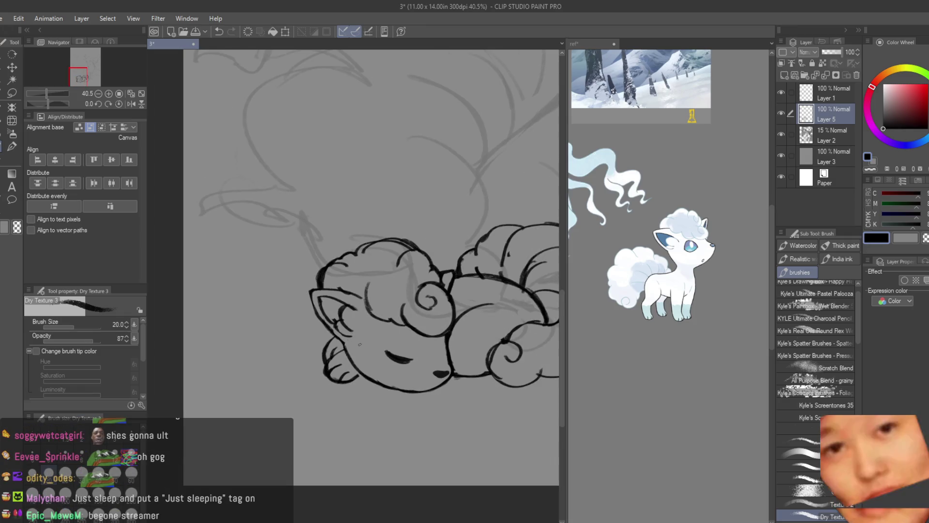
pyautogui.scroll(2, 348, 310)
pyautogui.scroll(2, 359, 284)
pyautogui.scroll(1, 358, 283)
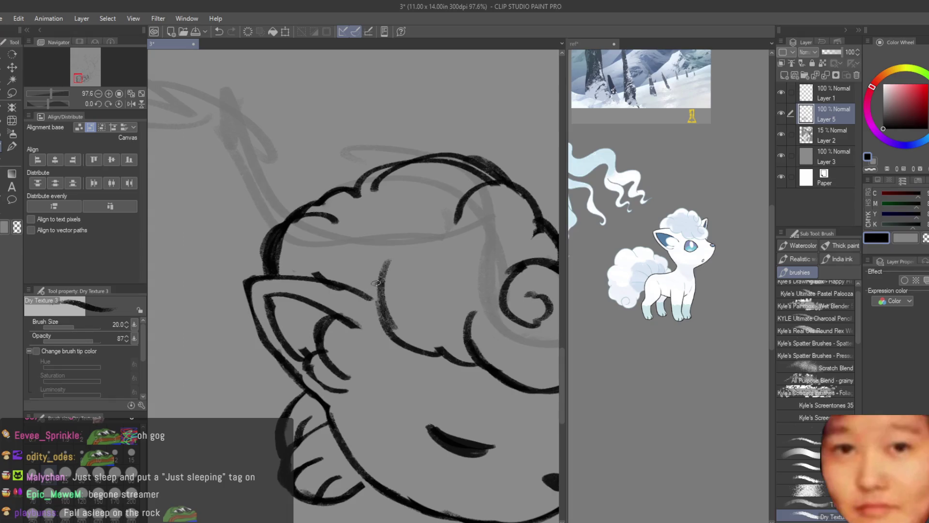
# Erase the stray mark where the ear meets the head fur, and check the line art mirrored.
pyautogui.click(2, 160)
pyautogui.hotkey('ctrl', 'z')
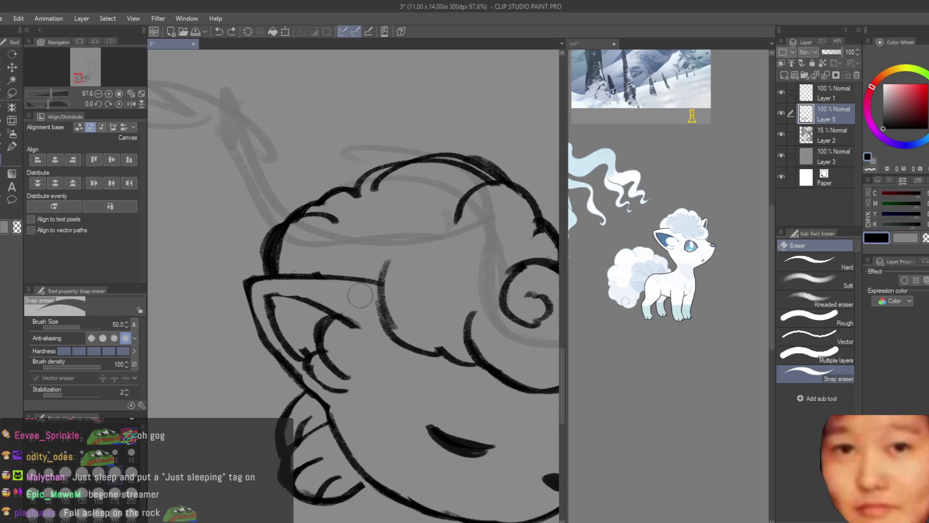
pyautogui.moveTo(370, 308); pyautogui.dragTo(396, 293)
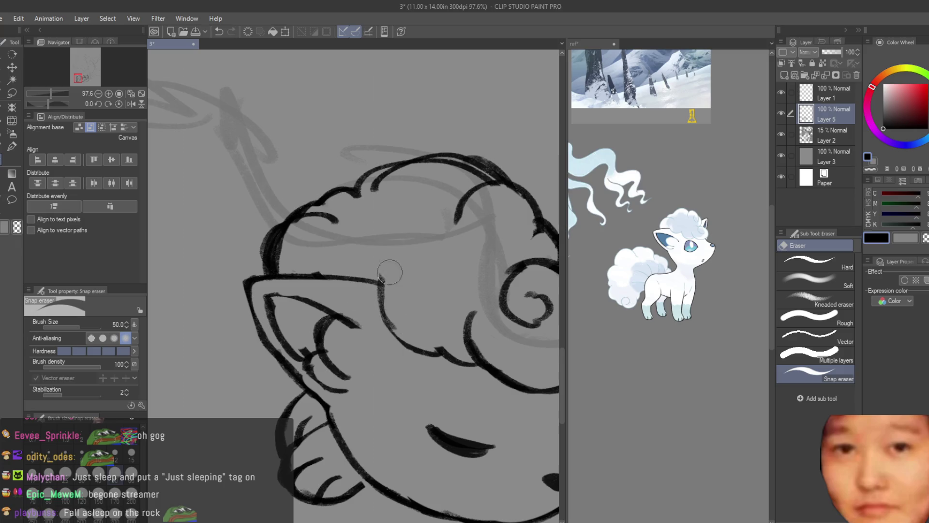
pyautogui.scroll(-8, 386, 266)
pyautogui.scroll(1, 449, 360)
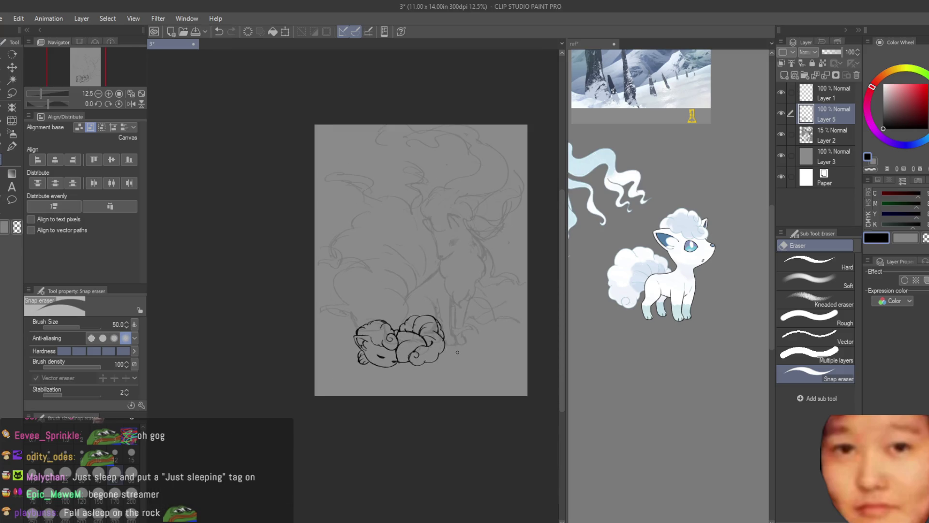
pyautogui.press('h')
pyautogui.press('h')
pyautogui.click(12, 68)
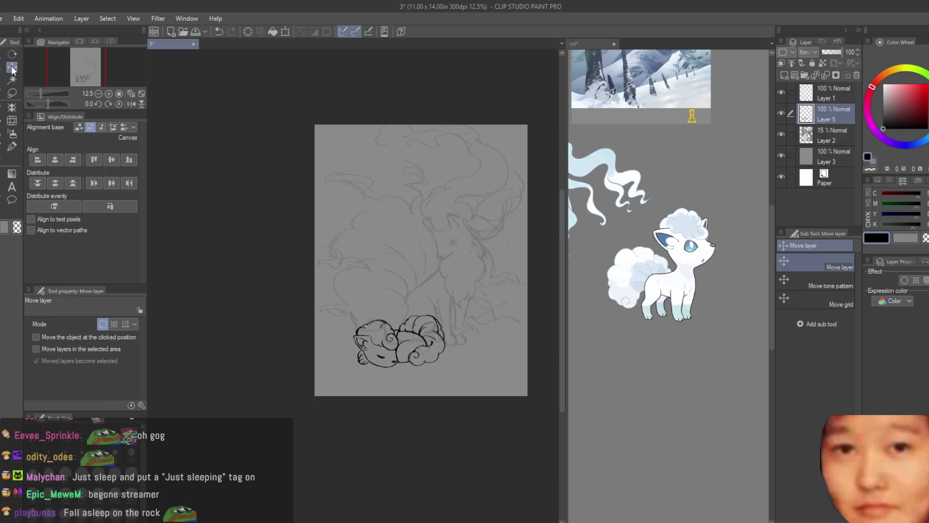
# Nudge the Vulpix line art on Layer 5 slightly left and down.
pyautogui.moveTo(466, 314); pyautogui.dragTo(457, 323)
pyautogui.scroll(-2, 485, 311)
pyautogui.scroll(4, 495, 353)
pyautogui.moveTo(496, 353); pyautogui.dragTo(502, 343)
# Shift the Ninetales sketch on Layer 2 slightly right, then back left.
pyautogui.click(828, 135)
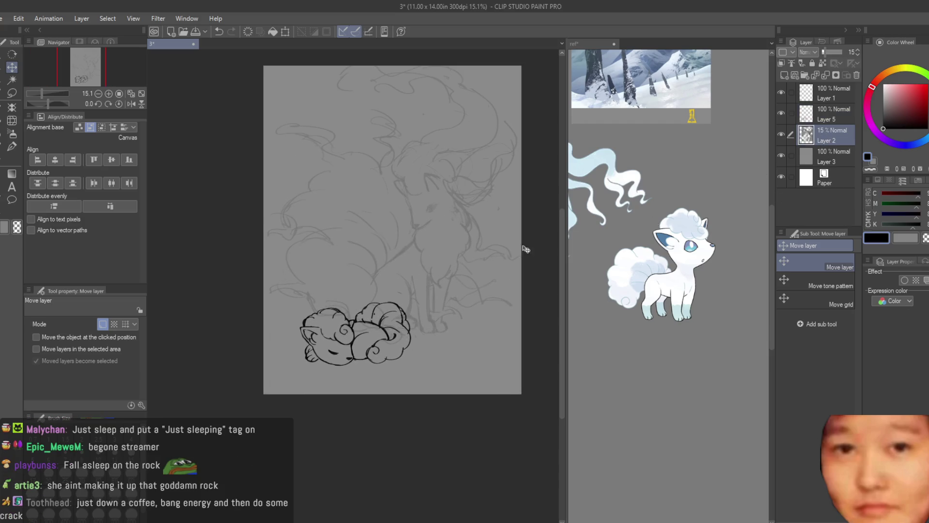
pyautogui.scroll(-1, 535, 248)
pyautogui.moveTo(510, 232); pyautogui.dragTo(522, 234)
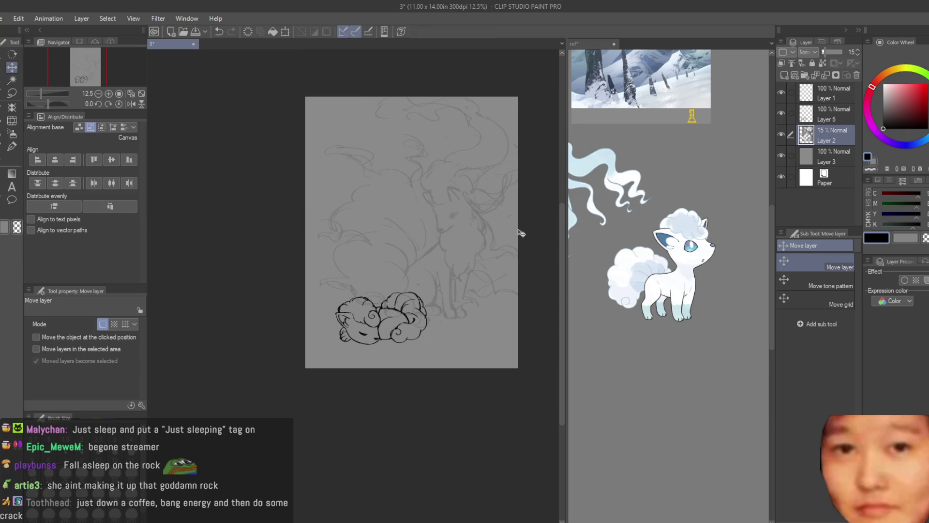
pyautogui.moveTo(481, 202); pyautogui.dragTo(471, 204)
# Toggle the Vulpix line art layer's visibility to compare it with the sketch.
pyautogui.click(781, 113)
pyautogui.click(780, 112)
pyautogui.click(781, 112)
pyautogui.click(781, 112)
pyautogui.click(825, 114)
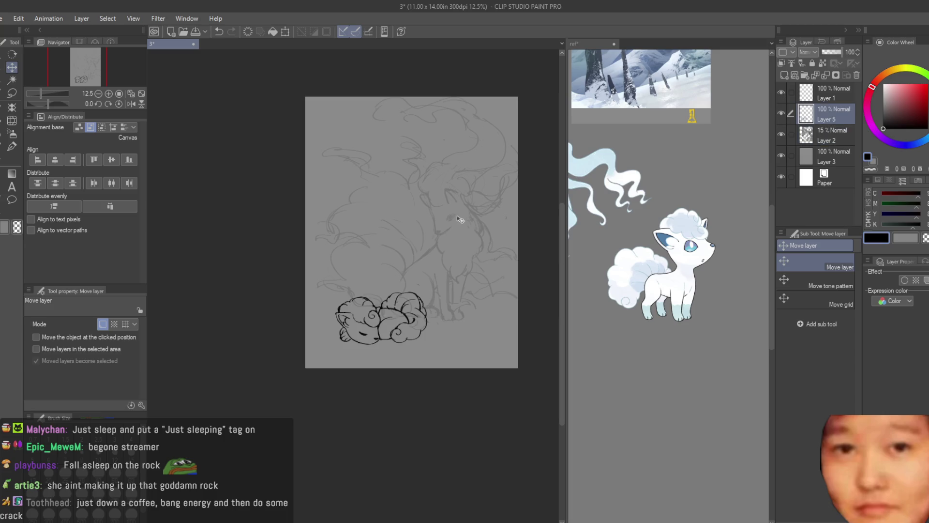
pyautogui.scroll(3, 461, 217)
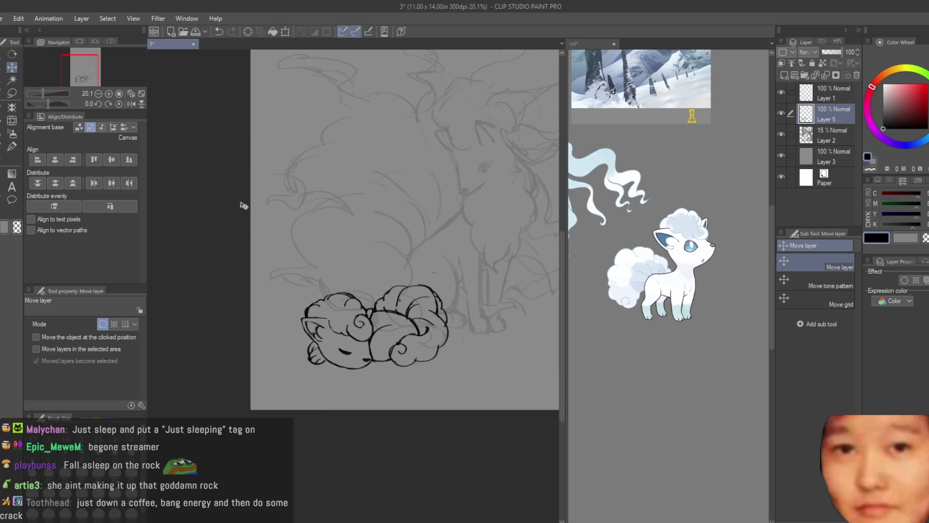
# Raise Layer 2 to 100% opacity and erase stray lines across the fox's head and body.
pyautogui.press('e')
pyautogui.click(825, 135)
pyautogui.moveTo(831, 52); pyautogui.dragTo(883, 49)
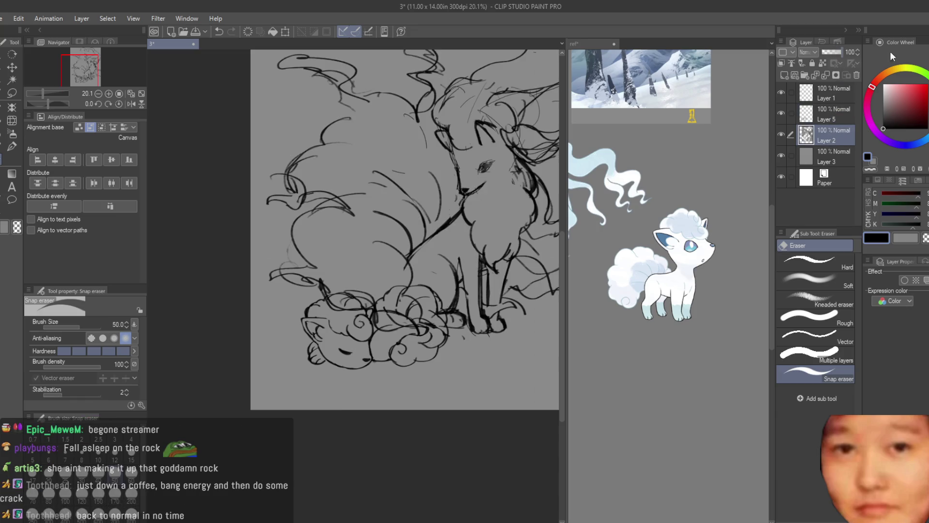
pyautogui.scroll(2, 366, 291)
pyautogui.moveTo(327, 347)
pyautogui.mouseDown()
pyautogui.moveTo(310, 332)
pyautogui.moveTo(416, 324)
pyautogui.moveTo(449, 339)
pyautogui.mouseUp()
# Check the sketch mirrored, undo the last change, and delete the Vulpix line art Layer 5.
pyautogui.scroll(-2, 447, 334)
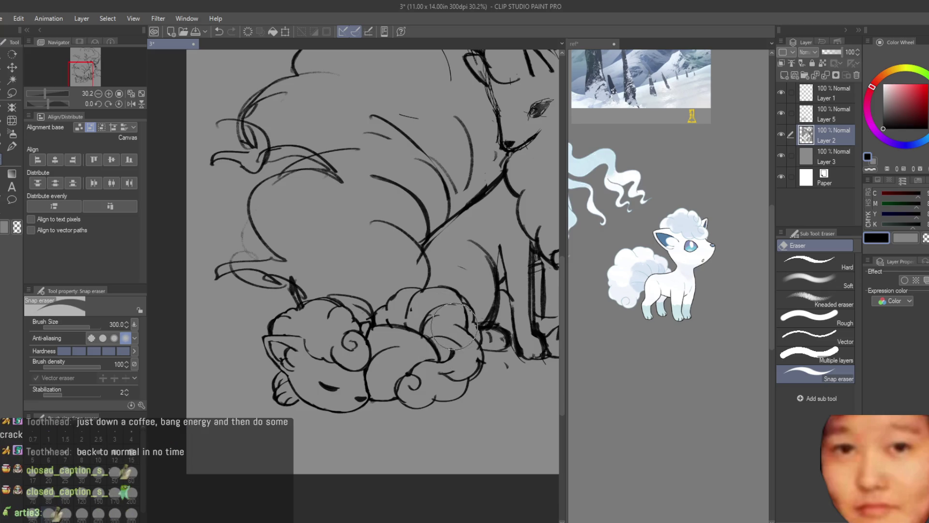
pyautogui.scroll(-4, 428, 310)
pyautogui.scroll(-1, 423, 302)
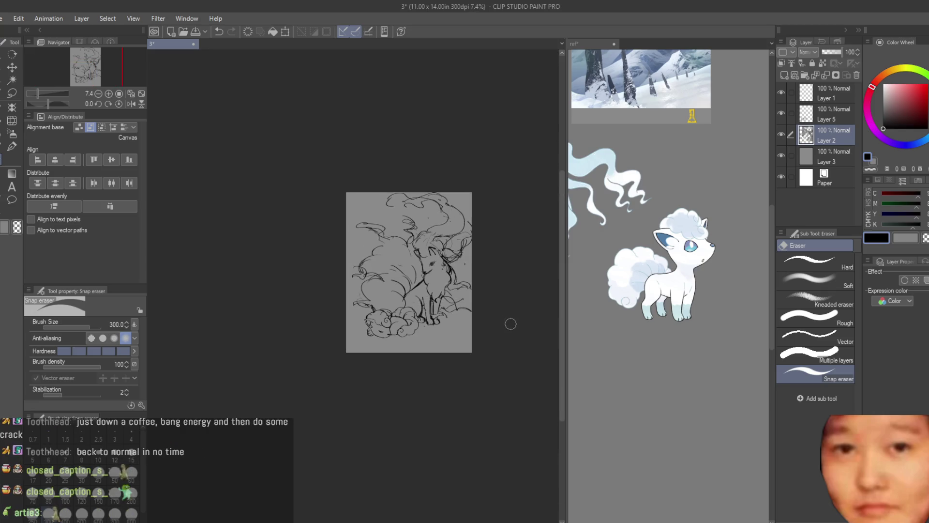
pyautogui.scroll(3, 518, 311)
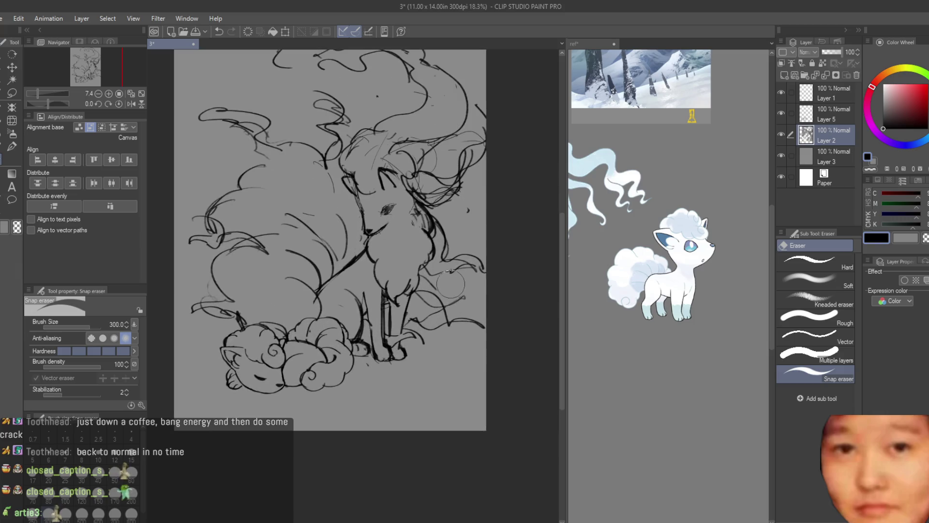
pyautogui.scroll(-1, 500, 208)
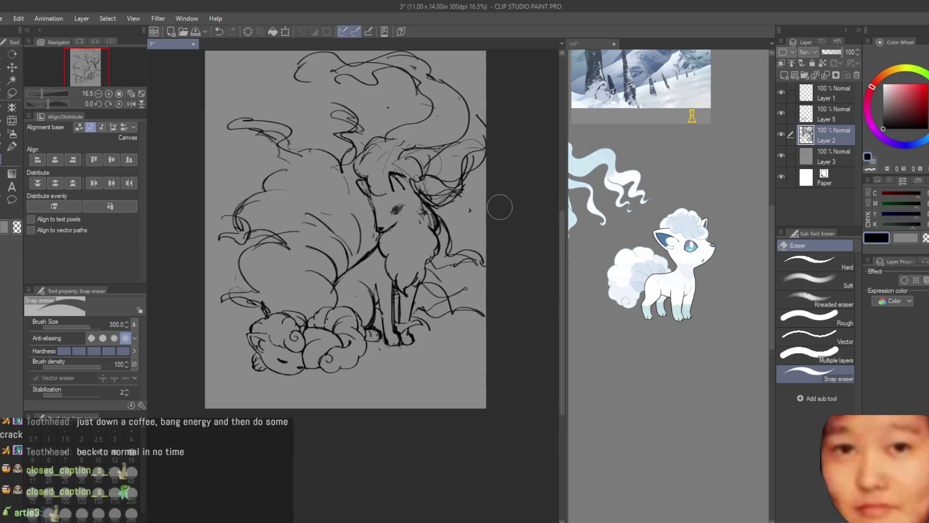
pyautogui.scroll(-1, 499, 206)
pyautogui.scroll(-2, 499, 204)
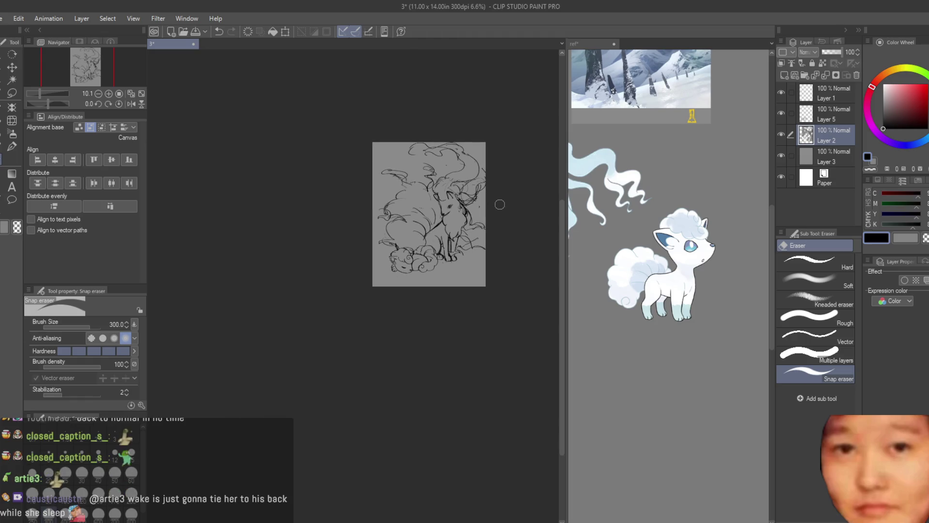
pyautogui.press('h')
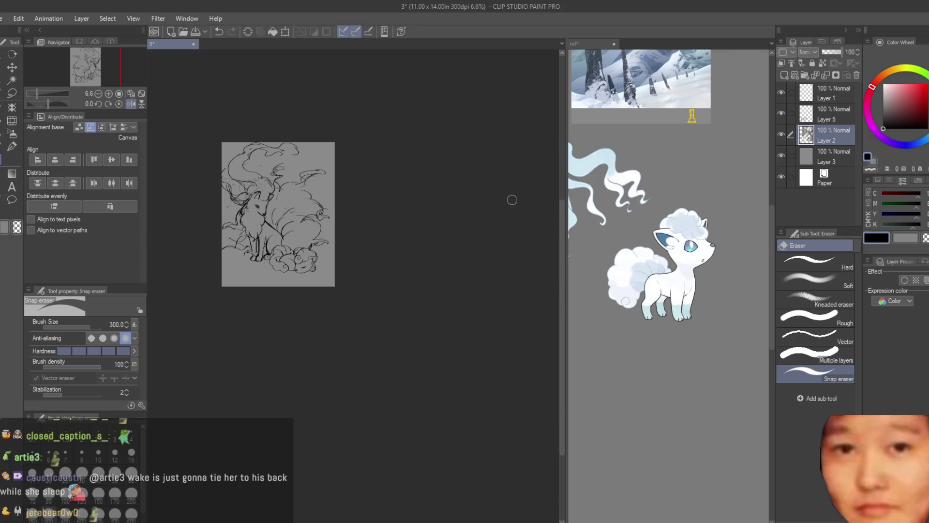
pyautogui.press('h')
pyautogui.scroll(3, 421, 211)
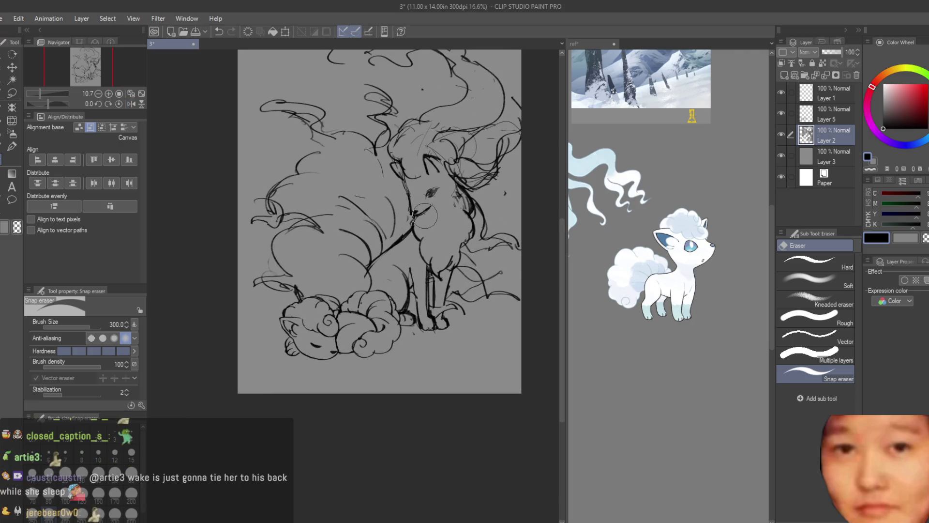
pyautogui.hotkey('ctrl', 'z')
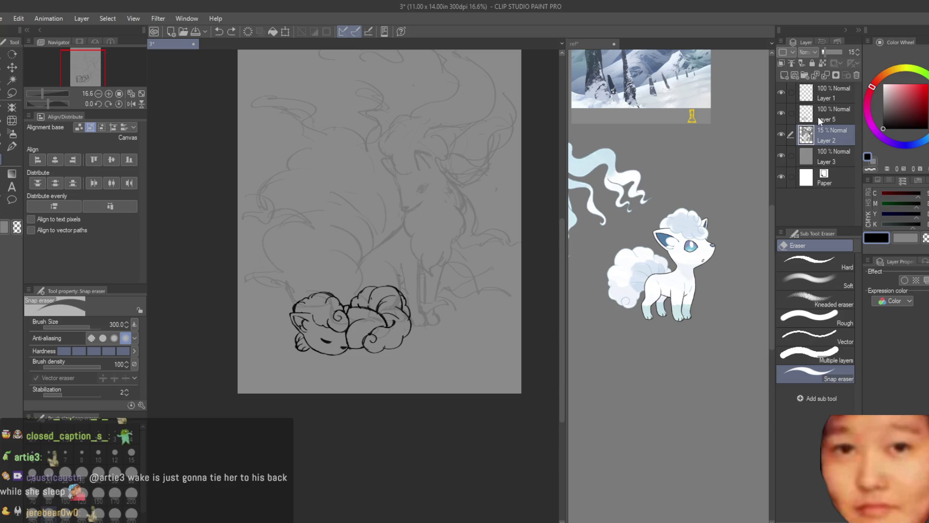
pyautogui.click(817, 115)
pyautogui.click(856, 74)
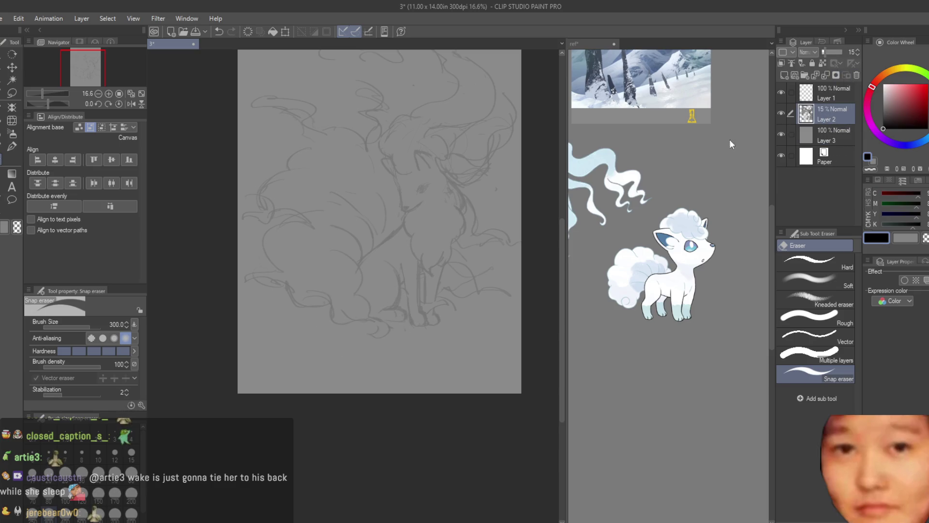
# On a new raster layer, sketch a loose circle for the head with the Dry Texture brush.
pyautogui.click(782, 76)
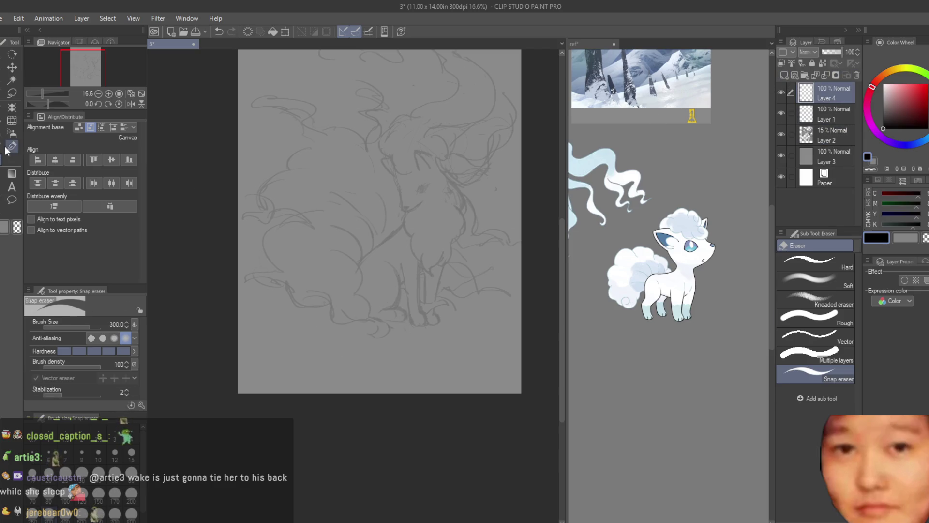
pyautogui.press('b')
pyautogui.scroll(3, 344, 271)
pyautogui.moveTo(338, 238); pyautogui.dragTo(317, 326)
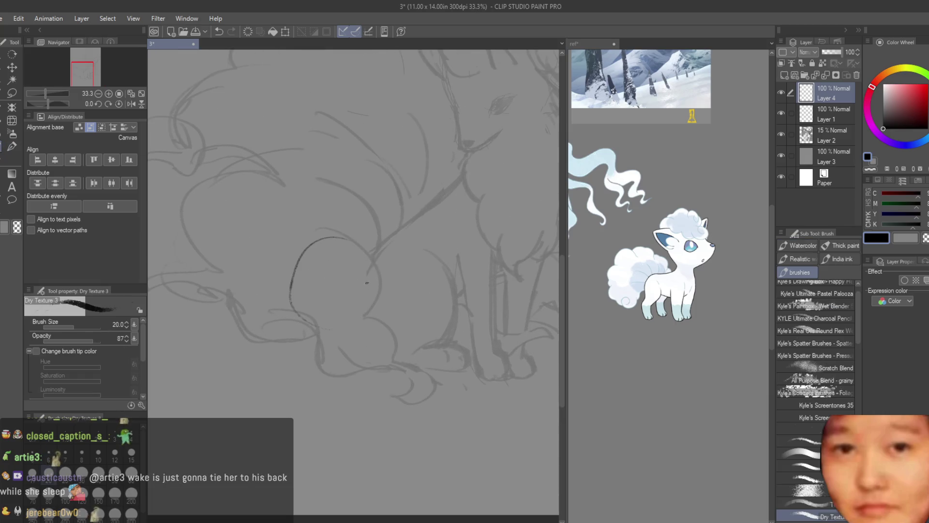
pyautogui.hotkey('ctrl', 'z')
pyautogui.moveTo(334, 236)
pyautogui.mouseDown()
pyautogui.moveTo(312, 312)
pyautogui.moveTo(381, 272)
pyautogui.moveTo(292, 280)
pyautogui.mouseUp()
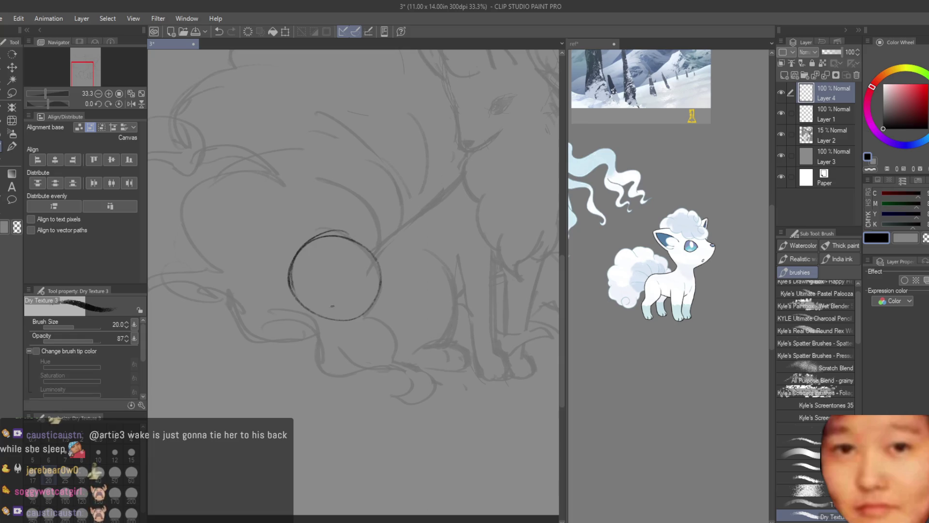
# Sketch a rounded body below the head, retracing its sides and bottom.
pyautogui.moveTo(312, 312)
pyautogui.mouseDown()
pyautogui.moveTo(303, 368)
pyautogui.moveTo(338, 380)
pyautogui.moveTo(380, 298)
pyautogui.mouseUp()
pyautogui.hotkey('ctrl', 'z')
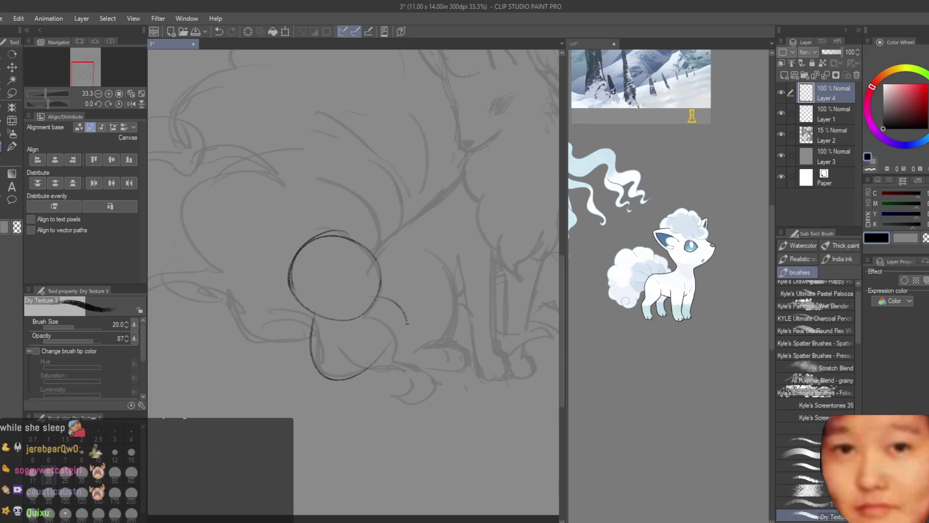
pyautogui.moveTo(337, 375); pyautogui.dragTo(382, 298)
pyautogui.moveTo(370, 370); pyautogui.dragTo(317, 377)
pyautogui.moveTo(312, 315)
pyautogui.mouseDown()
pyautogui.moveTo(320, 373)
pyautogui.moveTo(334, 375)
pyautogui.mouseUp()
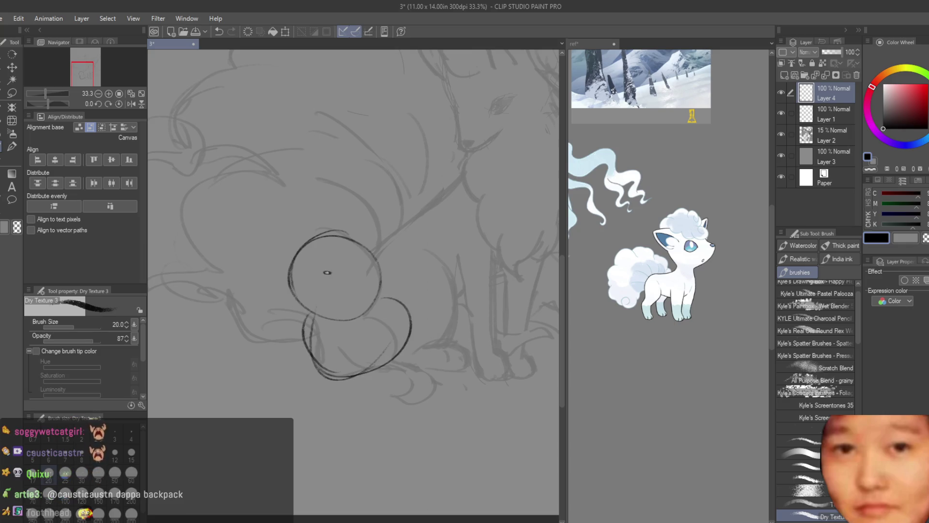
pyautogui.click(330, 296)
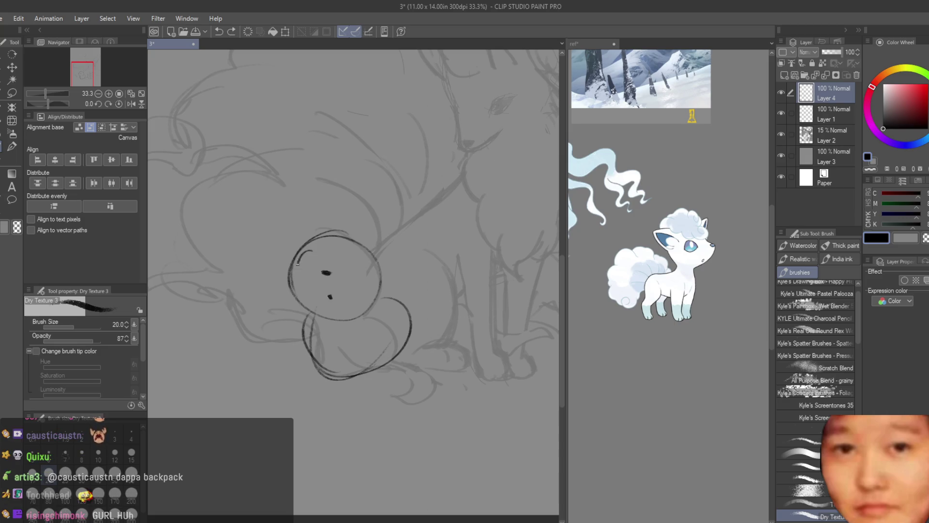
pyautogui.hotkey('ctrl', 'z')
pyautogui.hotkey('ctrl', 'z')
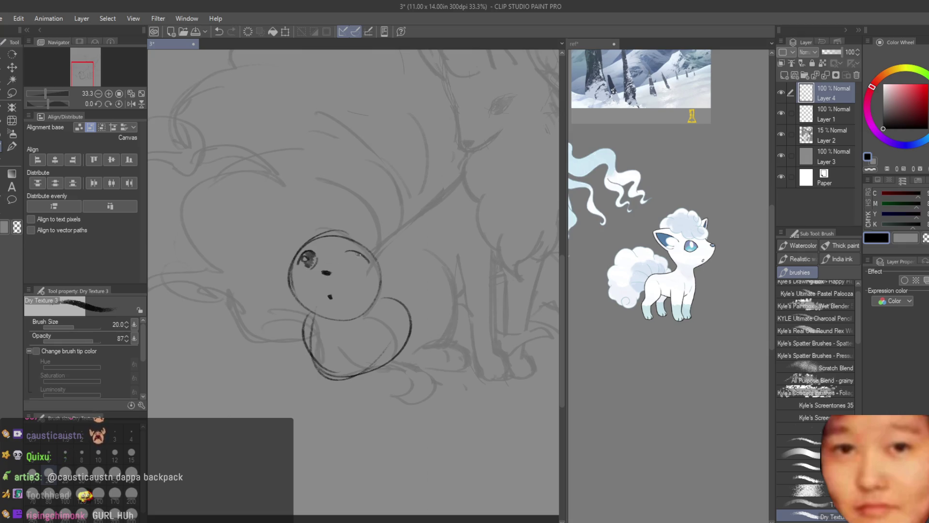
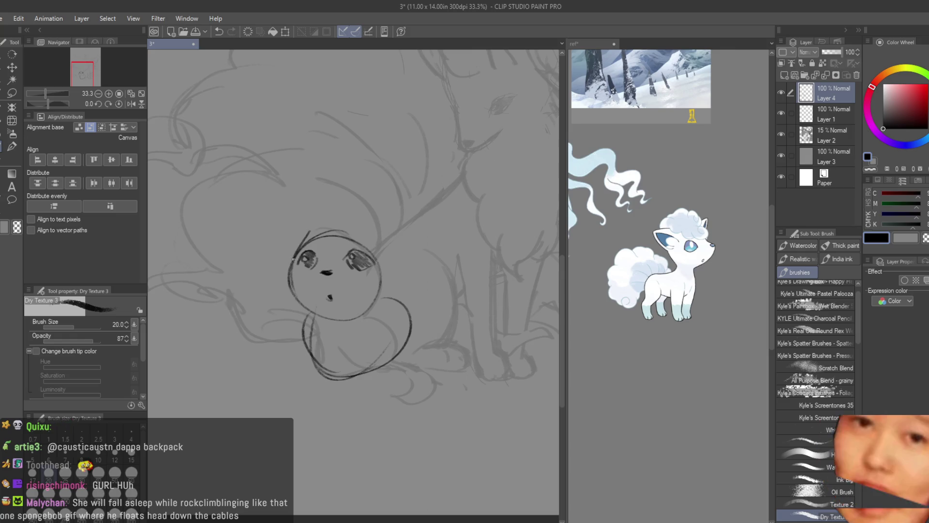
# Redraw the left cheek line, add a brow stroke and draw the curly hair tuft on top.
pyautogui.hotkey('ctrl', 'z')
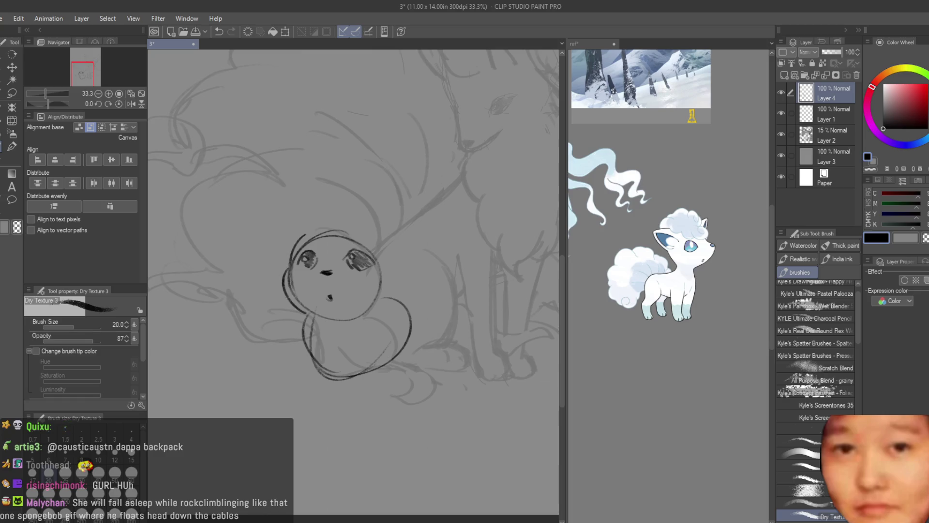
pyautogui.moveTo(288, 271); pyautogui.dragTo(305, 298)
pyautogui.moveTo(323, 261); pyautogui.dragTo(310, 296)
pyautogui.hotkey('ctrl', 'z')
pyautogui.hotkey('ctrl', 'z')
pyautogui.moveTo(315, 253); pyautogui.dragTo(334, 256)
pyautogui.moveTo(332, 218)
pyautogui.mouseDown()
pyautogui.moveTo(377, 227)
pyautogui.moveTo(366, 249)
pyautogui.mouseUp()
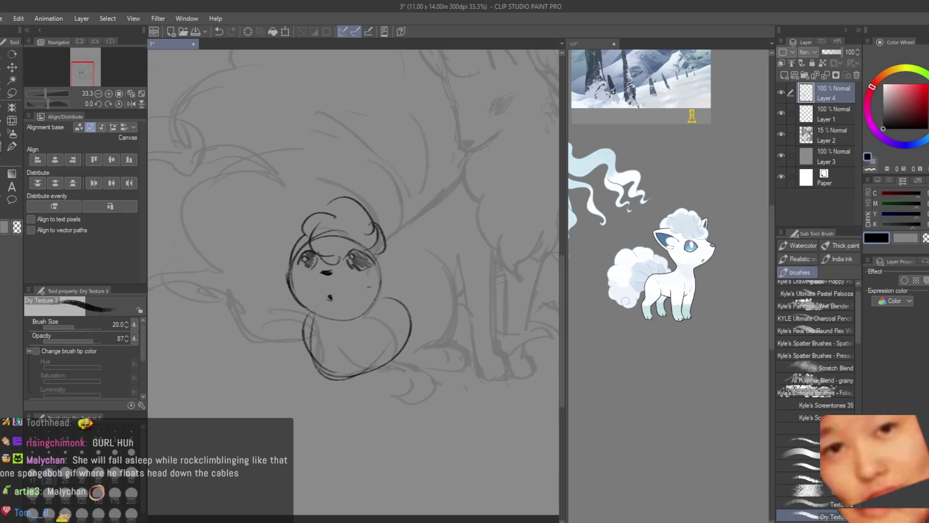
# Sketch the two pointed ears on either side of the head with Dry Texture 3.
pyautogui.moveTo(263, 224)
pyautogui.mouseDown()
pyautogui.moveTo(302, 221)
pyautogui.moveTo(266, 220)
pyautogui.mouseUp()
pyautogui.hotkey('ctrl', 'z')
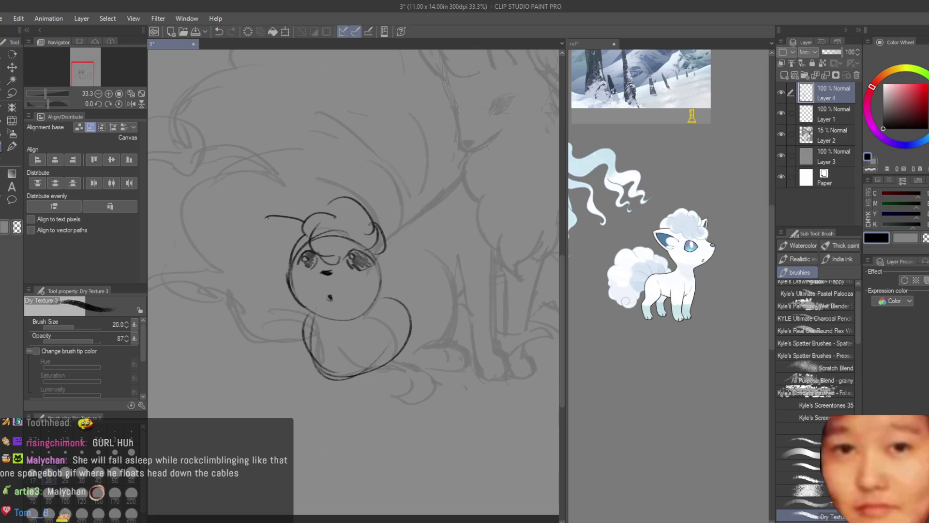
pyautogui.hotkey('ctrl', 'z')
pyautogui.hotkey('ctrl', 'z')
pyautogui.moveTo(417, 221); pyautogui.dragTo(385, 266)
pyautogui.hotkey('ctrl', 'z')
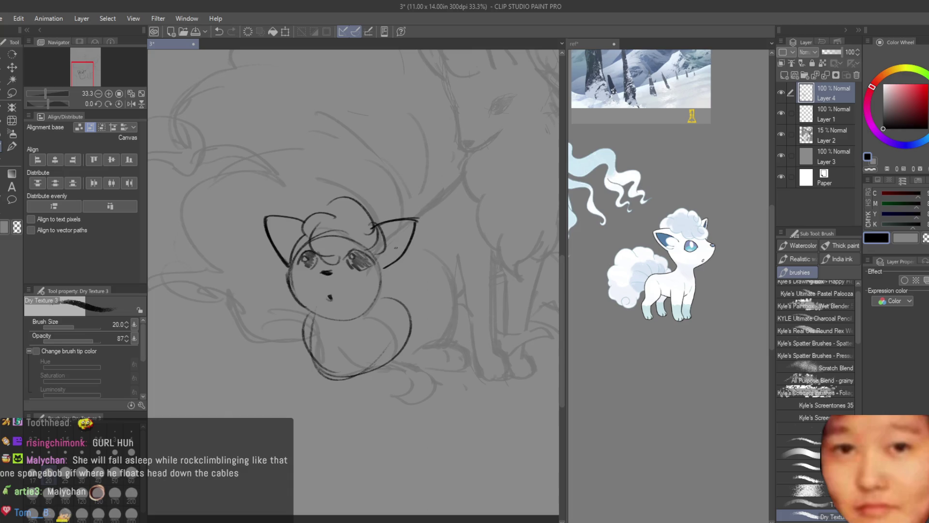
pyautogui.moveTo(410, 226)
pyautogui.mouseDown()
pyautogui.moveTo(387, 241)
pyautogui.moveTo(384, 261)
pyautogui.mouseUp()
pyautogui.hotkey('ctrl', 'z')
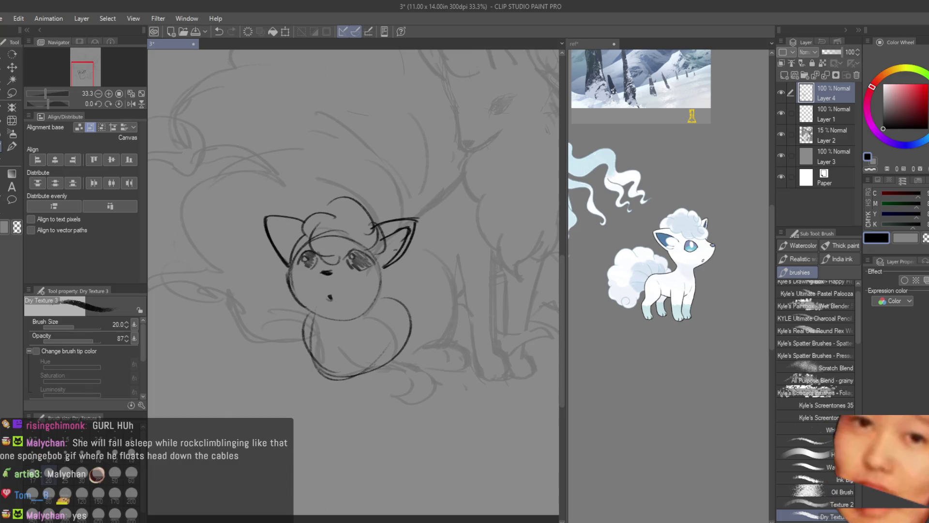
pyautogui.moveTo(270, 223); pyautogui.dragTo(291, 246)
pyautogui.hotkey('ctrl', 'z')
pyautogui.moveTo(390, 234); pyautogui.dragTo(379, 283)
pyautogui.moveTo(285, 250); pyautogui.dragTo(274, 269)
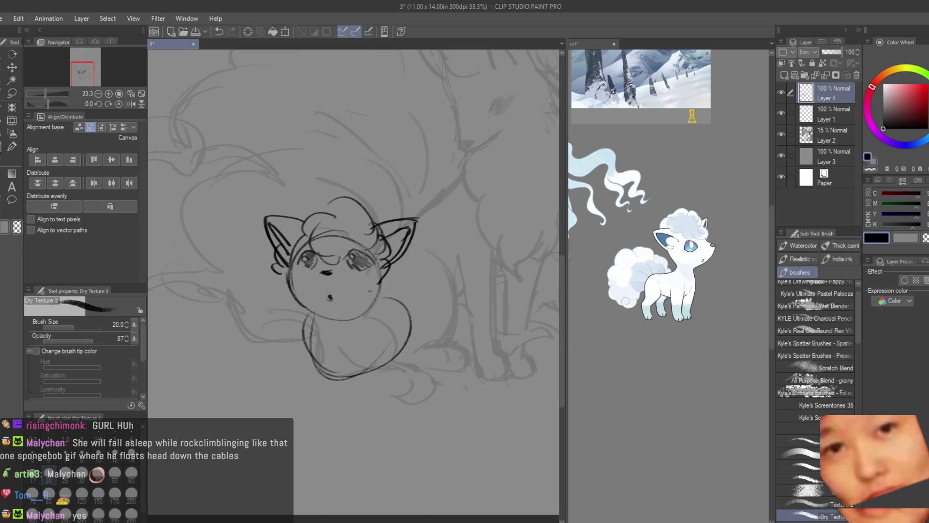
# Refine the left and right cheek strokes, then erase the old mouth mark.
pyautogui.hotkey('ctrl', 'z')
pyautogui.moveTo(387, 267); pyautogui.dragTo(356, 316)
pyautogui.hotkey('ctrl', 'z')
pyautogui.moveTo(387, 267); pyautogui.dragTo(358, 314)
pyautogui.moveTo(305, 271); pyautogui.dragTo(291, 317)
pyautogui.hotkey('ctrl', 'z')
pyautogui.moveTo(383, 268)
pyautogui.mouseDown()
pyautogui.moveTo(360, 313)
pyautogui.moveTo(382, 280)
pyautogui.moveTo(379, 287)
pyautogui.mouseUp()
pyautogui.hotkey('ctrl', 'z')
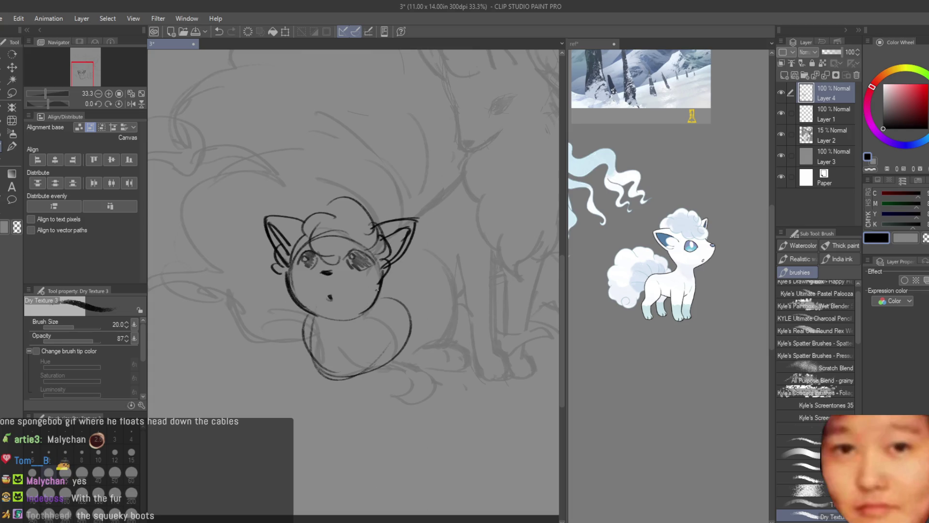
pyautogui.press('e')
pyautogui.click(329, 296)
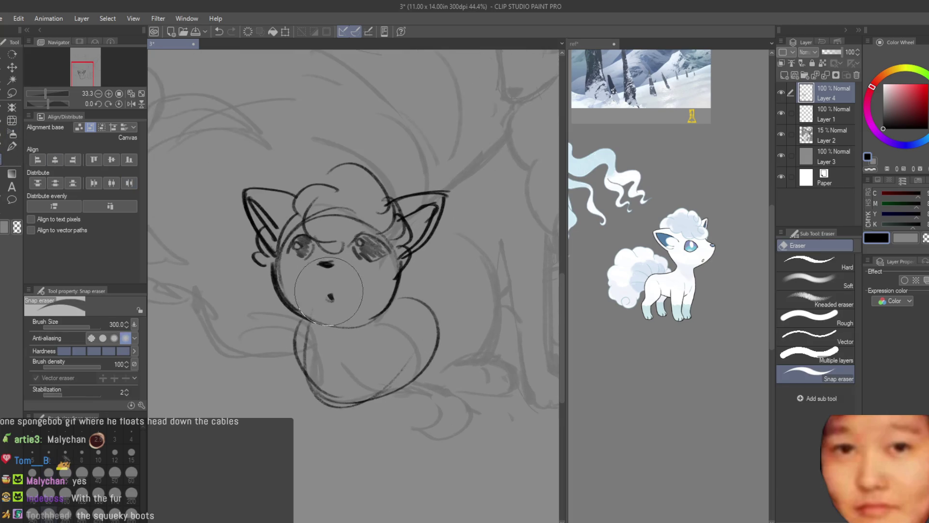
# Draw a small o-shaped mouth and sketch the first two legs under the body.
pyautogui.scroll(2, 326, 295)
pyautogui.press('b')
pyautogui.scroll(1, 334, 300)
pyautogui.moveTo(331, 295); pyautogui.dragTo(367, 384)
pyautogui.scroll(-5, 387, 320)
pyautogui.scroll(4, 409, 333)
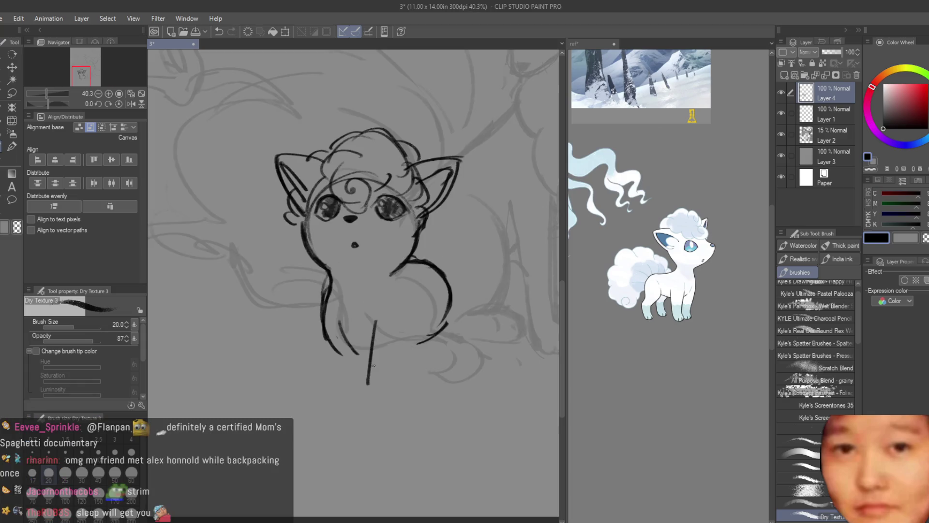
pyautogui.moveTo(392, 325); pyautogui.dragTo(386, 374)
pyautogui.hotkey('ctrl', 'z')
pyautogui.hotkey('ctrl', 'z')
pyautogui.moveTo(371, 320); pyautogui.dragTo(372, 382)
pyautogui.moveTo(403, 321); pyautogui.dragTo(391, 377)
pyautogui.moveTo(397, 344)
pyautogui.mouseDown()
pyautogui.moveTo(393, 386)
pyautogui.moveTo(377, 393)
pyautogui.moveTo(385, 393)
pyautogui.mouseUp()
pyautogui.hotkey('ctrl', 'z')
pyautogui.hotkey('ctrl', 'z')
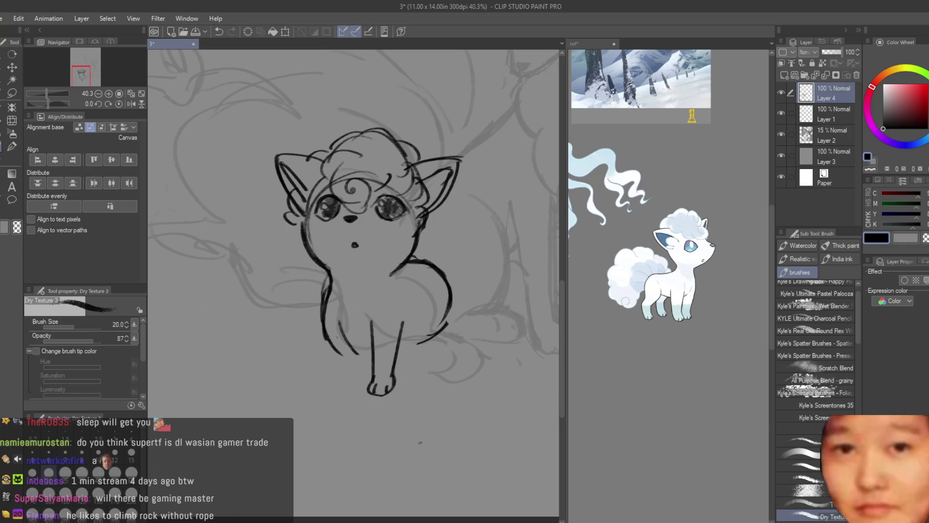
# Draw the body's left side down the leg, a rounded left paw and an inner leg line.
pyautogui.moveTo(323, 324); pyautogui.dragTo(346, 387)
pyautogui.hotkey('ctrl', 'z')
pyautogui.moveTo(324, 310); pyautogui.dragTo(345, 380)
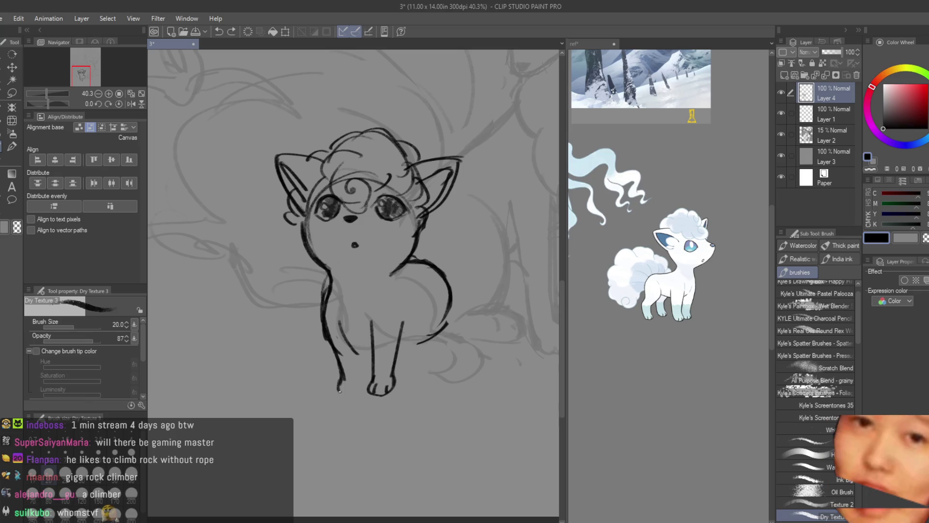
pyautogui.moveTo(337, 382)
pyautogui.mouseDown()
pyautogui.moveTo(349, 393)
pyautogui.moveTo(364, 385)
pyautogui.mouseUp()
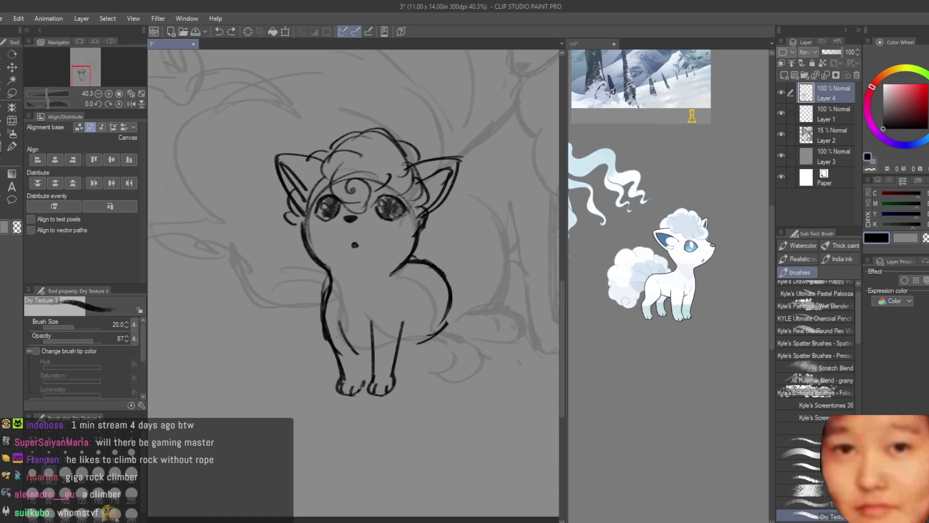
pyautogui.moveTo(360, 387); pyautogui.dragTo(366, 359)
pyautogui.moveTo(336, 314); pyautogui.dragTo(357, 357)
pyautogui.hotkey('ctrl', 'z')
pyautogui.scroll(-5, 400, 363)
pyautogui.scroll(3, 435, 377)
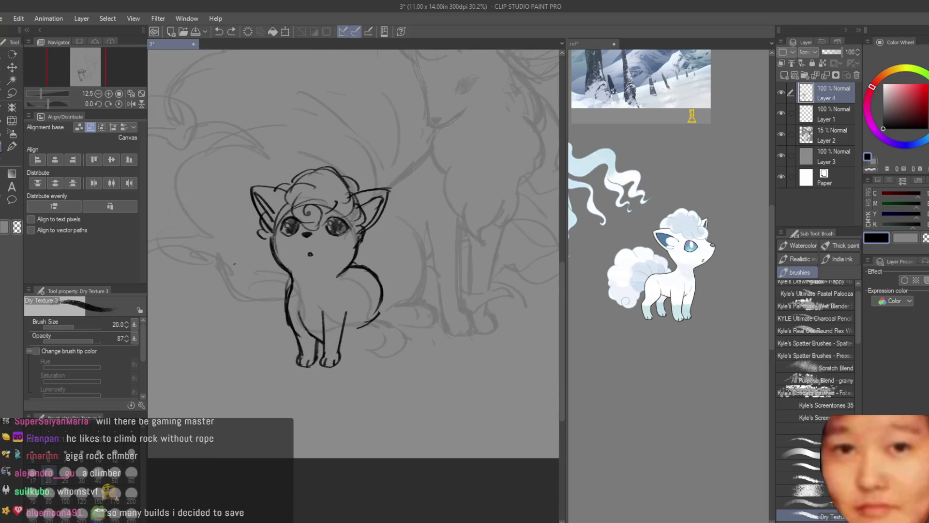
# Erase the lower leg strokes, redraw the left leg and close the lower body with a curve.
pyautogui.press('e')
pyautogui.scroll(3, 345, 291)
pyautogui.moveTo(345, 290); pyautogui.dragTo(339, 372)
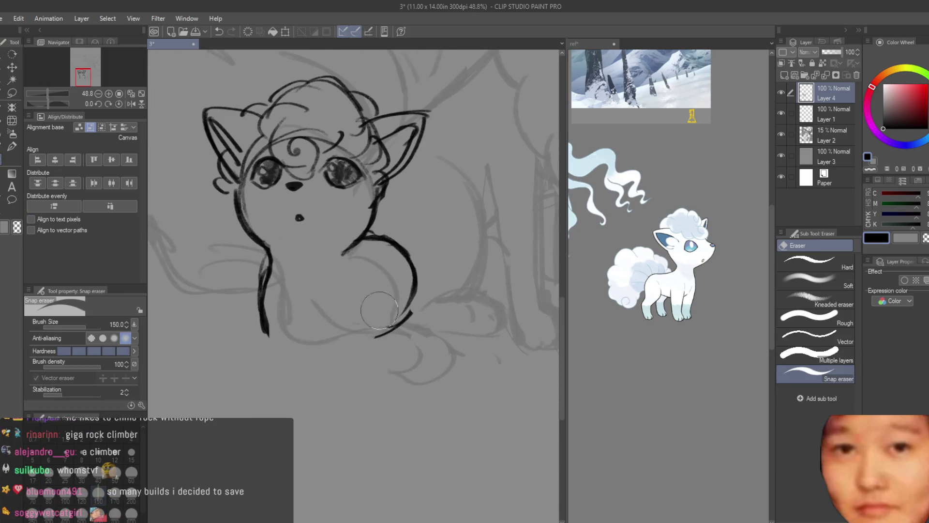
pyautogui.scroll(-2, 368, 309)
pyautogui.scroll(3, 432, 307)
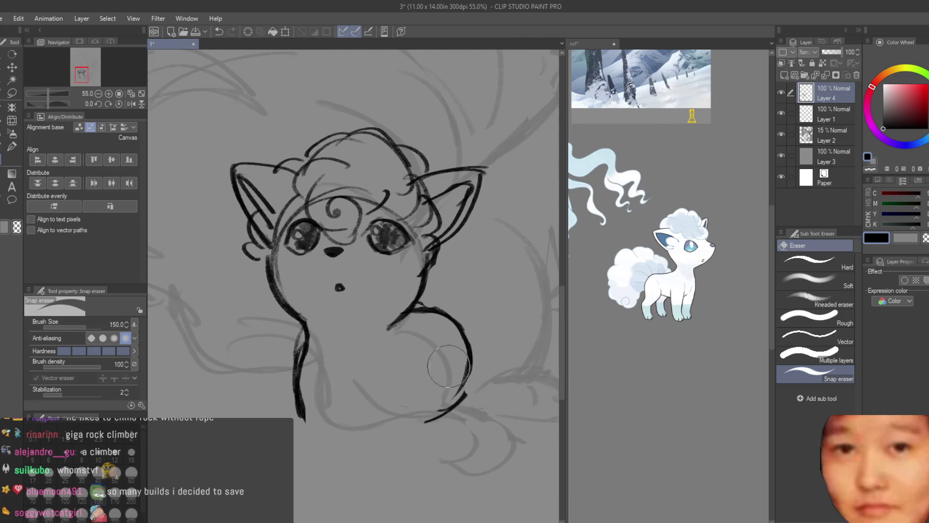
pyautogui.press('b')
pyautogui.scroll(-2, 464, 305)
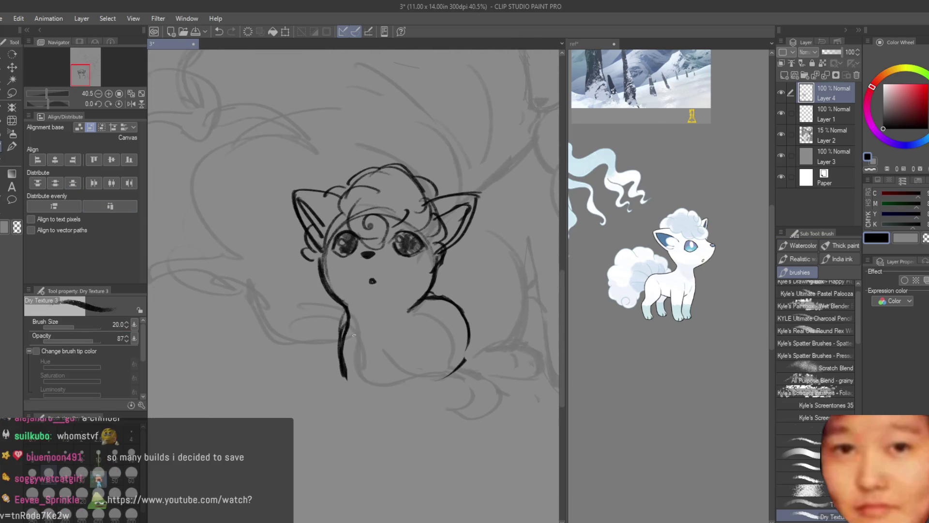
pyautogui.moveTo(345, 314); pyautogui.dragTo(349, 380)
pyautogui.moveTo(466, 359)
pyautogui.mouseDown()
pyautogui.moveTo(387, 390)
pyautogui.moveTo(416, 389)
pyautogui.mouseUp()
pyautogui.hotkey('ctrl', 'z')
pyautogui.moveTo(346, 370)
pyautogui.mouseDown()
pyautogui.moveTo(402, 393)
pyautogui.moveTo(418, 388)
pyautogui.mouseUp()
# Extend the left and right leg lines down past the body.
pyautogui.moveTo(342, 325); pyautogui.dragTo(371, 439)
pyautogui.hotkey('ctrl', 'z')
pyautogui.moveTo(422, 341); pyautogui.dragTo(393, 441)
pyautogui.hotkey('ctrl', 'z')
pyautogui.moveTo(425, 345); pyautogui.dragTo(391, 439)
pyautogui.hotkey('ctrl', 'z')
# Rework the leg lines, adding an inner leg that curves into a foot.
pyautogui.hotkey('ctrl', 'z')
pyautogui.hotkey('ctrl', 'z')
pyautogui.hotkey('ctrl', 'z')
pyautogui.moveTo(340, 350); pyautogui.dragTo(345, 438)
pyautogui.moveTo(424, 344); pyautogui.dragTo(418, 432)
pyautogui.hotkey('ctrl', 'z')
pyautogui.moveTo(426, 347); pyautogui.dragTo(422, 434)
pyautogui.hotkey('ctrl', 'z')
pyautogui.hotkey('ctrl', 'z')
pyautogui.moveTo(345, 353)
pyautogui.mouseDown()
pyautogui.moveTo(339, 435)
pyautogui.moveTo(322, 436)
pyautogui.moveTo(326, 427)
pyautogui.mouseUp()
pyautogui.hotkey('ctrl', 'z')
pyautogui.hotkey('ctrl', 'z')
pyautogui.moveTo(425, 339); pyautogui.dragTo(443, 427)
pyautogui.hotkey('ctrl', 'z')
pyautogui.hotkey('ctrl', 'z')
pyautogui.moveTo(409, 357); pyautogui.dragTo(409, 425)
# Draw the left foot and inner left leg, discarding a tail outline attempt.
pyautogui.hotkey('ctrl', 'z')
pyautogui.moveTo(412, 357); pyautogui.dragTo(438, 436)
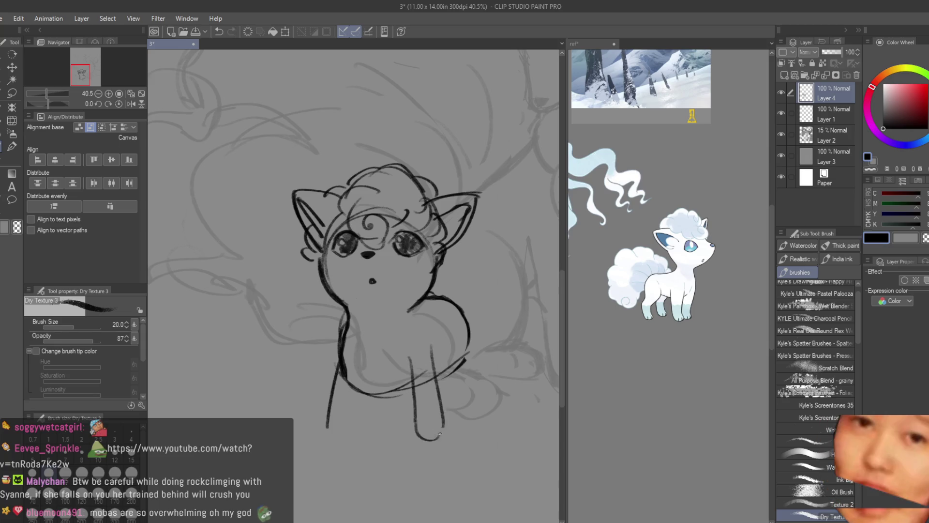
pyautogui.moveTo(326, 424); pyautogui.dragTo(361, 433)
pyautogui.hotkey('ctrl', 'z')
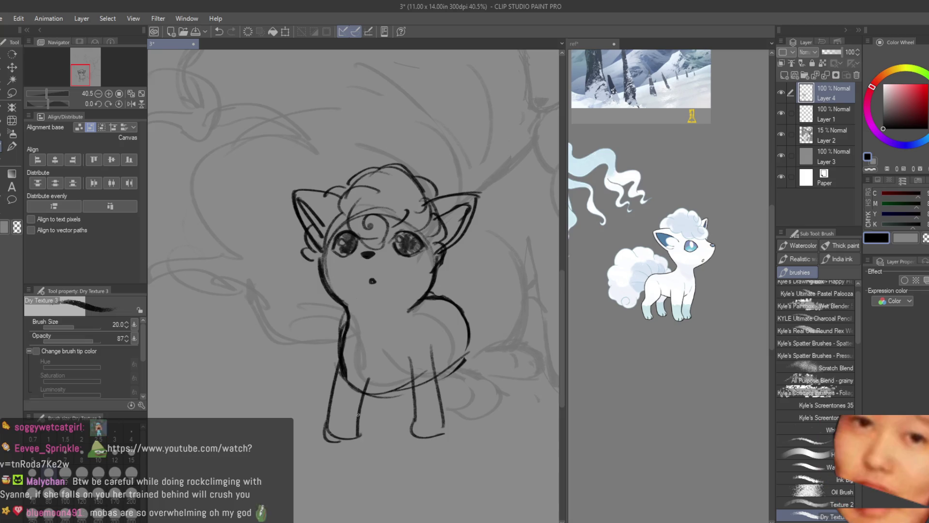
pyautogui.hotkey('ctrl', 'z')
pyautogui.moveTo(366, 369)
pyautogui.mouseDown()
pyautogui.moveTo(356, 433)
pyautogui.moveTo(319, 438)
pyautogui.moveTo(352, 438)
pyautogui.mouseUp()
pyautogui.hotkey('ctrl', 'z')
pyautogui.hotkey('ctrl', 'z')
pyautogui.hotkey('ctrl', 'z')
pyautogui.moveTo(359, 436)
pyautogui.mouseDown()
pyautogui.moveTo(373, 379)
pyautogui.moveTo(348, 353)
pyautogui.moveTo(404, 393)
pyautogui.mouseUp()
pyautogui.hotkey('ctrl', 'z')
pyautogui.moveTo(443, 325)
pyautogui.mouseDown()
pyautogui.moveTo(462, 358)
pyautogui.moveTo(477, 361)
pyautogui.mouseUp()
pyautogui.hotkey('ctrl', 'z')
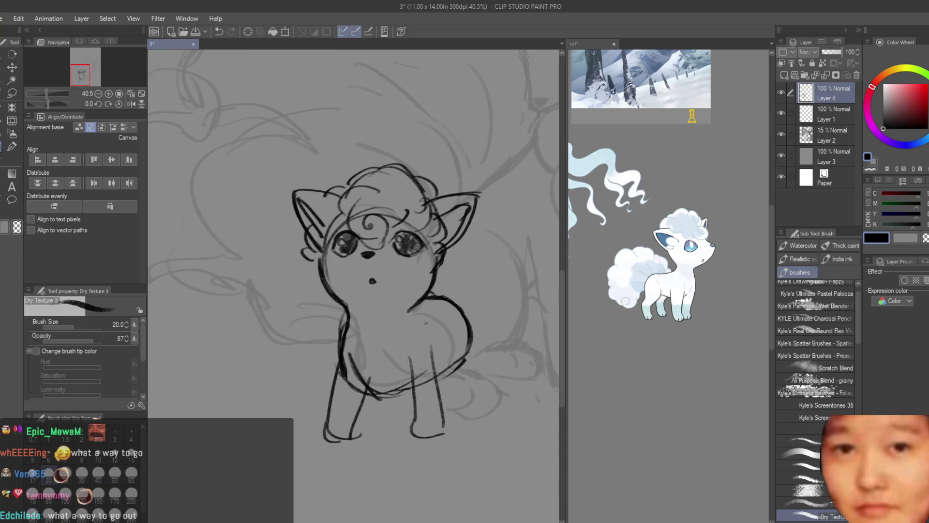
# Add a belly line, darken the front left leg and sketch the right hind legs.
pyautogui.moveTo(353, 383); pyautogui.dragTo(406, 394)
pyautogui.moveTo(368, 364); pyautogui.dragTo(339, 430)
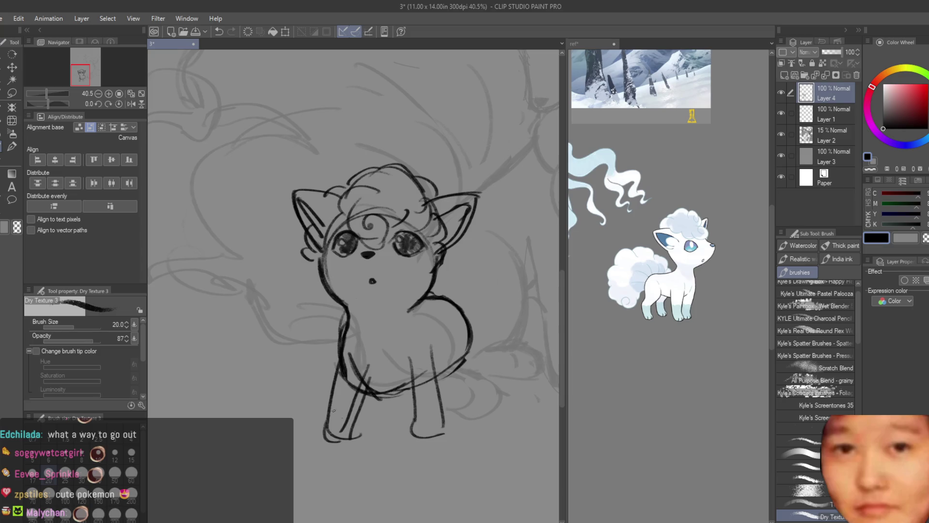
pyautogui.moveTo(416, 390); pyautogui.dragTo(444, 443)
pyautogui.moveTo(409, 407); pyautogui.dragTo(415, 445)
pyautogui.scroll(-4, 411, 412)
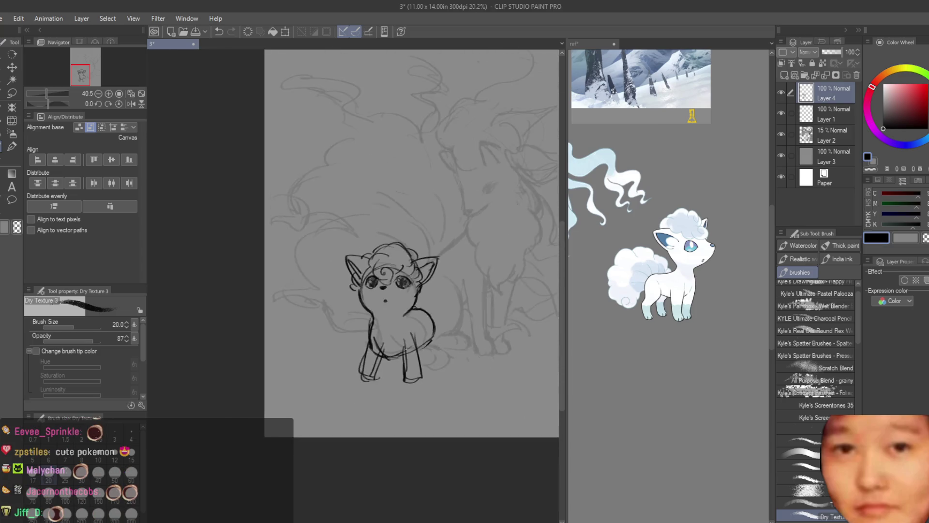
# Erase stray inner leg strokes, then redraw the inner legs, left leg outline and paw lines.
pyautogui.scroll(5, 459, 375)
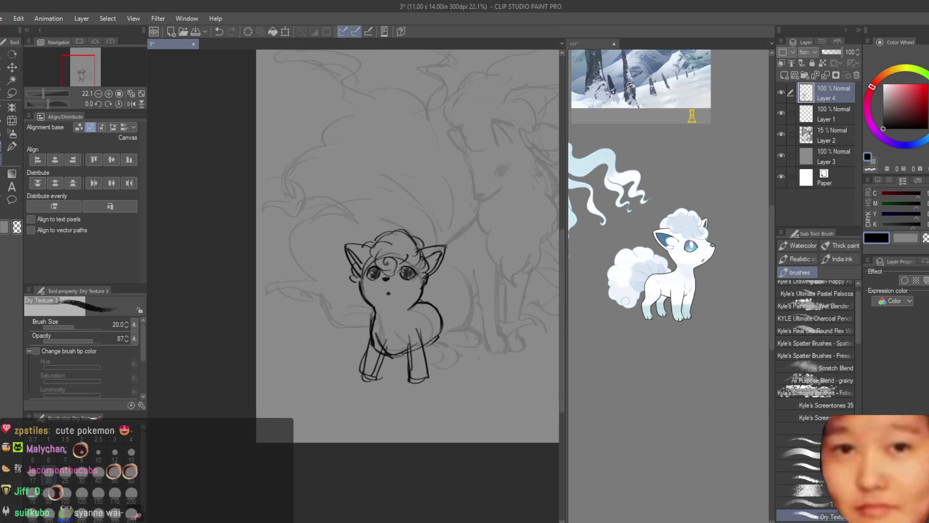
pyautogui.press('e')
pyautogui.moveTo(448, 382)
pyautogui.mouseDown()
pyautogui.moveTo(435, 358)
pyautogui.moveTo(440, 395)
pyautogui.mouseUp()
pyautogui.press('b')
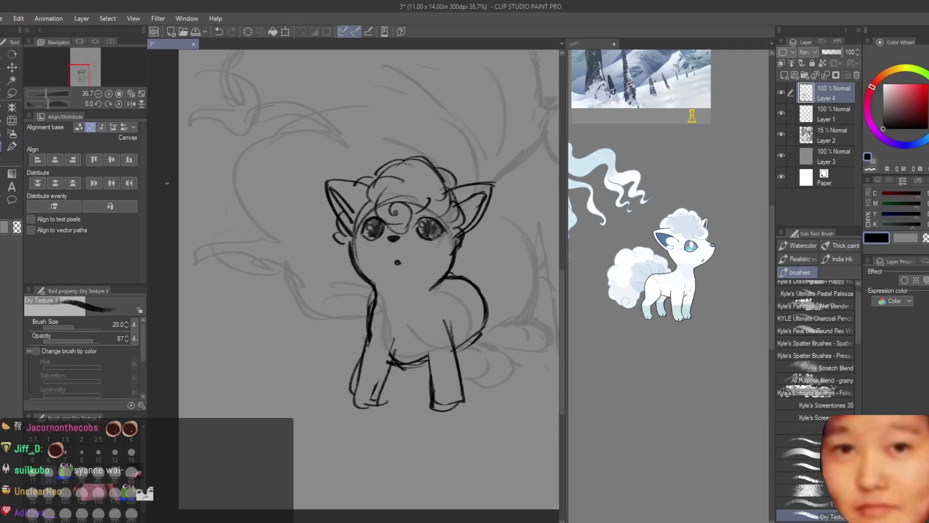
pyautogui.scroll(2, 422, 336)
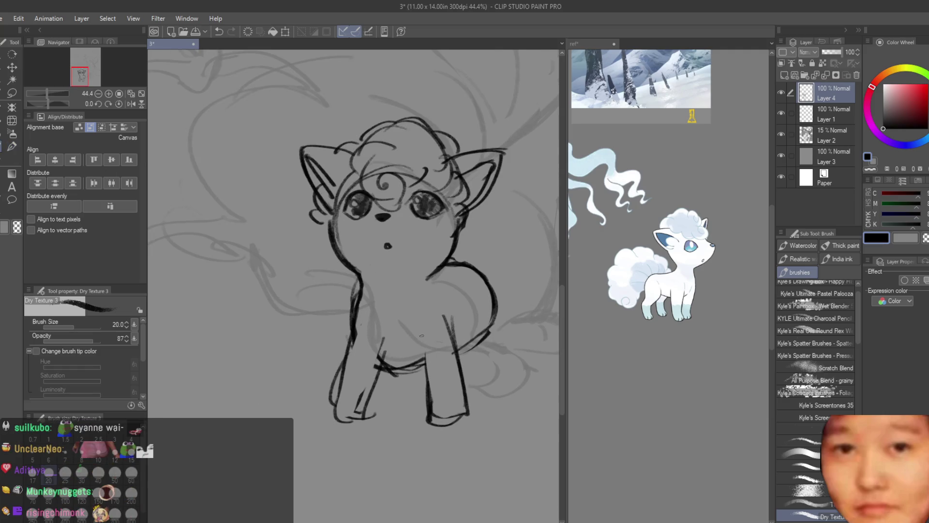
pyautogui.moveTo(419, 328); pyautogui.dragTo(427, 402)
pyautogui.moveTo(361, 314); pyautogui.dragTo(393, 366)
pyautogui.moveTo(361, 314); pyautogui.dragTo(383, 364)
pyautogui.moveTo(352, 324); pyautogui.dragTo(336, 412)
pyautogui.moveTo(378, 356); pyautogui.dragTo(356, 418)
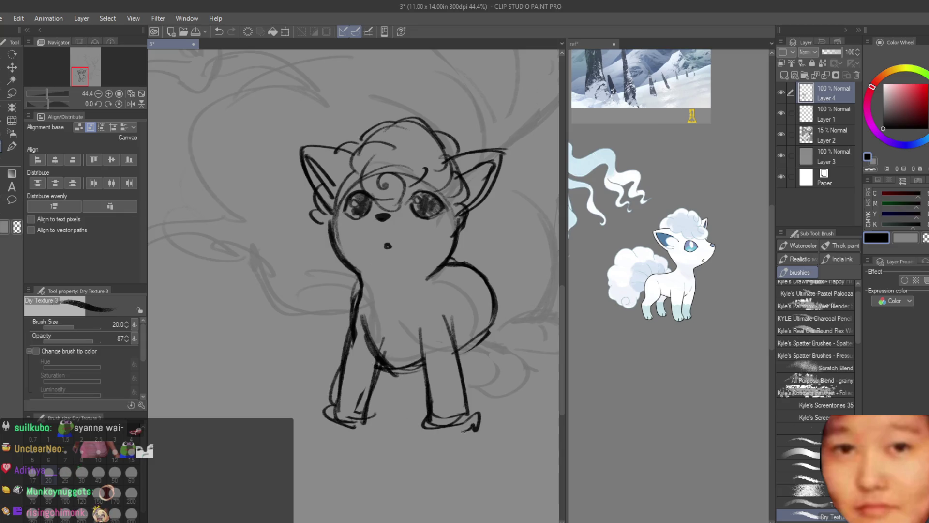
pyautogui.scroll(1, 467, 430)
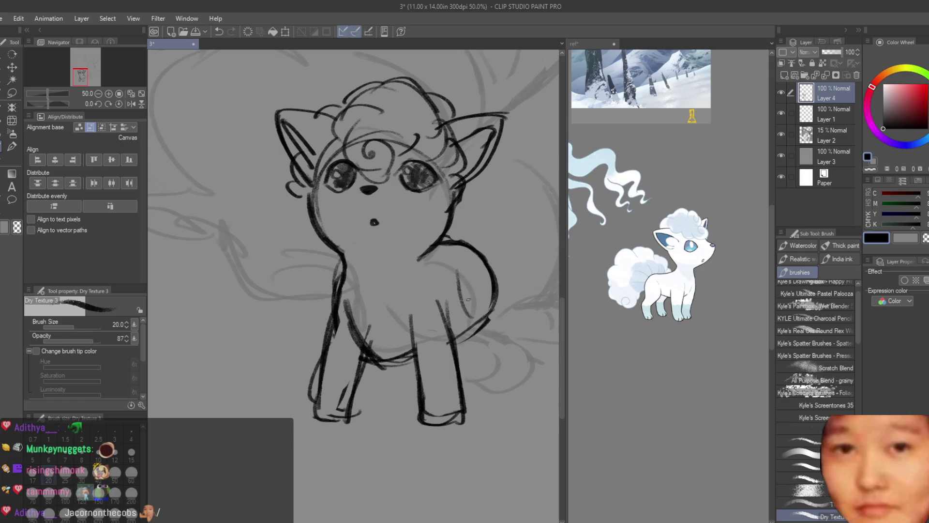
# Sketch the right hind leg and haunch curve, adding a stroke on the body's right side.
pyautogui.moveTo(473, 260)
pyautogui.mouseDown()
pyautogui.moveTo(462, 309)
pyautogui.moveTo(500, 324)
pyautogui.moveTo(491, 380)
pyautogui.mouseUp()
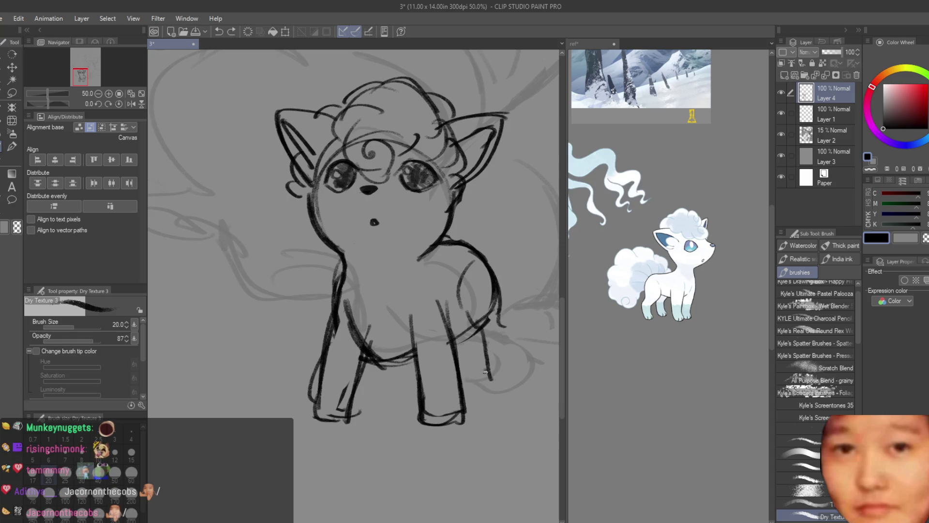
pyautogui.hotkey('ctrl', 'z')
pyautogui.moveTo(487, 333)
pyautogui.mouseDown()
pyautogui.moveTo(496, 382)
pyautogui.moveTo(520, 390)
pyautogui.moveTo(522, 380)
pyautogui.mouseUp()
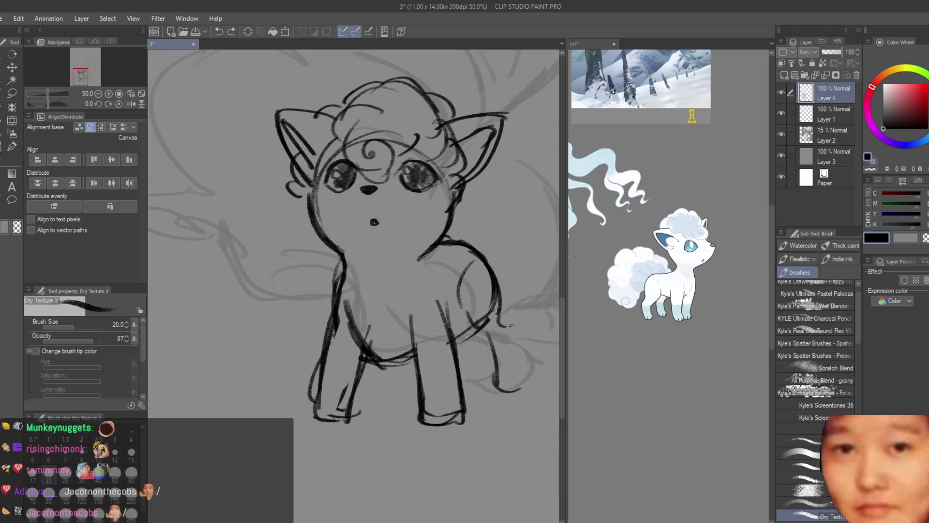
pyautogui.hotkey('ctrl', 'z')
pyautogui.moveTo(512, 329); pyautogui.dragTo(521, 387)
pyautogui.hotkey('ctrl', 'z')
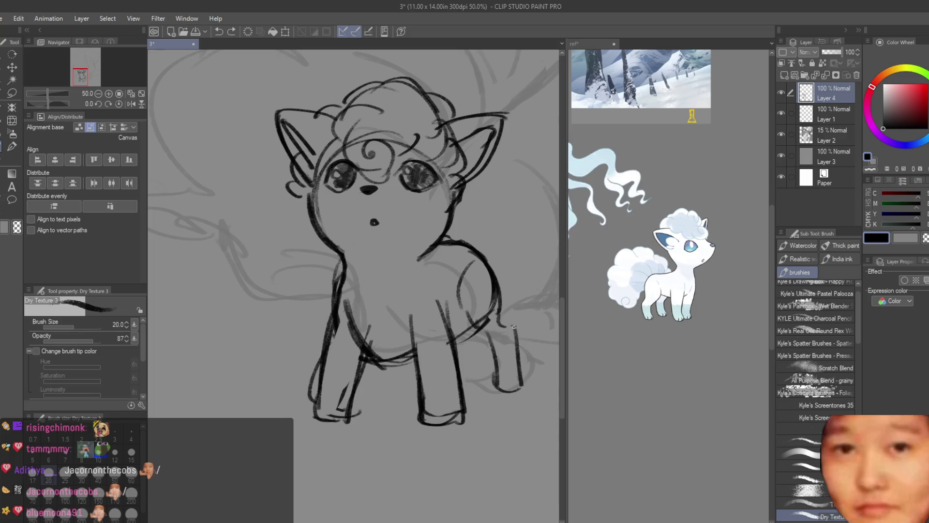
pyautogui.moveTo(470, 318); pyautogui.dragTo(476, 341)
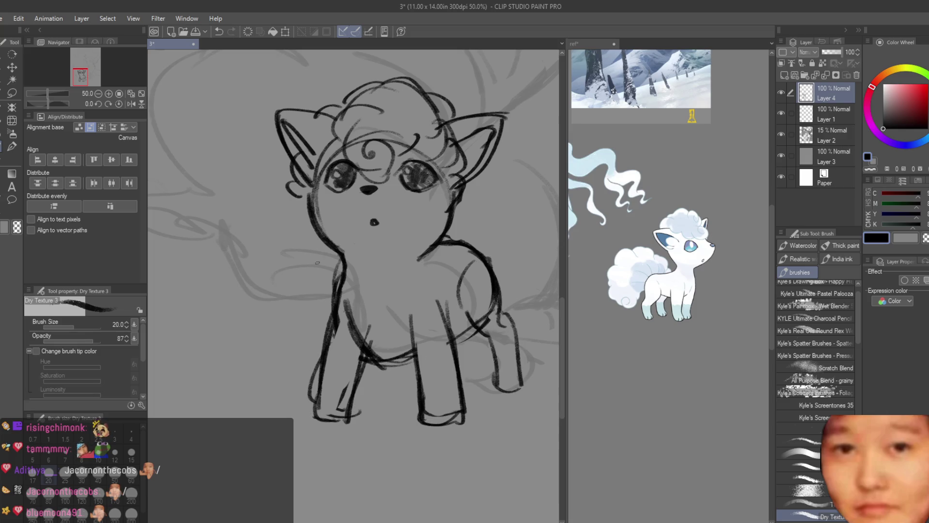
# Draw dark textured strokes around the legs and zoom out to view the whole page.
pyautogui.press('e')
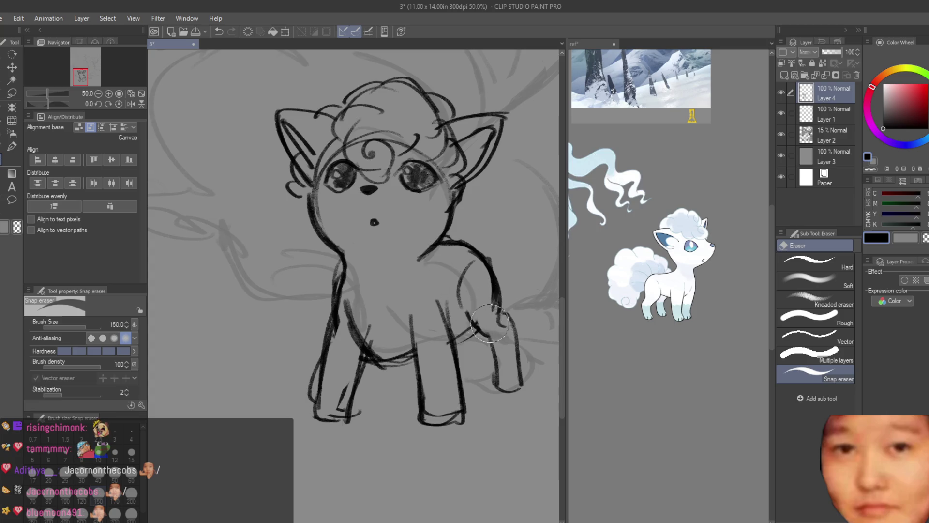
pyautogui.scroll(-4, 496, 321)
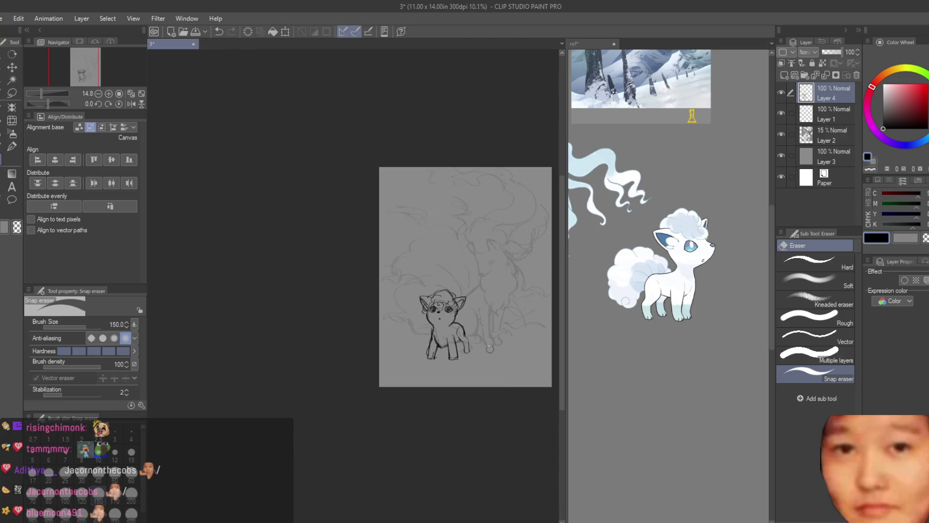
pyautogui.scroll(3, 414, 331)
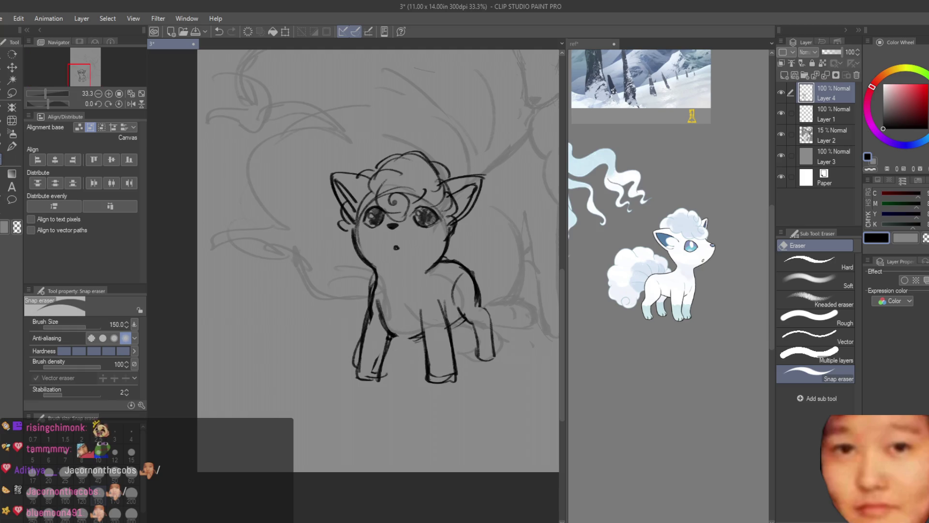
pyautogui.press('b')
pyautogui.scroll(3, 368, 309)
pyautogui.moveTo(345, 296); pyautogui.dragTo(368, 312)
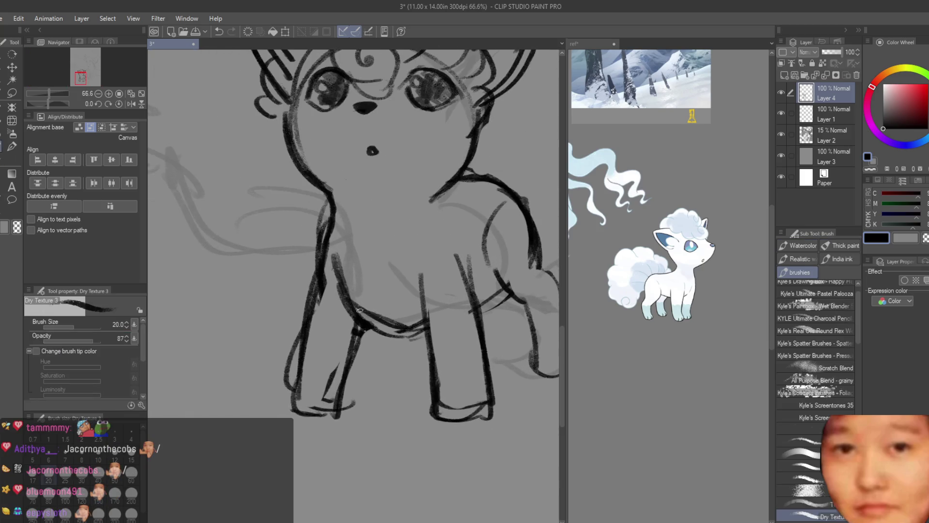
pyautogui.scroll(-2, 412, 348)
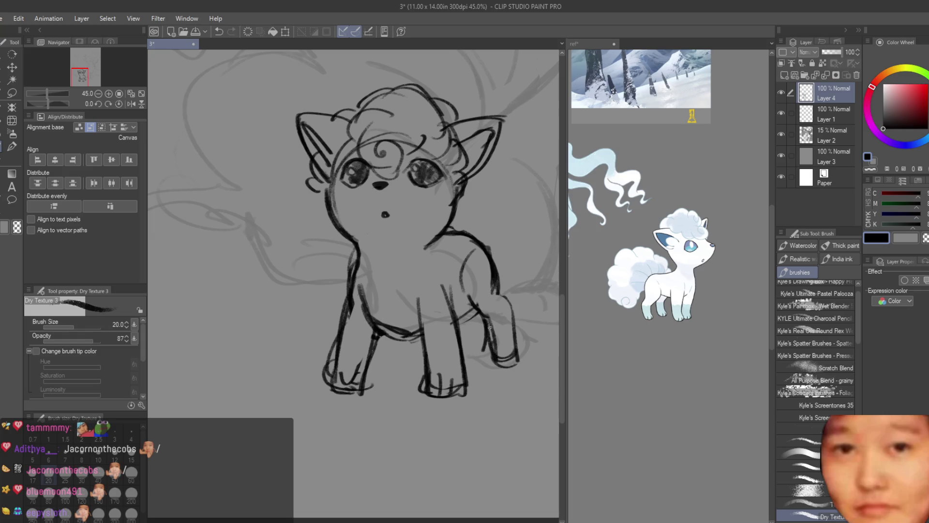
pyautogui.scroll(-4, 502, 358)
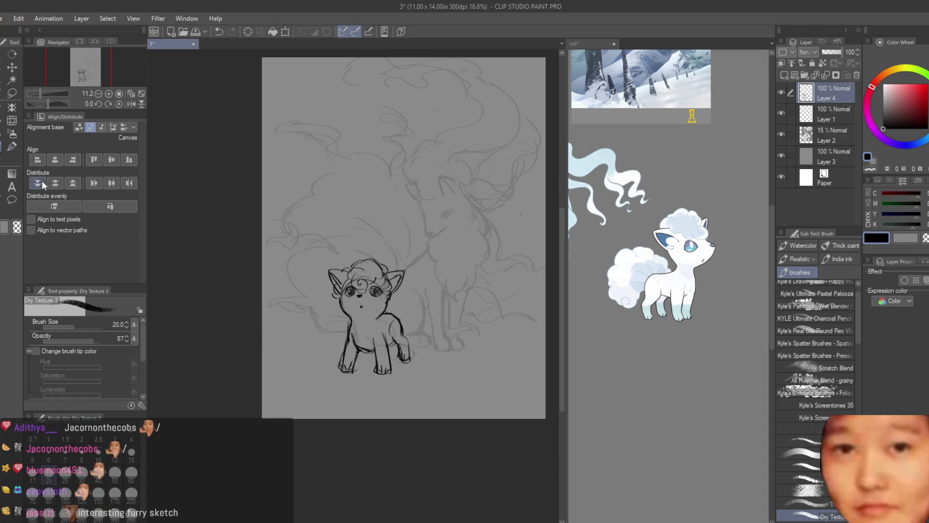
# Erase the old back-leg lines and sketch new hind-leg strokes, undoing the unwanted ones.
pyautogui.press('e')
pyautogui.scroll(3, 387, 334)
pyautogui.moveTo(385, 319)
pyautogui.mouseDown()
pyautogui.moveTo(410, 335)
pyautogui.moveTo(407, 358)
pyautogui.moveTo(429, 377)
pyautogui.mouseUp()
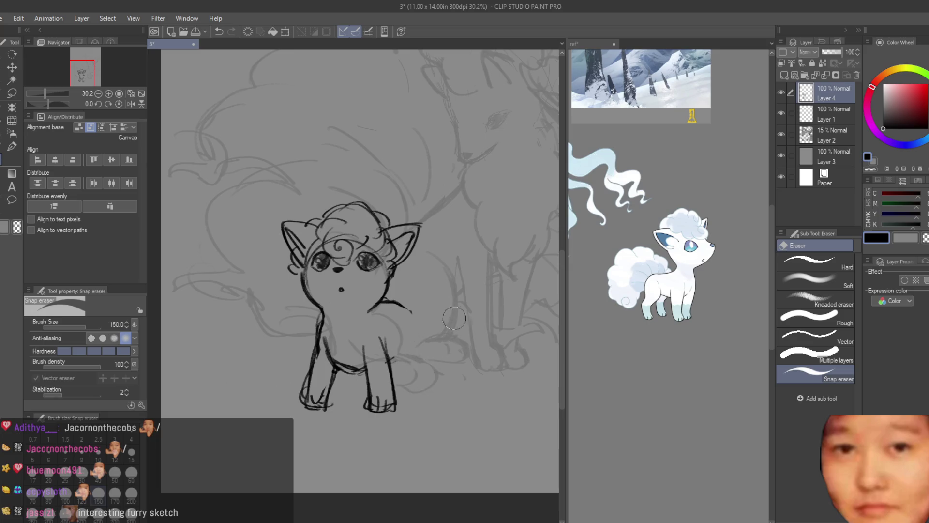
pyautogui.press('b')
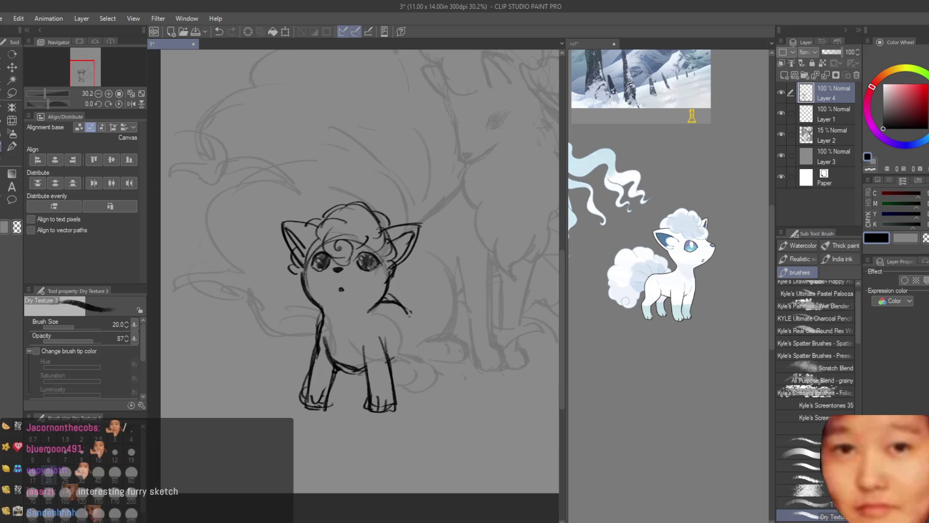
pyautogui.moveTo(409, 310); pyautogui.dragTo(373, 392)
pyautogui.moveTo(390, 337); pyautogui.dragTo(409, 401)
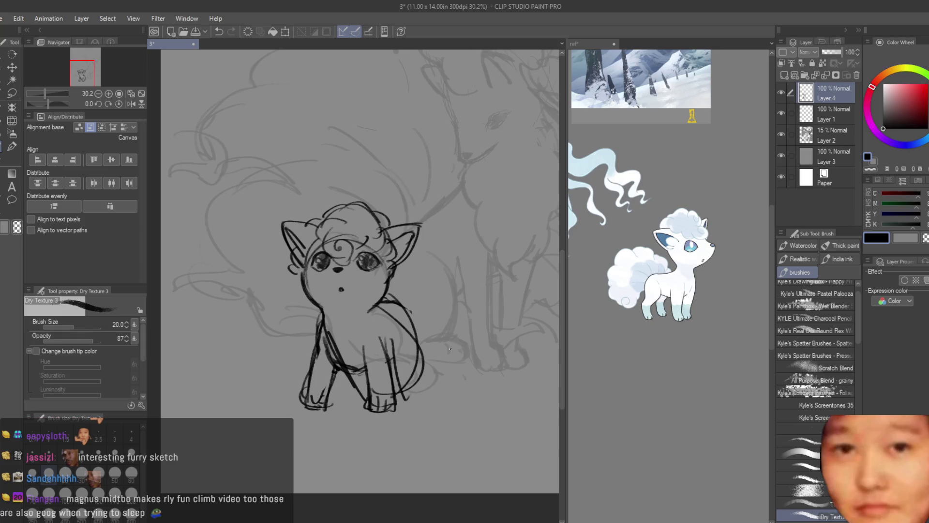
pyautogui.hotkey('ctrl', 'z')
pyautogui.hotkey('ctrl', 'z')
pyautogui.hotkey('ctrl', 'z')
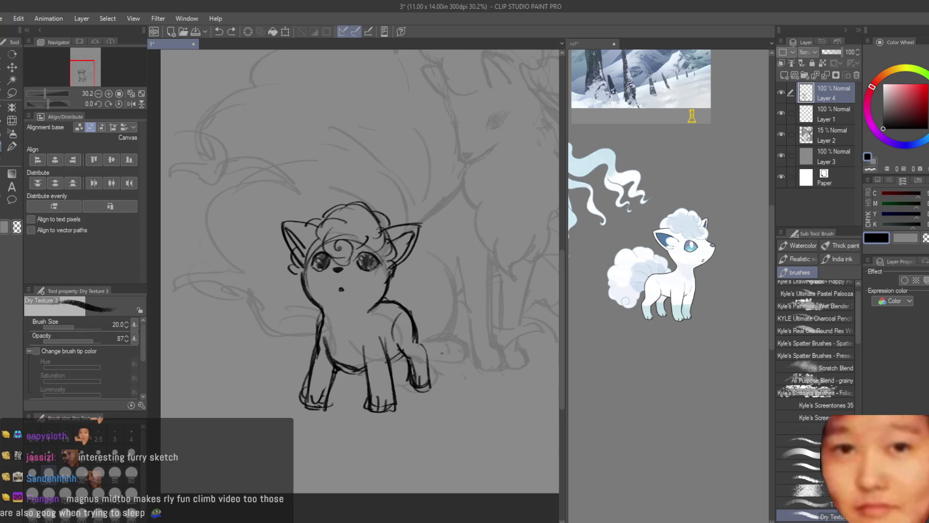
pyautogui.hotkey('ctrl', 'z')
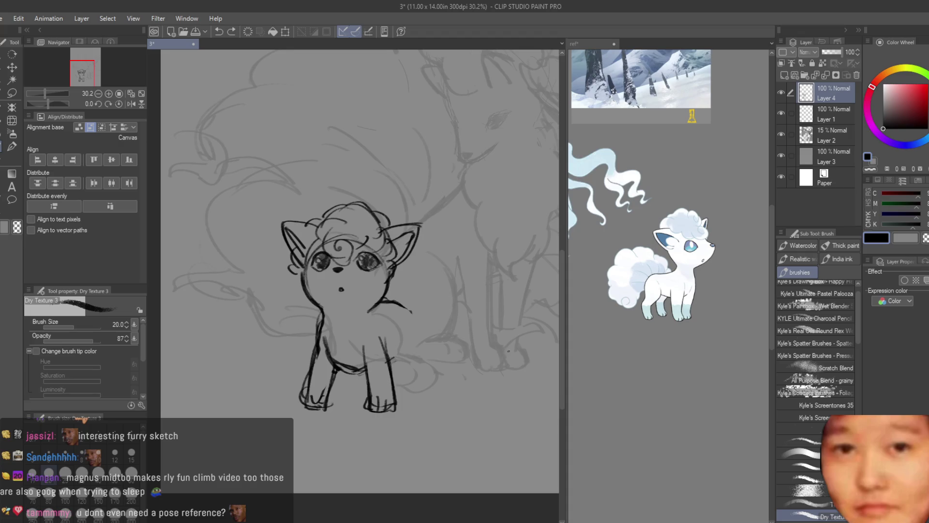
# Draw a new right back contour and redraw the hip as a narrower curve.
pyautogui.scroll(-1, 507, 352)
pyautogui.scroll(4, 415, 303)
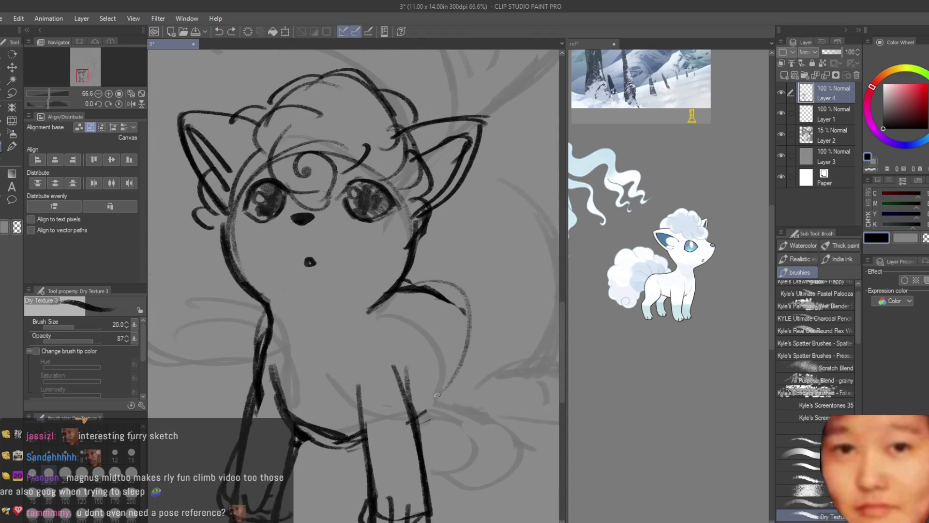
pyautogui.moveTo(416, 288); pyautogui.dragTo(452, 418)
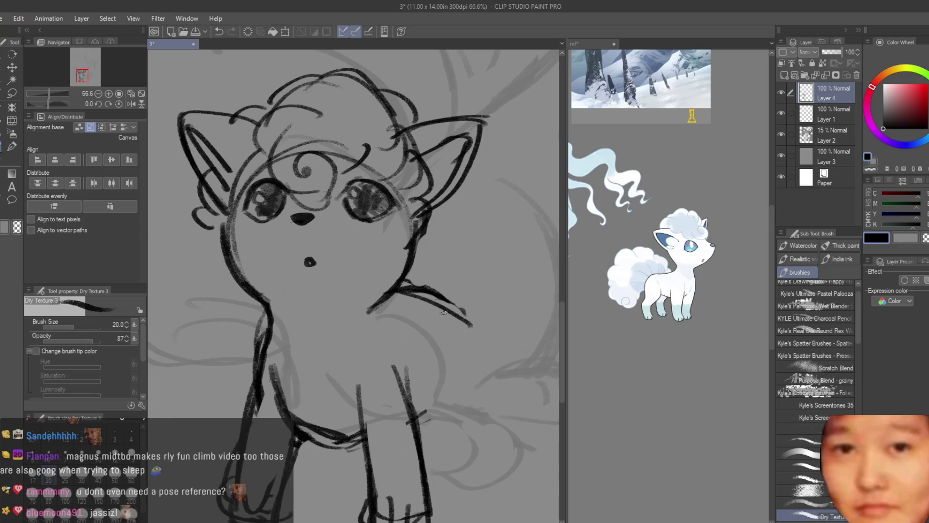
pyautogui.moveTo(438, 296); pyautogui.dragTo(452, 411)
pyautogui.hotkey('ctrl', 'z')
pyautogui.moveTo(439, 304); pyautogui.dragTo(414, 415)
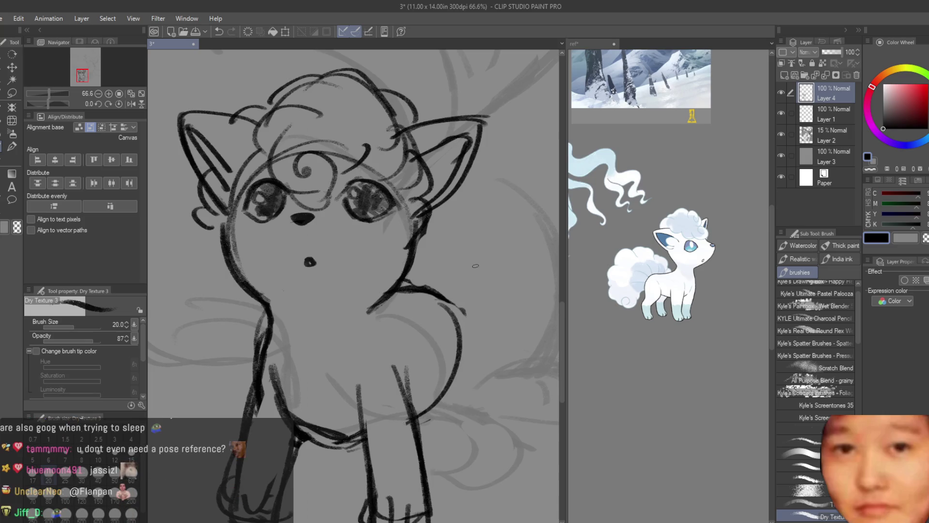
pyautogui.scroll(-2, 475, 265)
pyautogui.scroll(1, 471, 338)
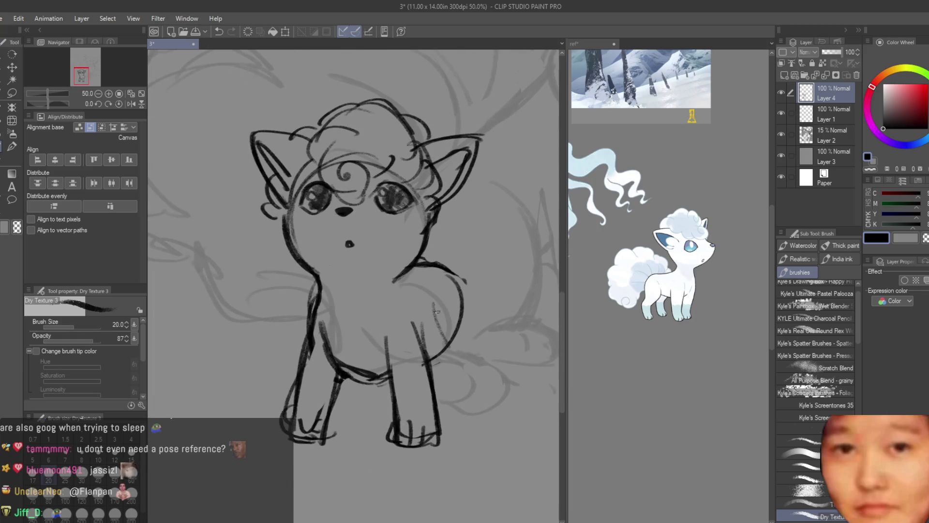
# Try a curve along the right back and a back-foot stroke, undoing both.
pyautogui.moveTo(460, 276)
pyautogui.mouseDown()
pyautogui.moveTo(465, 367)
pyautogui.moveTo(479, 381)
pyautogui.mouseUp()
pyautogui.hotkey('ctrl', 'z')
pyautogui.hotkey('ctrl', 'z')
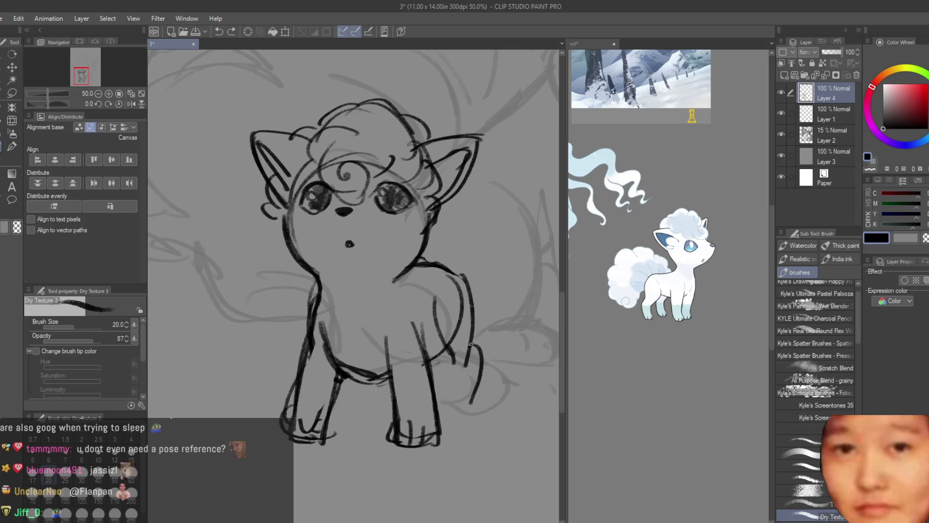
pyautogui.moveTo(451, 356)
pyautogui.mouseDown()
pyautogui.moveTo(453, 414)
pyautogui.moveTo(475, 403)
pyautogui.moveTo(452, 288)
pyautogui.mouseUp()
pyautogui.hotkey('ctrl', 'z')
pyautogui.press('e')
pyautogui.scroll(-5, 484, 300)
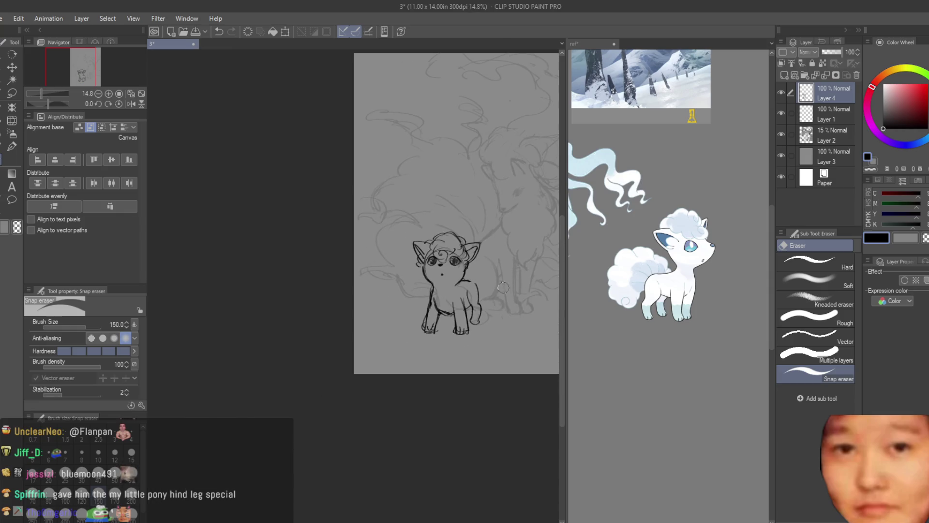
pyautogui.scroll(5, 504, 286)
pyautogui.scroll(2, 439, 370)
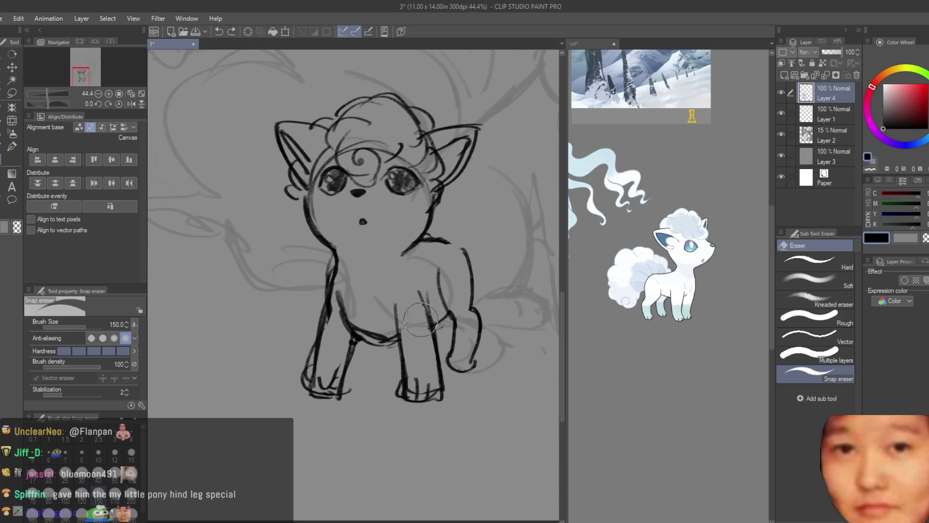
pyautogui.press('b')
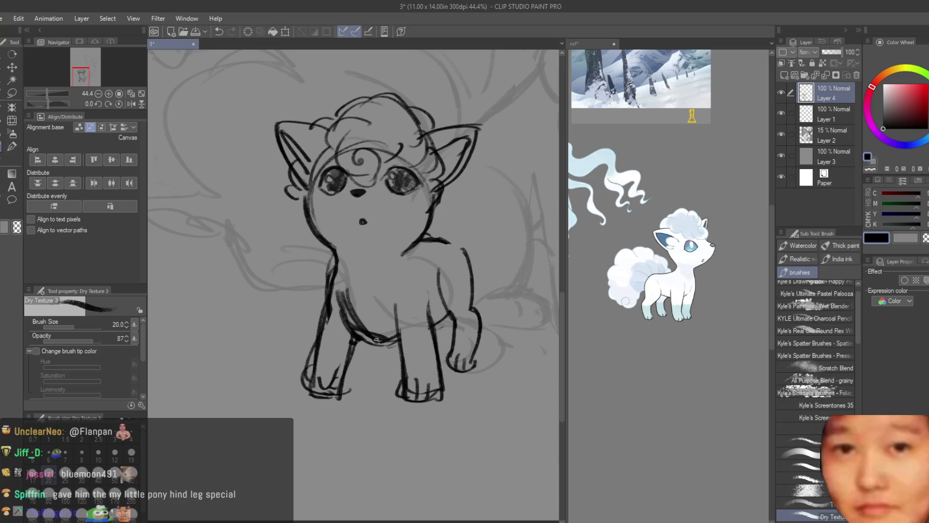
pyautogui.click(12, 93)
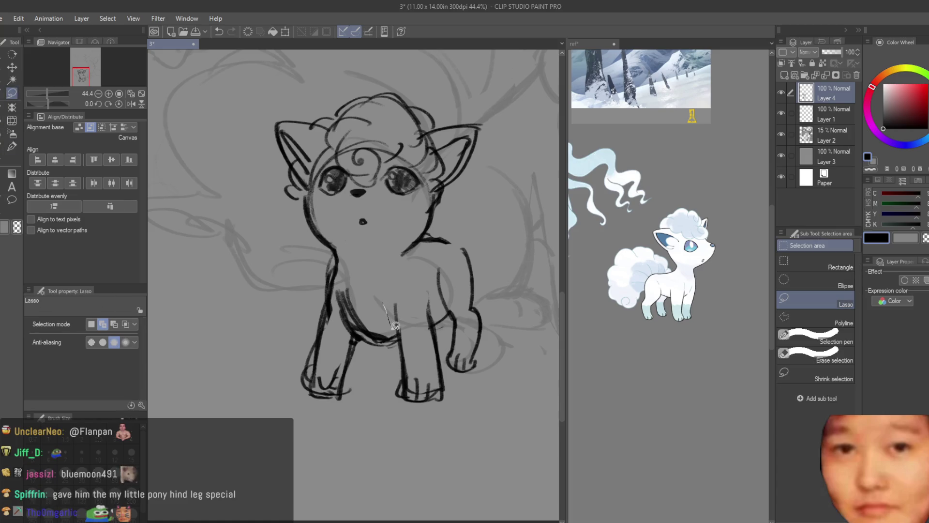
# Lasso-select one leg and nudge it slightly up and right with Free Transform.
pyautogui.moveTo(453, 379); pyautogui.dragTo(445, 337)
pyautogui.scroll(-2, 464, 323)
pyautogui.press('k')
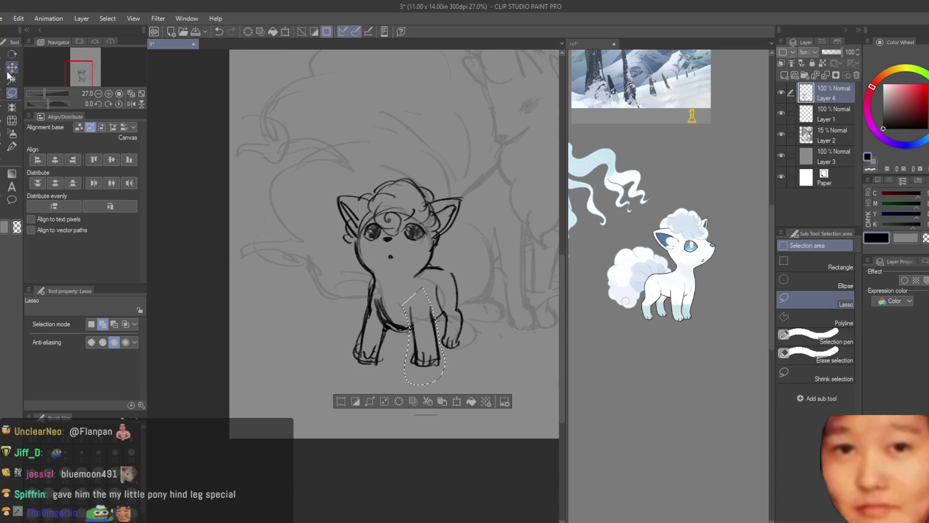
pyautogui.hotkey('ctrl', 't')
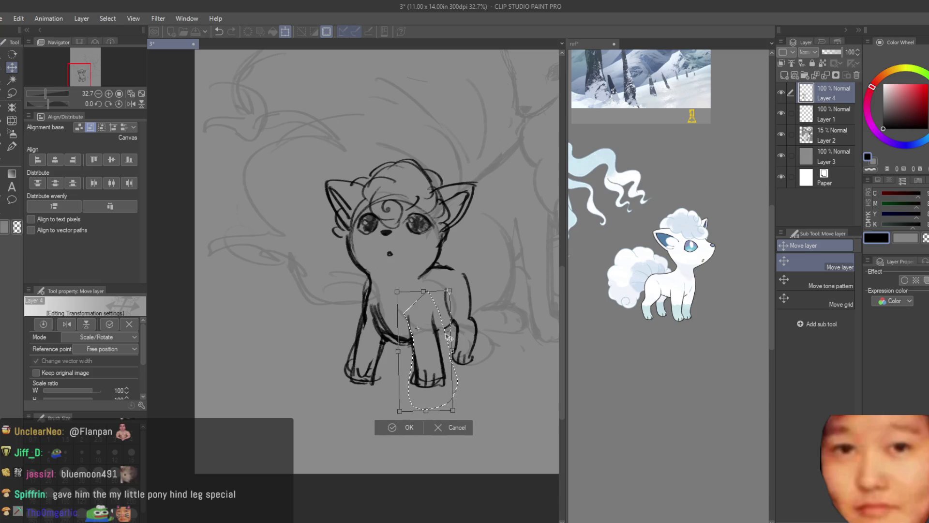
pyautogui.moveTo(434, 335); pyautogui.dragTo(436, 336)
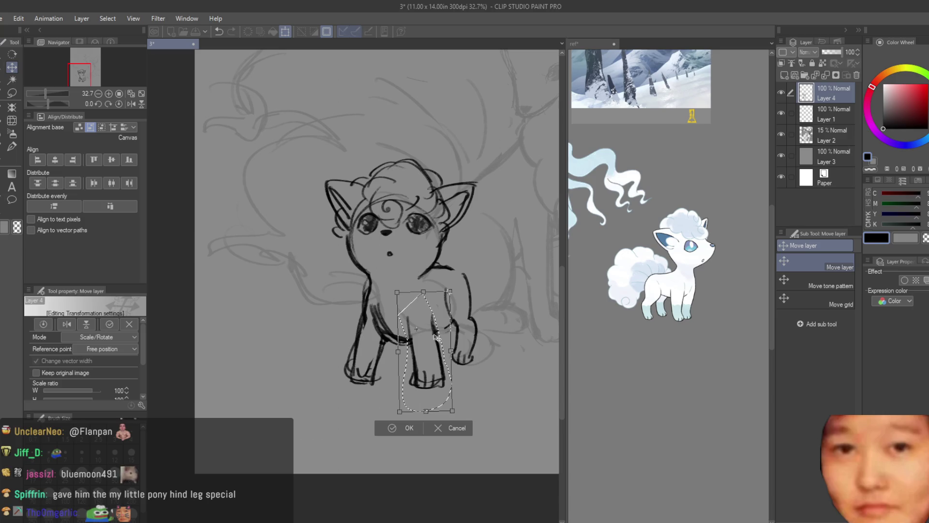
pyautogui.press('Return')
pyautogui.scroll(-5, 460, 300)
pyautogui.press('h')
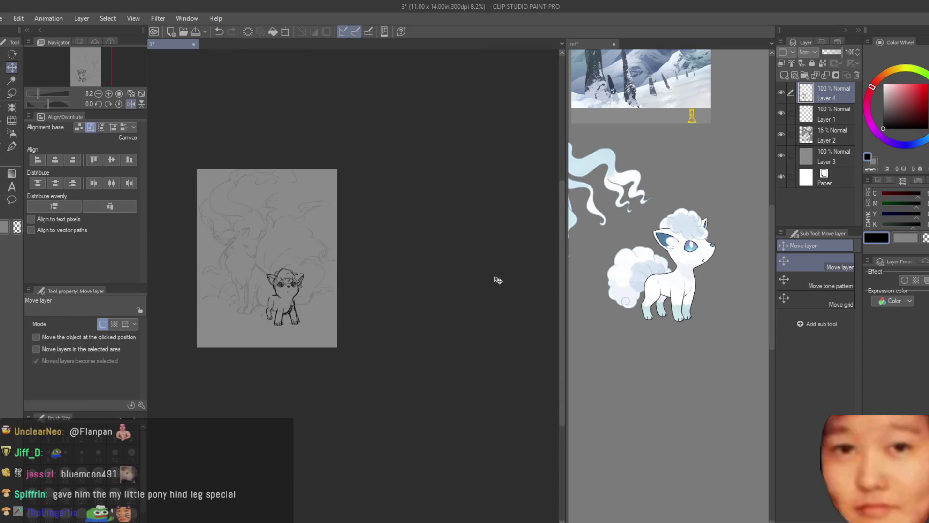
pyautogui.scroll(1, 339, 292)
# Lasso the left front leg, enlarge it to 110% and shift it into place.
pyautogui.click(12, 100)
pyautogui.scroll(4, 198, 288)
pyautogui.moveTo(242, 364); pyautogui.dragTo(288, 415)
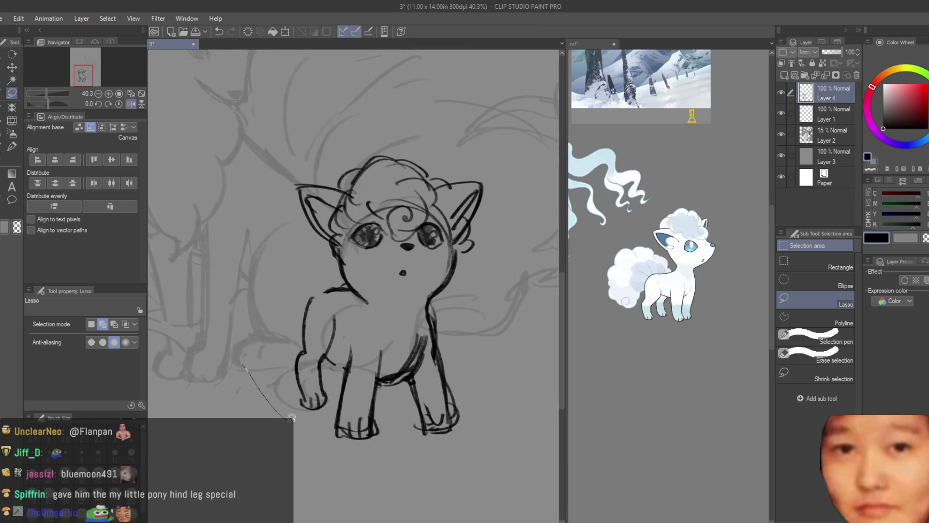
pyautogui.moveTo(352, 317); pyautogui.dragTo(294, 280)
pyautogui.scroll(-1, 315, 285)
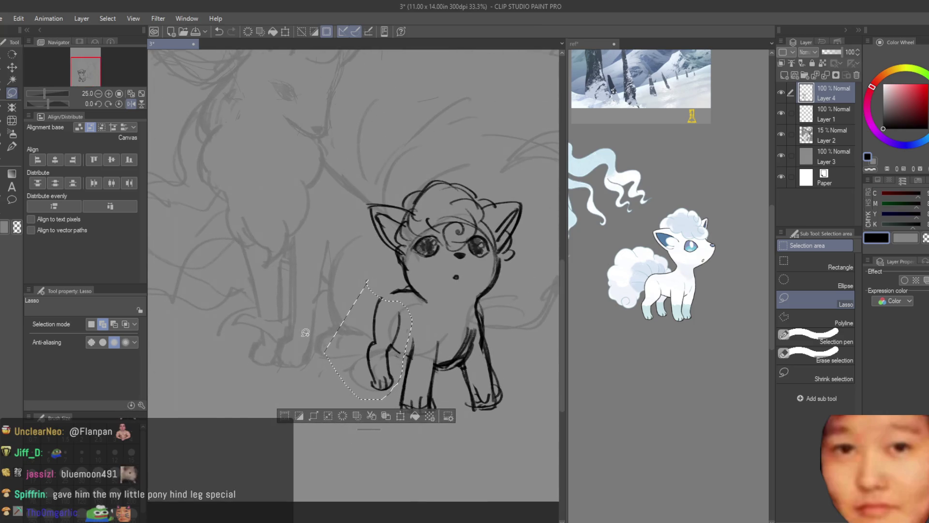
pyautogui.hotkey('ctrl', 't')
pyautogui.moveTo(325, 337)
pyautogui.mouseDown()
pyautogui.moveTo(314, 340)
pyautogui.moveTo(354, 345)
pyautogui.mouseUp()
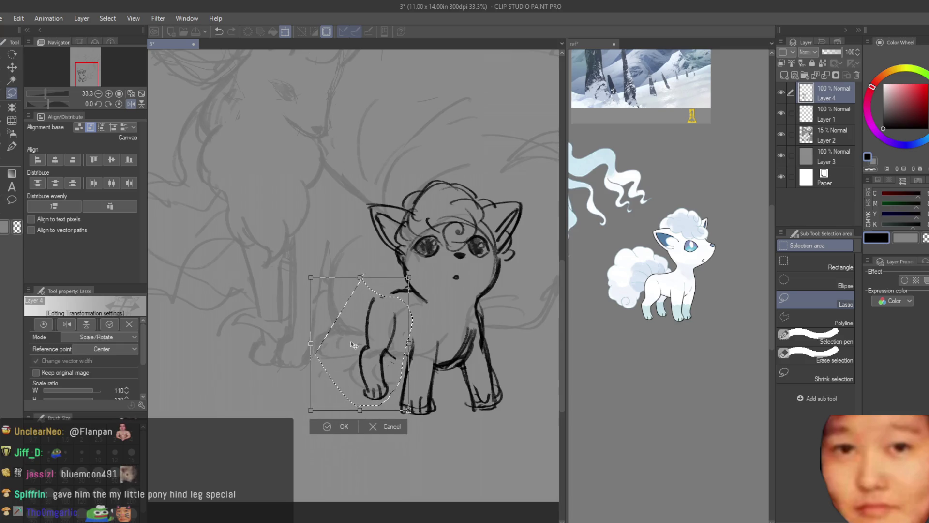
pyautogui.moveTo(317, 289); pyautogui.dragTo(350, 304)
pyautogui.press('Return')
# Deselect and erase the stray belly and inner-leg strokes between the legs.
pyautogui.hotkey('ctrl', 'd')
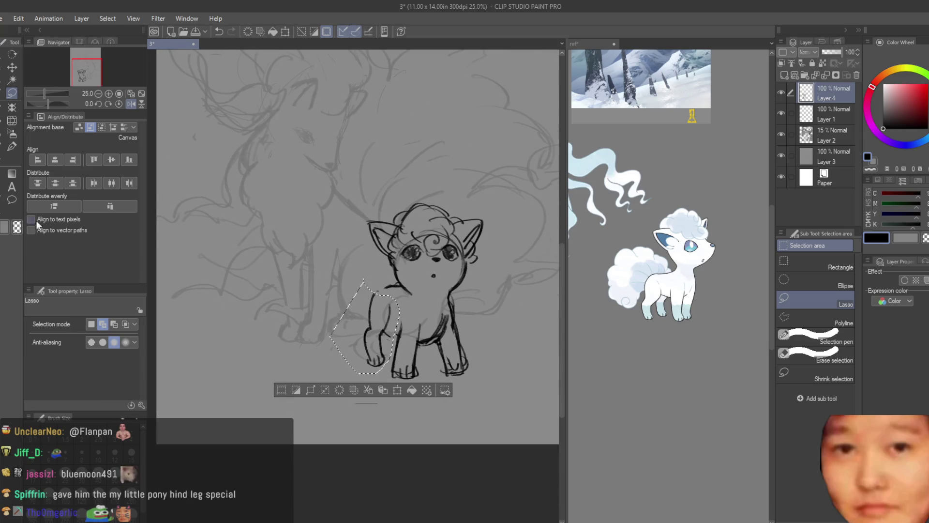
pyautogui.press('e')
pyautogui.scroll(1, 431, 303)
pyautogui.moveTo(431, 303); pyautogui.dragTo(421, 339)
pyautogui.press('b')
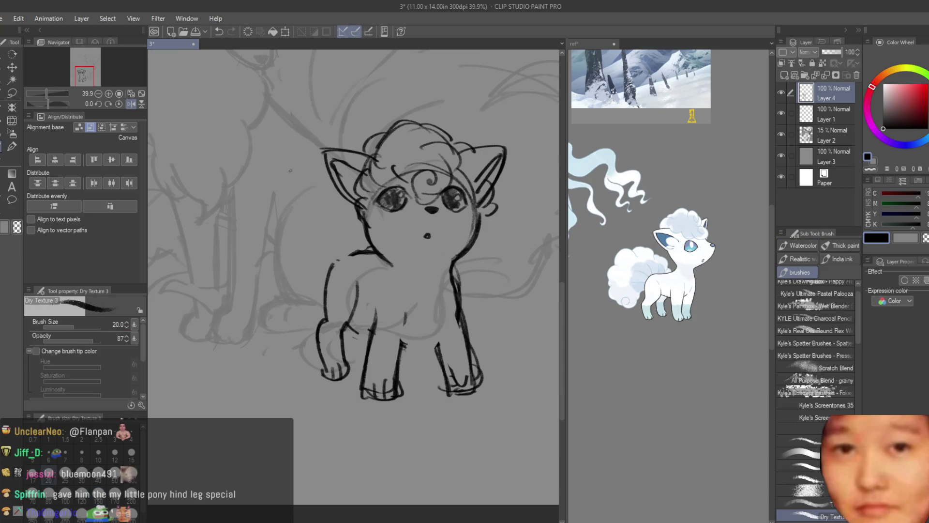
# Redraw the line by the mouth and chin and strengthen the body's right outline.
pyautogui.moveTo(421, 339)
pyautogui.mouseDown()
pyautogui.moveTo(438, 334)
pyautogui.moveTo(431, 332)
pyautogui.mouseUp()
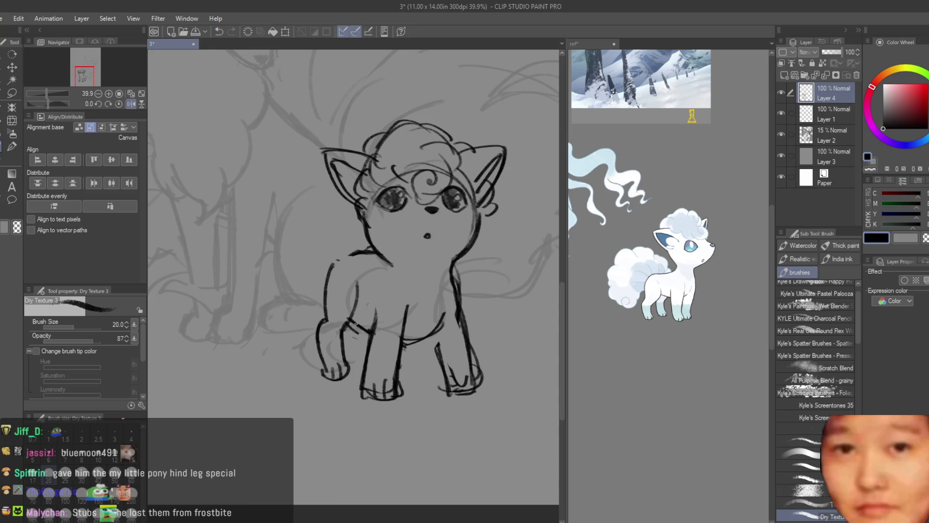
pyautogui.hotkey('ctrl', 'z')
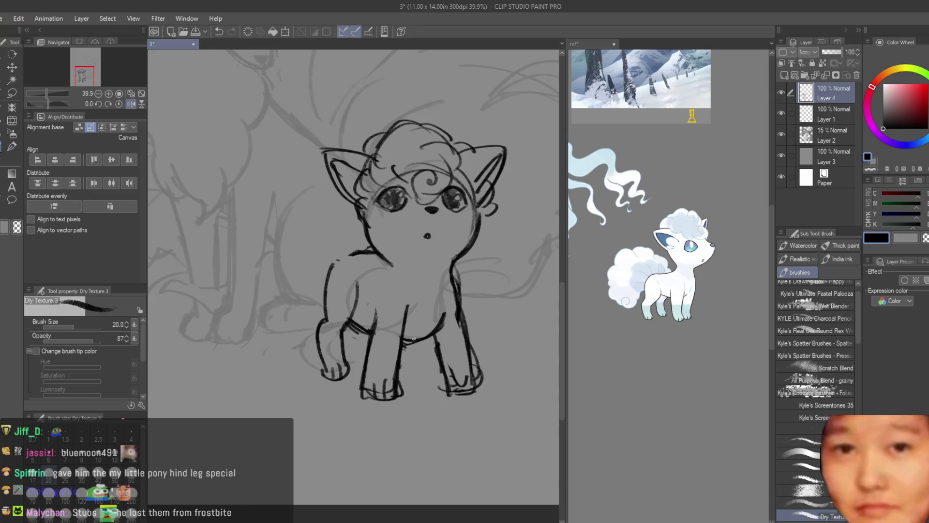
pyautogui.scroll(-3, 414, 339)
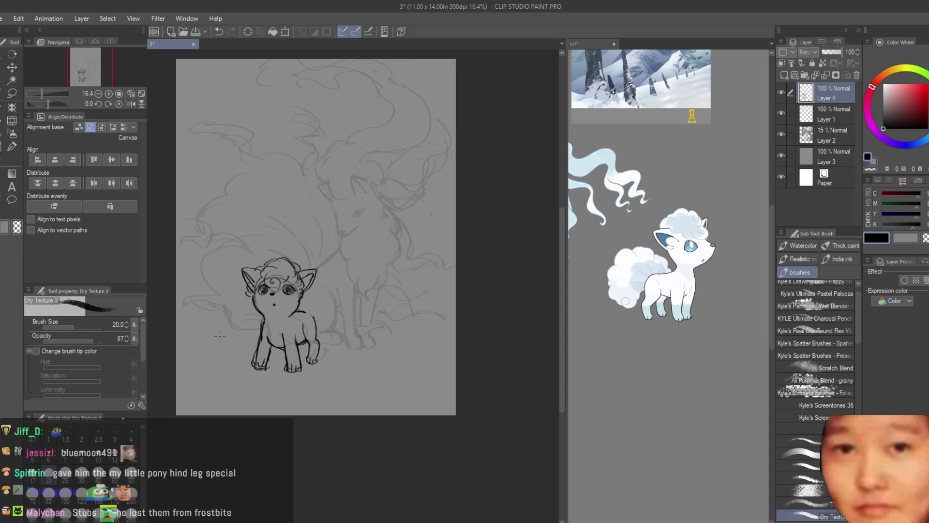
pyautogui.scroll(5, 281, 300)
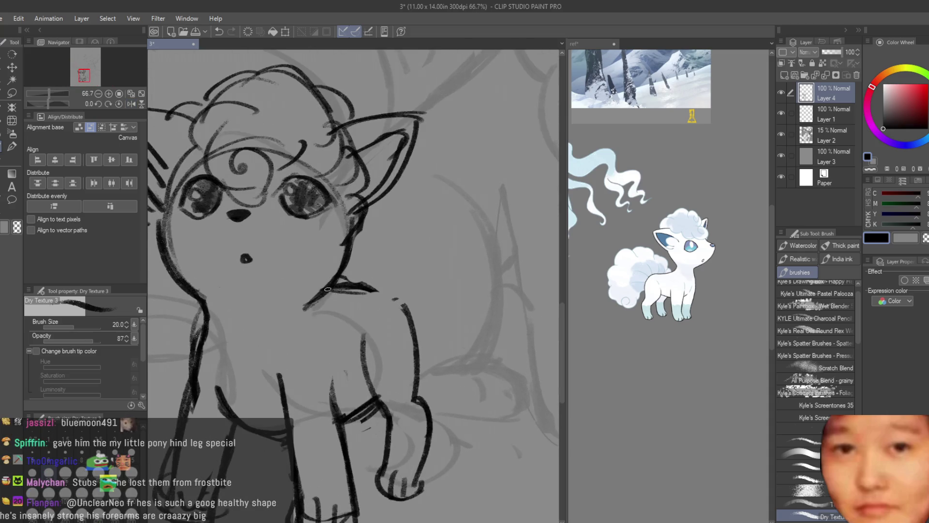
pyautogui.hotkey('ctrl', 'z')
pyautogui.scroll(2, 362, 284)
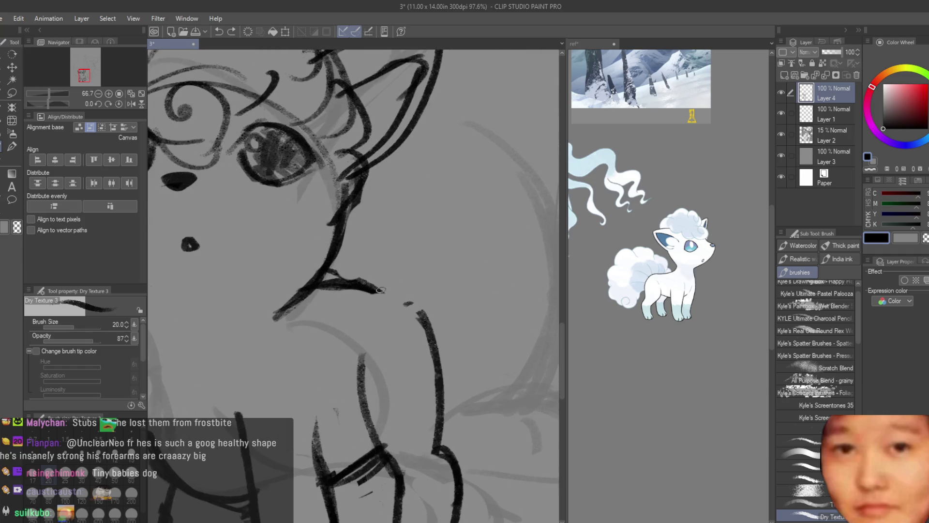
pyautogui.moveTo(378, 291); pyautogui.dragTo(423, 323)
pyautogui.scroll(-4, 445, 367)
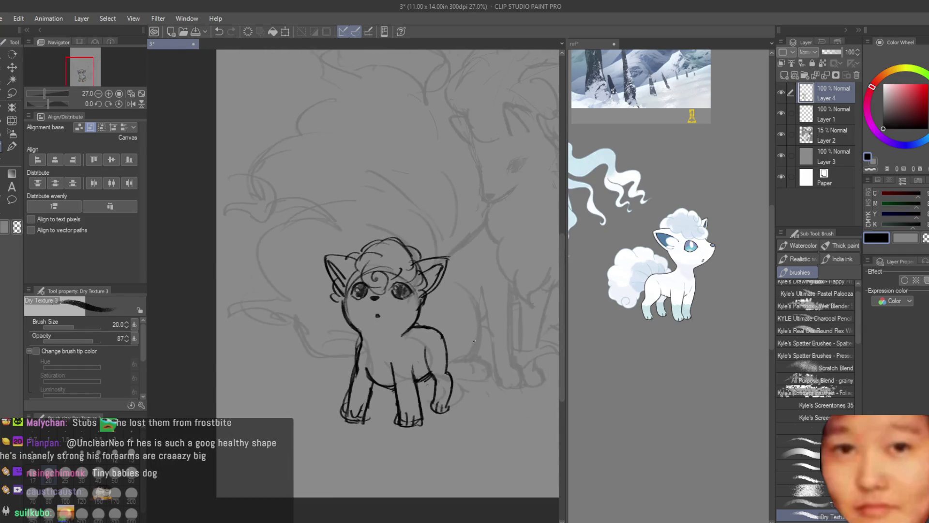
pyautogui.scroll(4, 444, 409)
pyautogui.moveTo(424, 279); pyautogui.dragTo(452, 377)
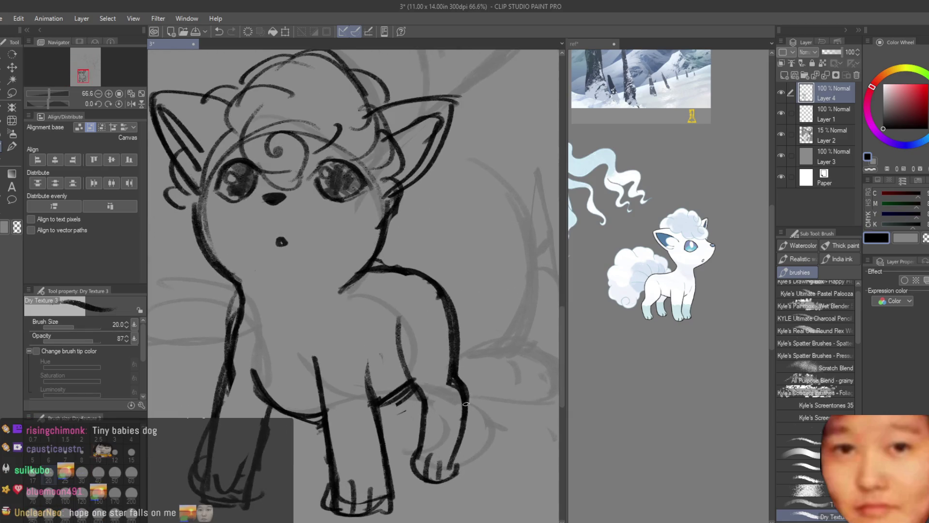
# Erase the lower part of the right body contour.
pyautogui.click(11, 174)
pyautogui.moveTo(436, 330)
pyautogui.mouseDown()
pyautogui.moveTo(426, 310)
pyautogui.moveTo(435, 387)
pyautogui.moveTo(435, 368)
pyautogui.moveTo(452, 416)
pyautogui.moveTo(448, 429)
pyautogui.moveTo(425, 425)
pyautogui.moveTo(442, 442)
pyautogui.mouseUp()
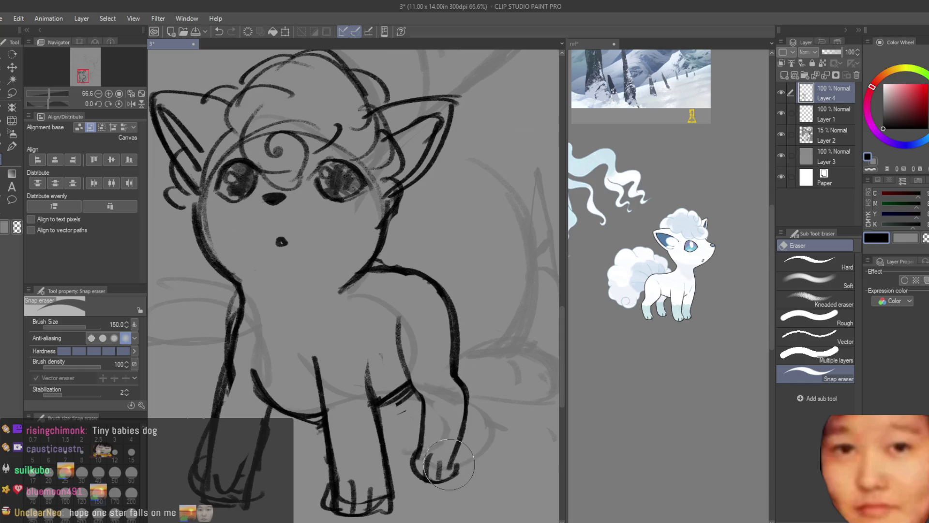
pyautogui.scroll(-4, 501, 357)
pyautogui.scroll(4, 503, 363)
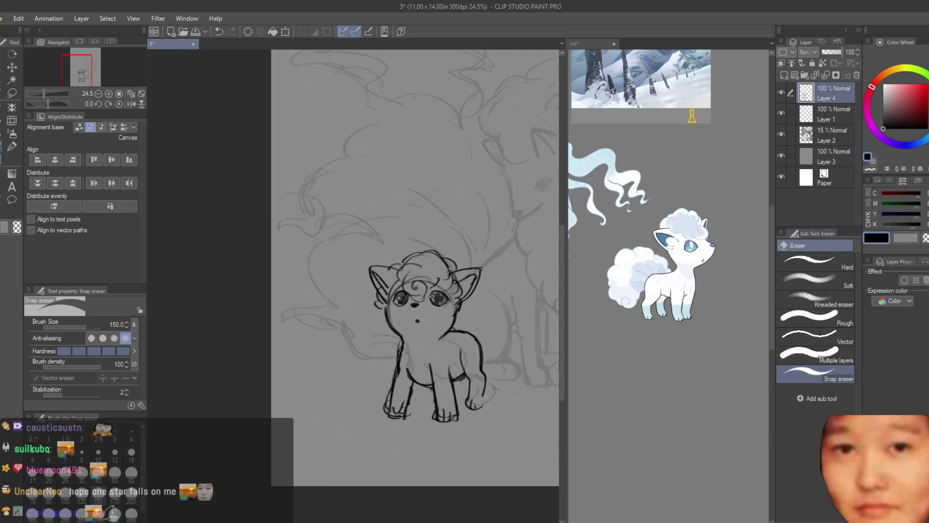
pyautogui.press('b')
pyautogui.scroll(-4, 488, 402)
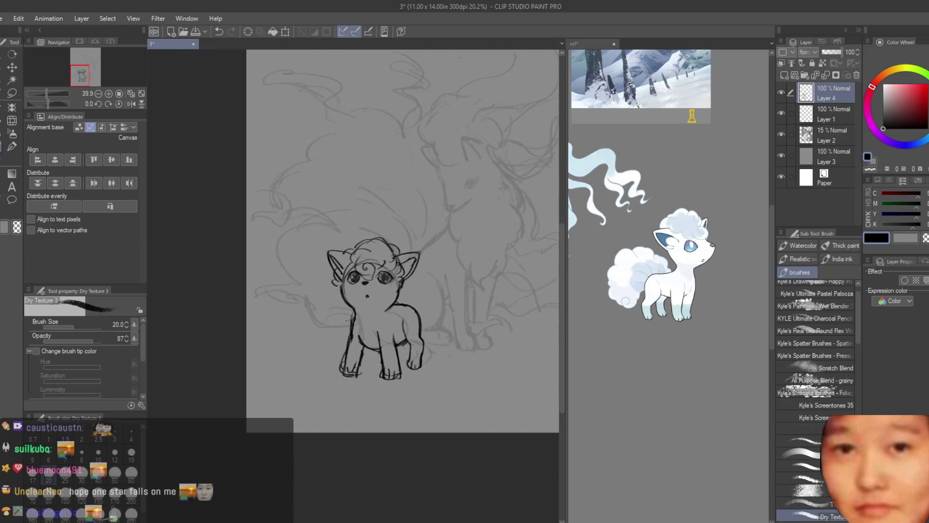
pyautogui.scroll(2, 362, 297)
pyautogui.scroll(4, 362, 297)
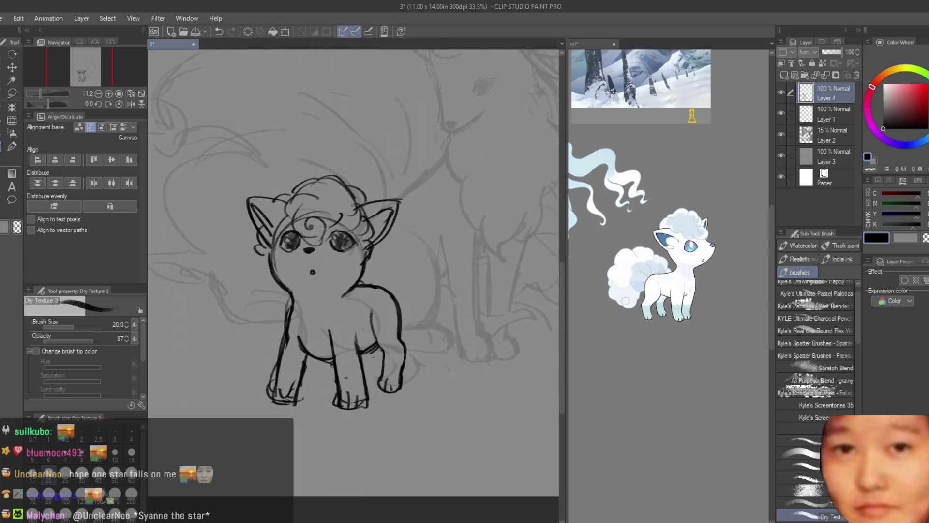
# Redraw the front leg as a smoother front-leg and belly curve.
pyautogui.moveTo(317, 285); pyautogui.dragTo(337, 367)
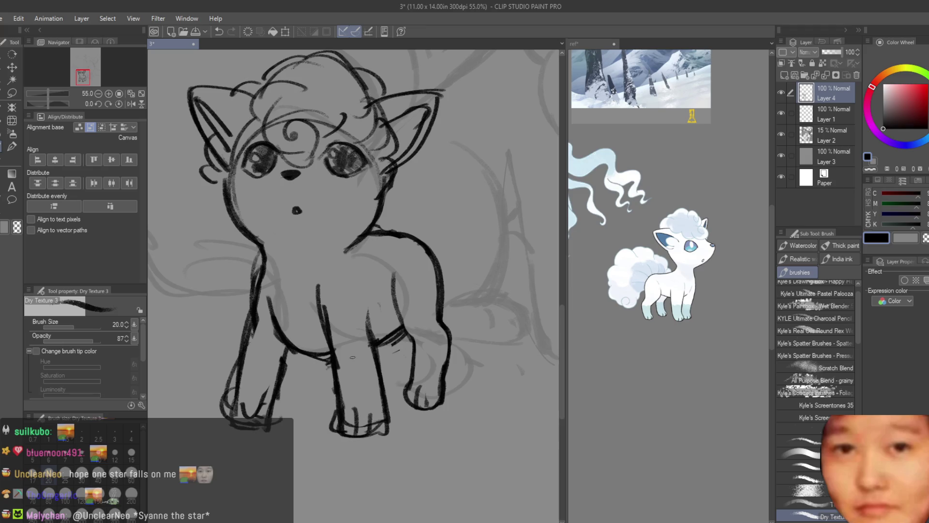
pyautogui.hotkey('ctrl', 'z')
pyautogui.moveTo(323, 306); pyautogui.dragTo(338, 367)
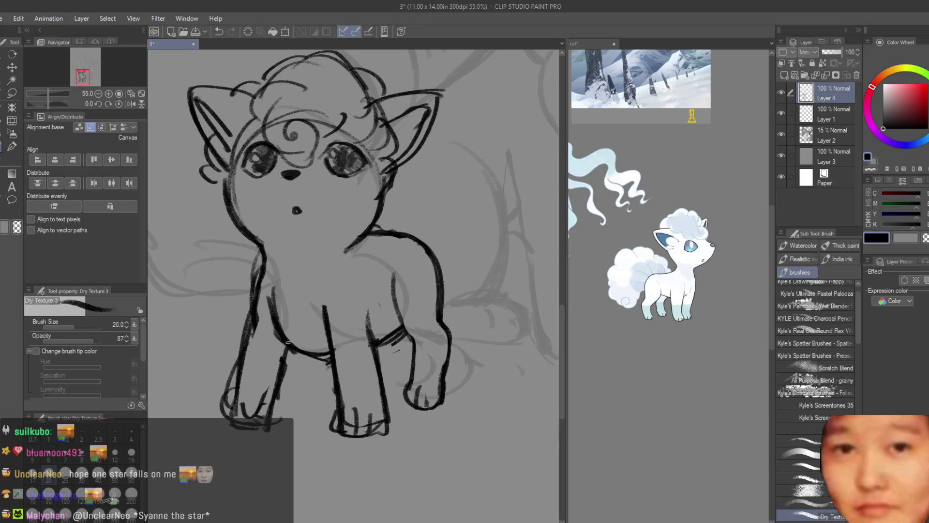
pyautogui.hotkey('ctrl', 'z')
pyautogui.moveTo(269, 300); pyautogui.dragTo(329, 352)
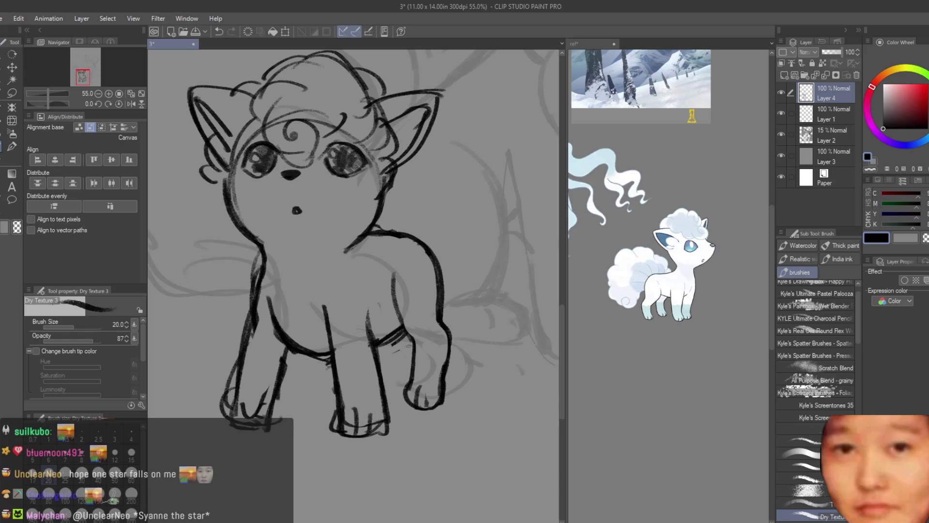
pyautogui.scroll(-1, 398, 345)
# Erase the stray hatch strokes on the leg.
pyautogui.click(21, 161)
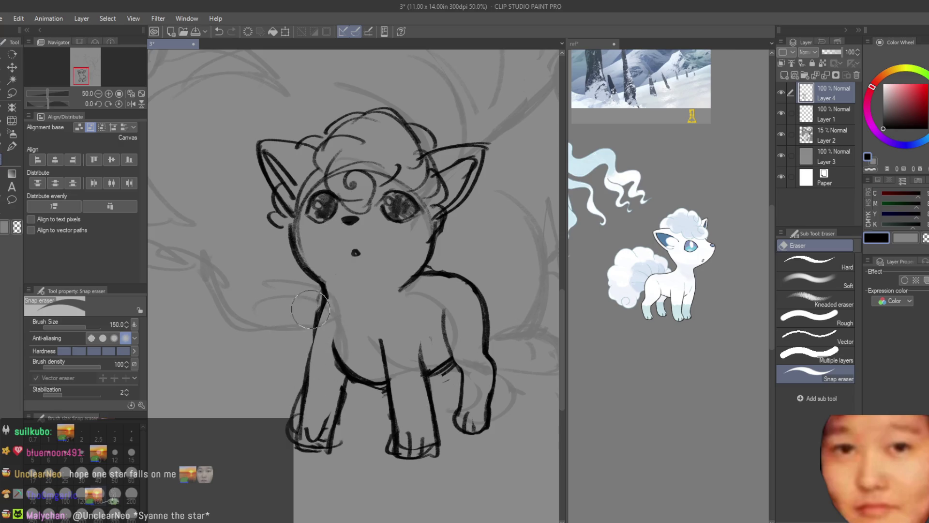
pyautogui.hotkey('ctrl', 'z')
pyautogui.scroll(-5, 303, 312)
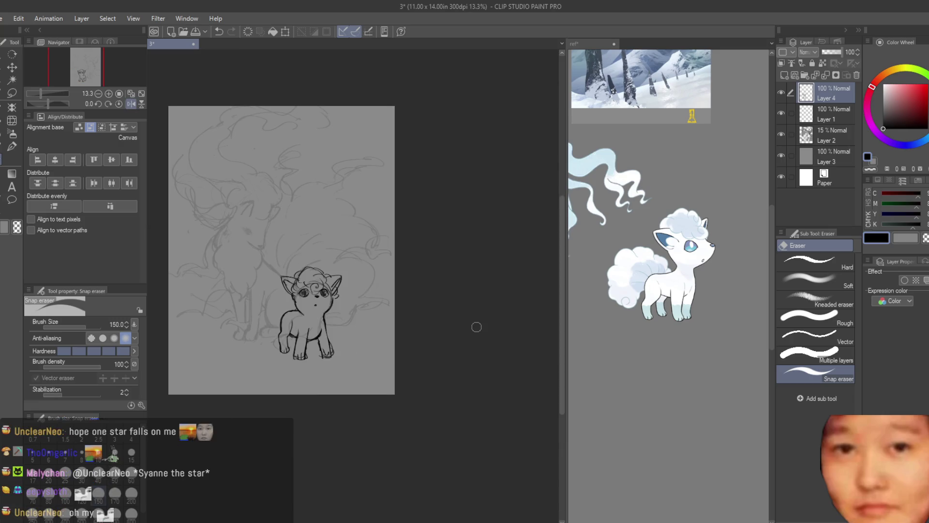
pyautogui.scroll(5, 310, 338)
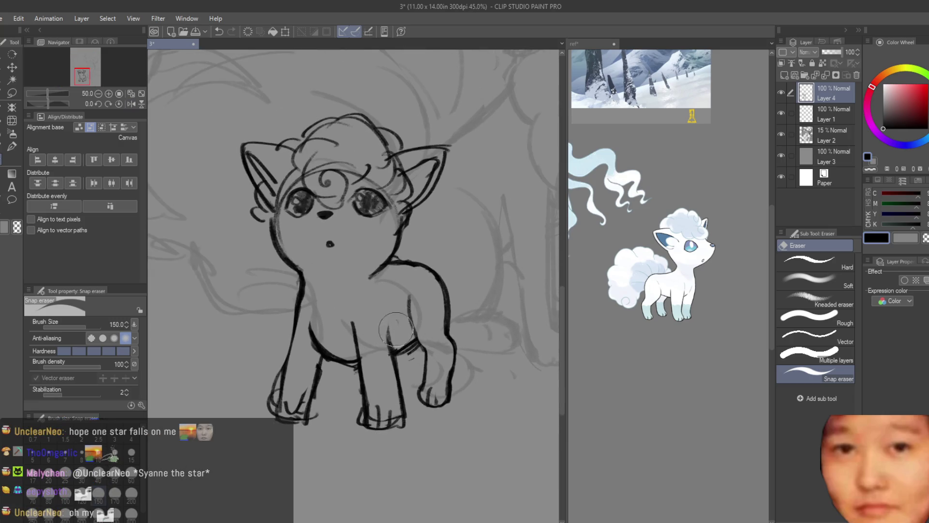
pyautogui.moveTo(413, 352); pyautogui.dragTo(415, 349)
pyautogui.scroll(-6, 414, 351)
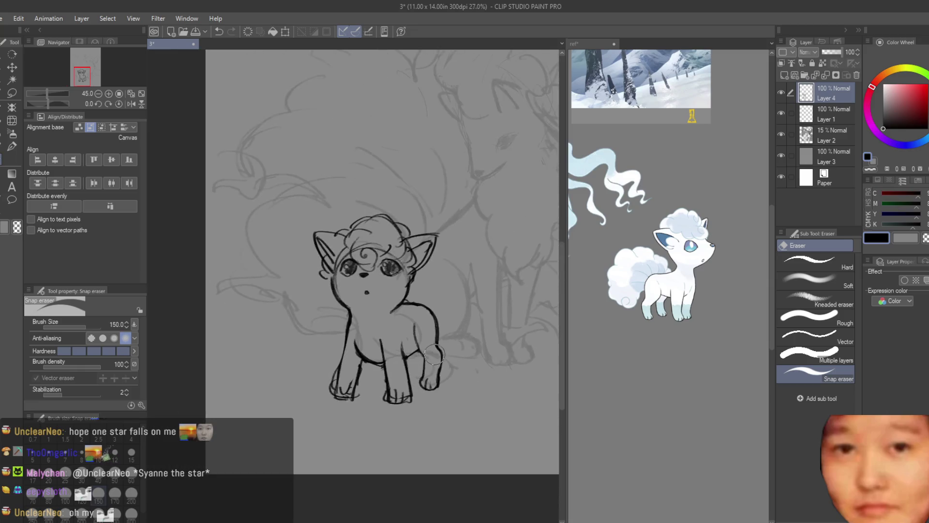
pyautogui.scroll(5, 468, 382)
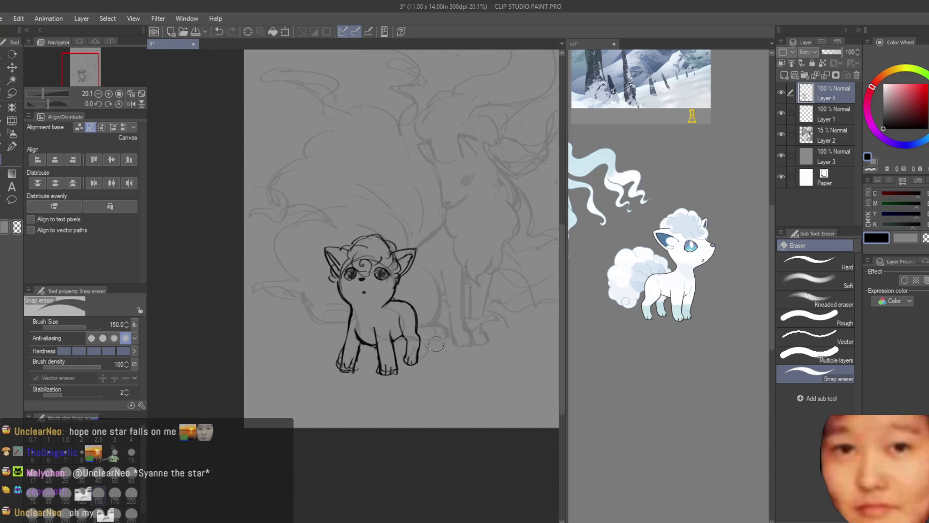
pyautogui.press('b')
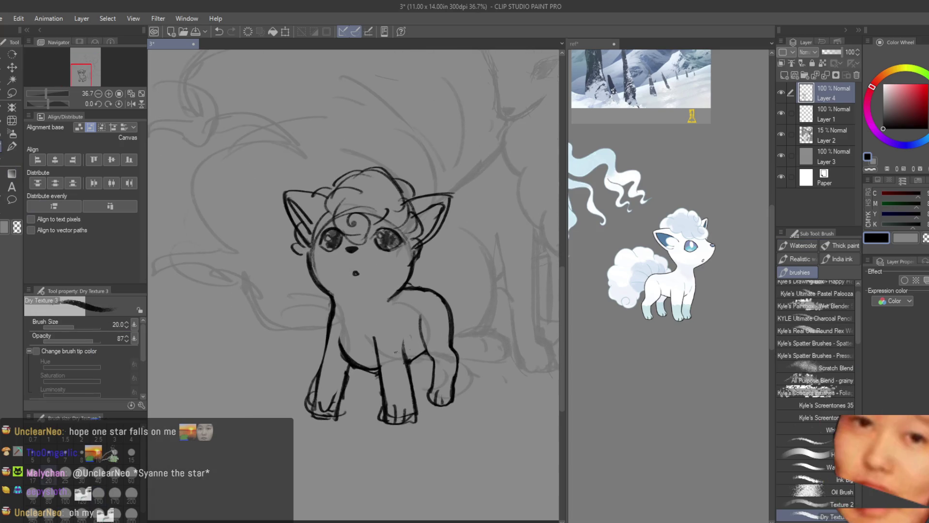
pyautogui.scroll(2, 391, 353)
# Add a short stroke near the leg and a curved tail behind the Vulpix.
pyautogui.moveTo(356, 391); pyautogui.dragTo(350, 412)
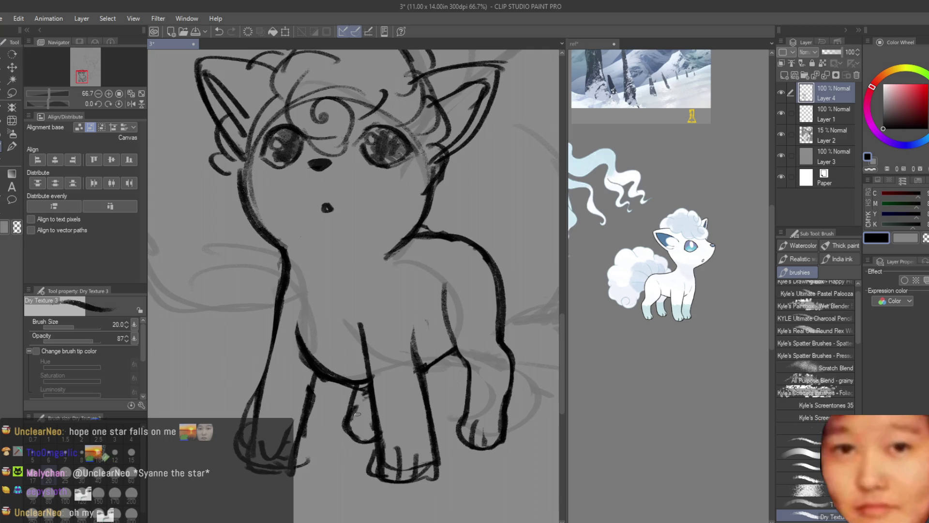
pyautogui.scroll(-5, 357, 433)
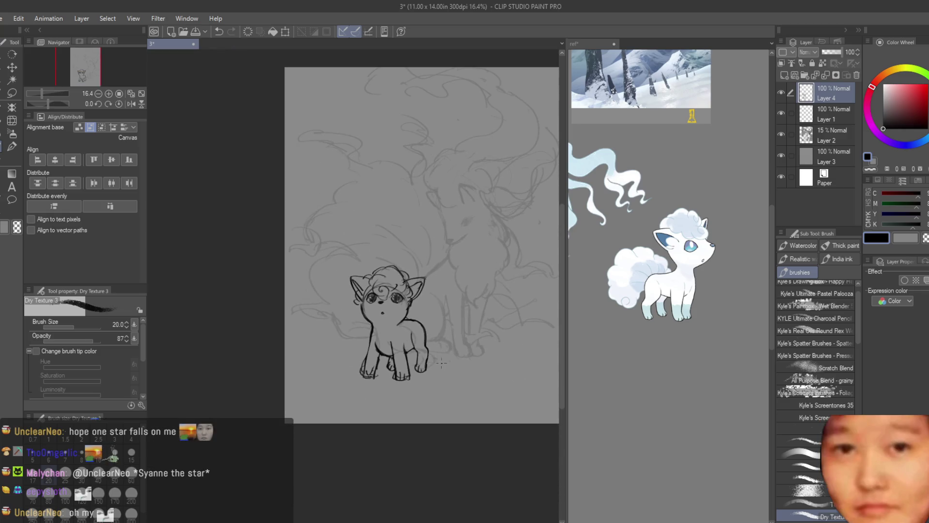
pyautogui.press('h')
pyautogui.scroll(-1, 461, 308)
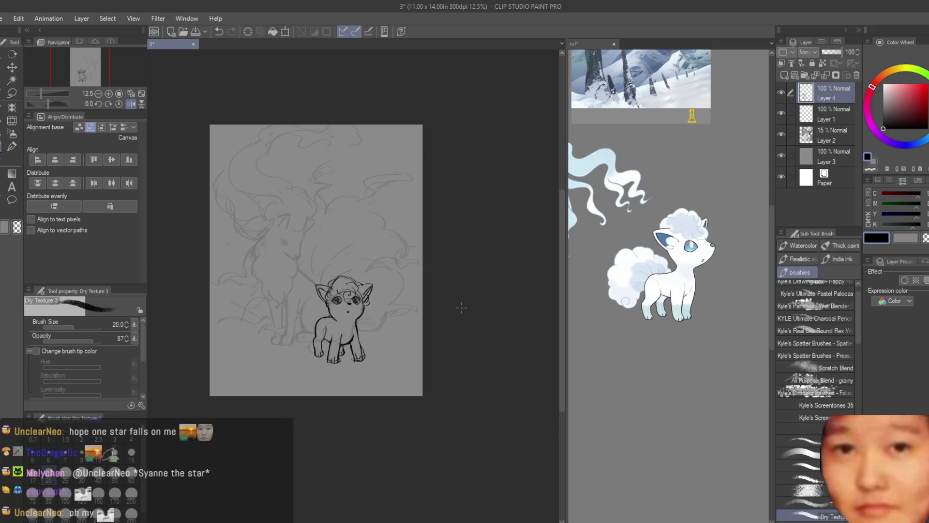
pyautogui.press('h')
pyautogui.scroll(2, 388, 336)
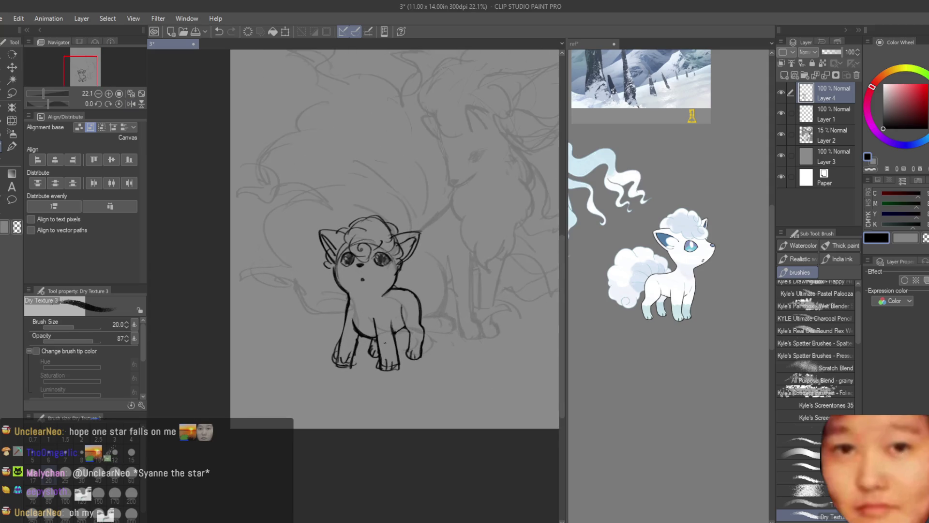
pyautogui.scroll(2, 410, 273)
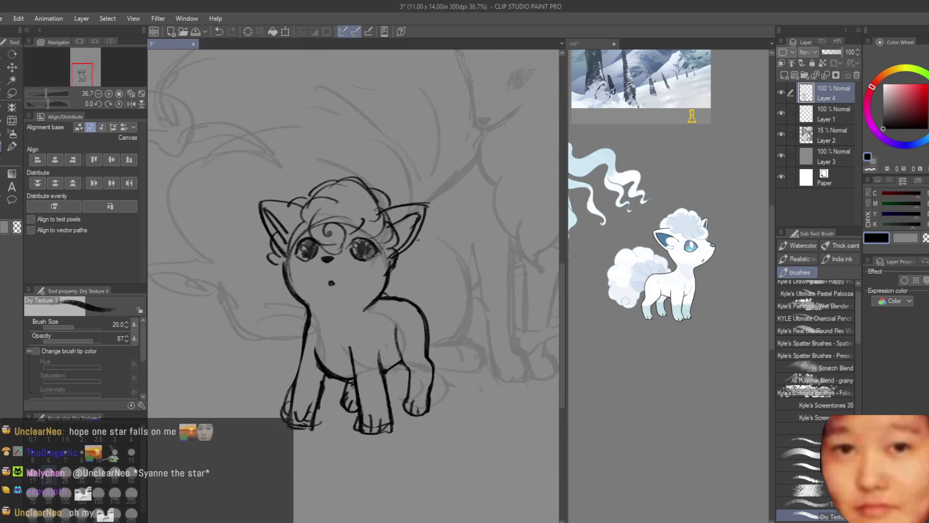
pyautogui.moveTo(478, 265)
pyautogui.mouseDown()
pyautogui.moveTo(475, 341)
pyautogui.moveTo(487, 347)
pyautogui.mouseUp()
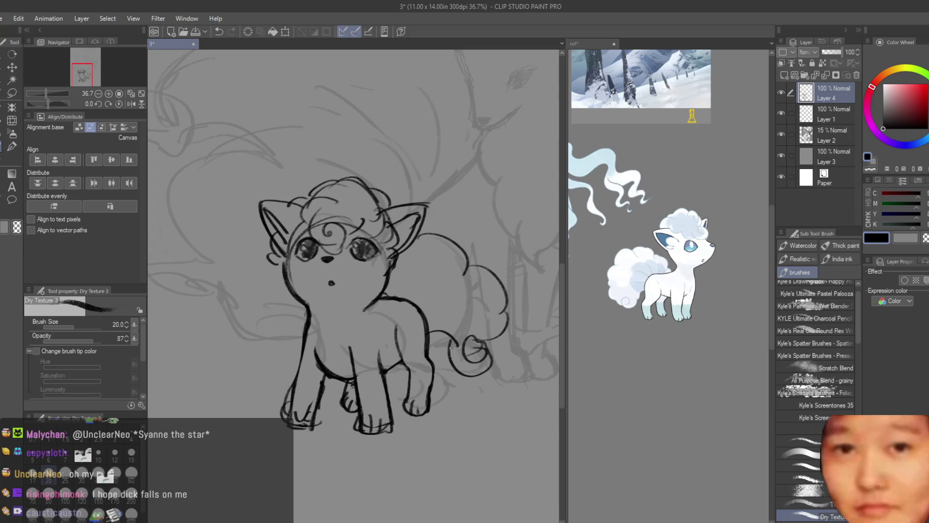
# Redraw the tail as a long loop from the ear with a new lower loop.
pyautogui.hotkey('ctrl', 'z')
pyautogui.hotkey('ctrl', 'z')
pyautogui.hotkey('ctrl', 'z')
pyautogui.moveTo(418, 234); pyautogui.dragTo(465, 274)
pyautogui.hotkey('ctrl', 'z')
pyautogui.moveTo(414, 242)
pyautogui.mouseDown()
pyautogui.moveTo(467, 278)
pyautogui.moveTo(495, 341)
pyautogui.moveTo(463, 377)
pyautogui.mouseUp()
pyautogui.hotkey('ctrl', 'z')
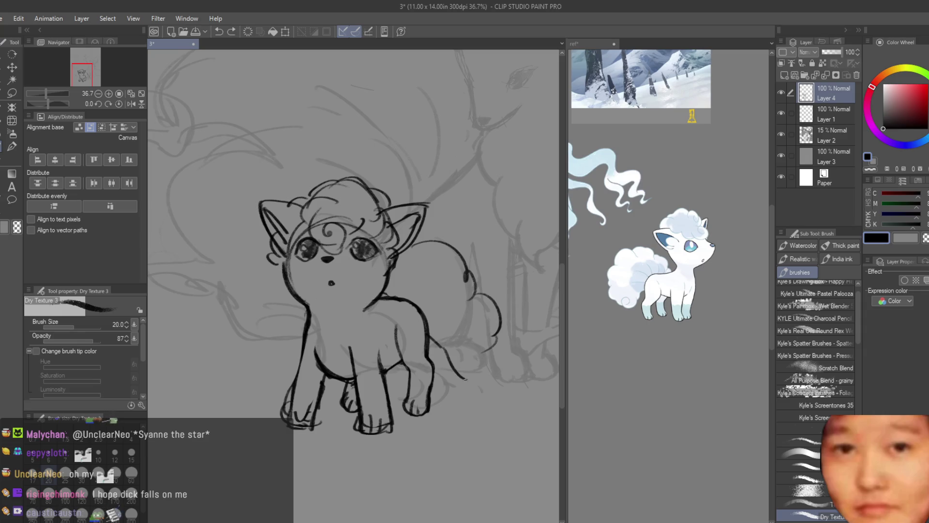
pyautogui.moveTo(440, 342); pyautogui.dragTo(496, 354)
# Add larger looping curls along the upper tail.
pyautogui.moveTo(489, 322); pyautogui.dragTo(513, 373)
pyautogui.hotkey('ctrl', 'z')
pyautogui.moveTo(474, 285)
pyautogui.mouseDown()
pyautogui.moveTo(508, 300)
pyautogui.moveTo(505, 316)
pyautogui.mouseUp()
pyautogui.moveTo(421, 240); pyautogui.dragTo(477, 288)
pyautogui.moveTo(466, 256); pyautogui.dragTo(477, 297)
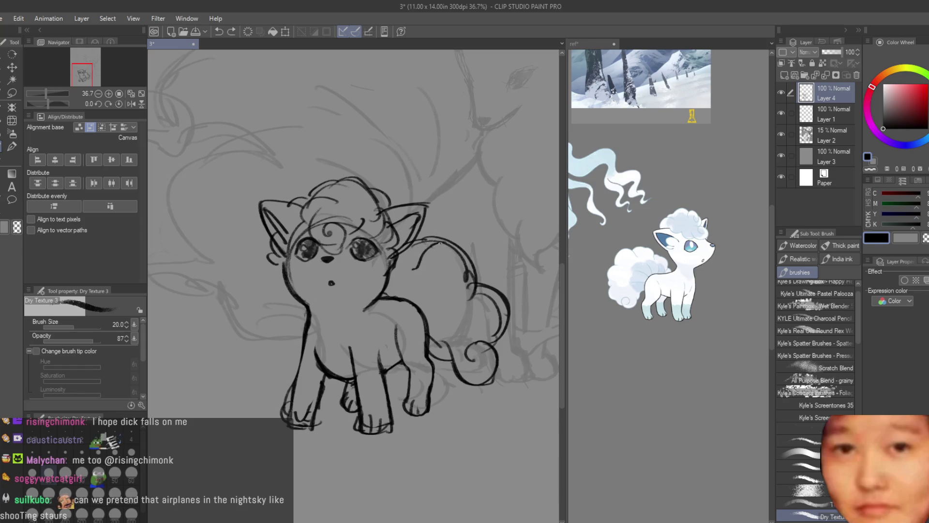
pyautogui.moveTo(438, 244); pyautogui.dragTo(458, 273)
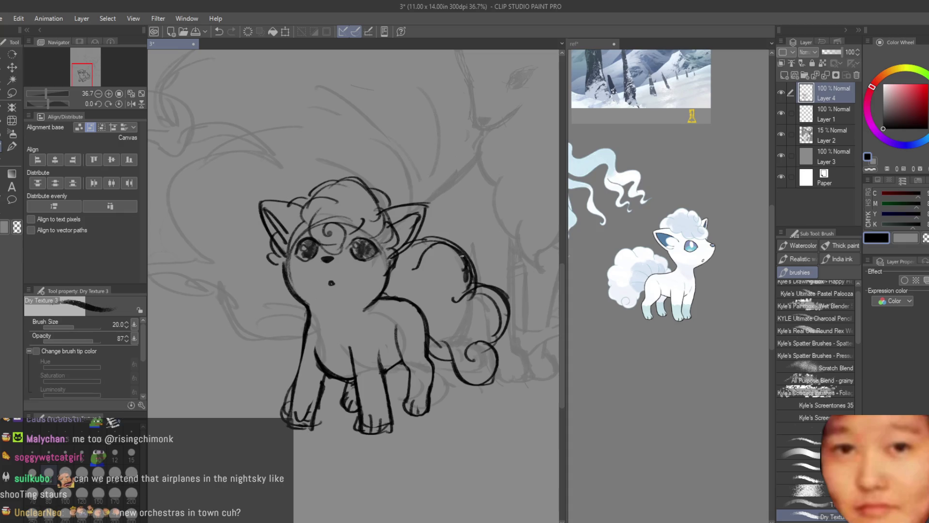
pyautogui.scroll(-5, 306, 312)
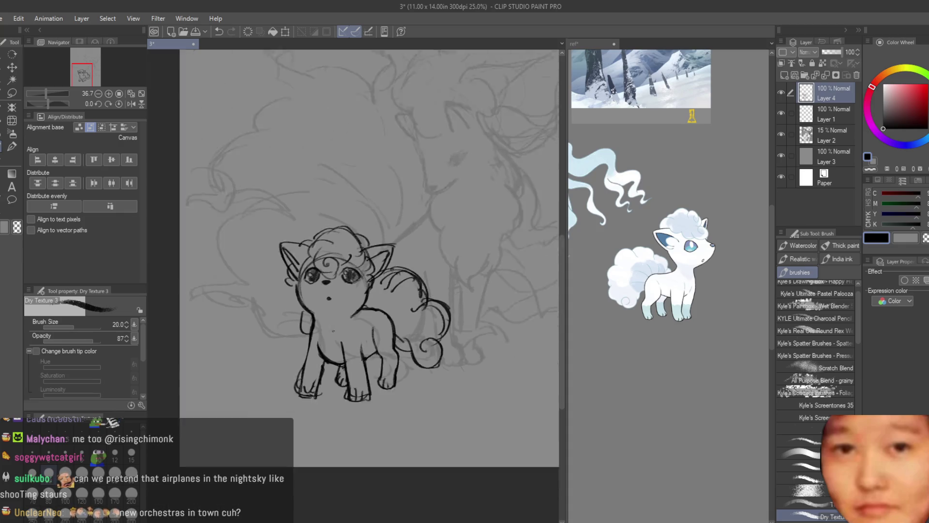
pyautogui.scroll(4, 443, 284)
pyautogui.scroll(2, 444, 283)
pyautogui.hotkey('ctrl', 'z')
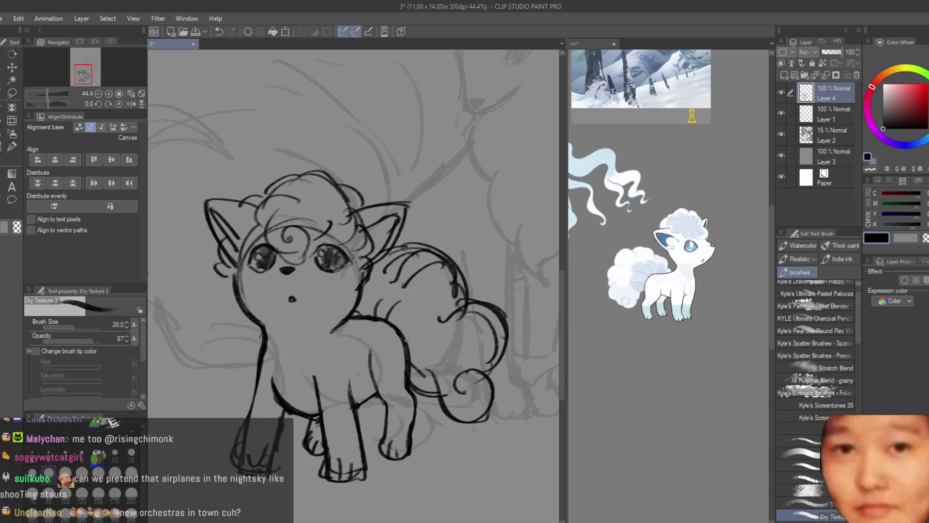
# Draw a line down the Vulpix's front leg.
pyautogui.press('e')
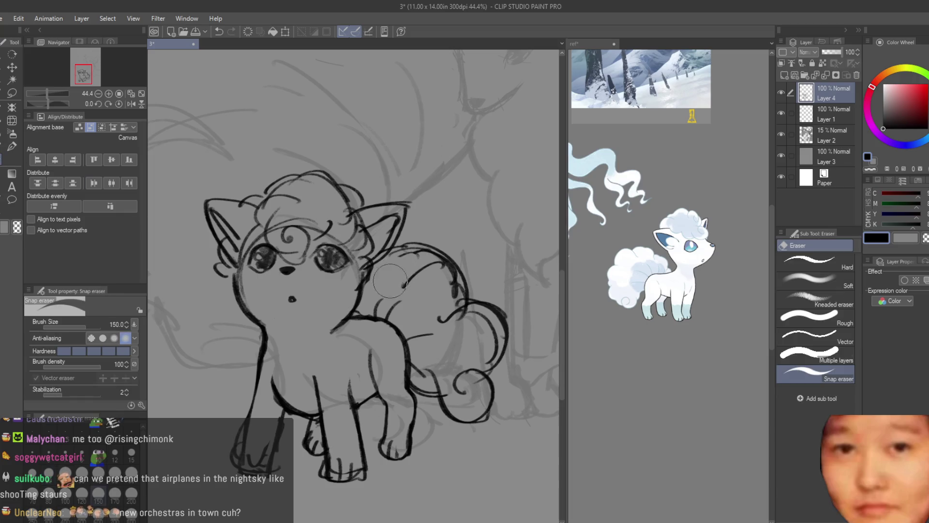
pyautogui.scroll(-2, 457, 310)
pyautogui.scroll(2, 411, 317)
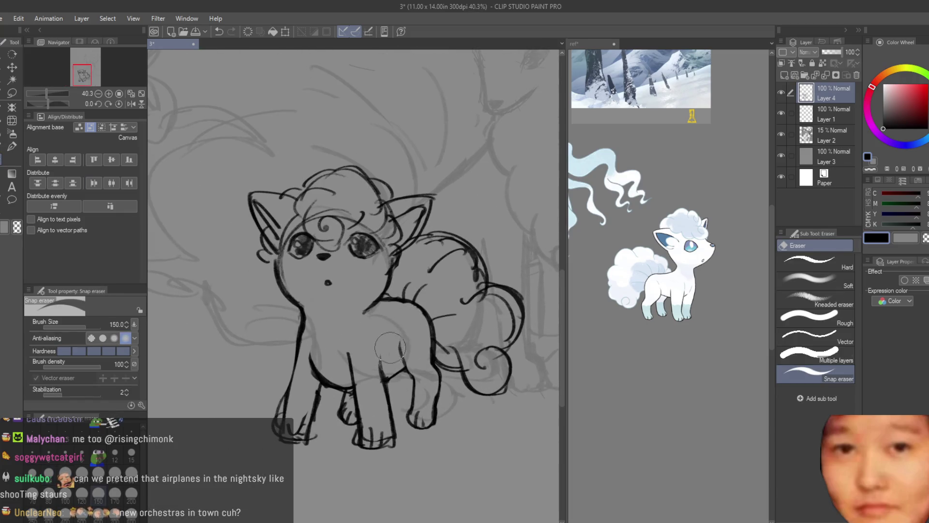
pyautogui.press('b')
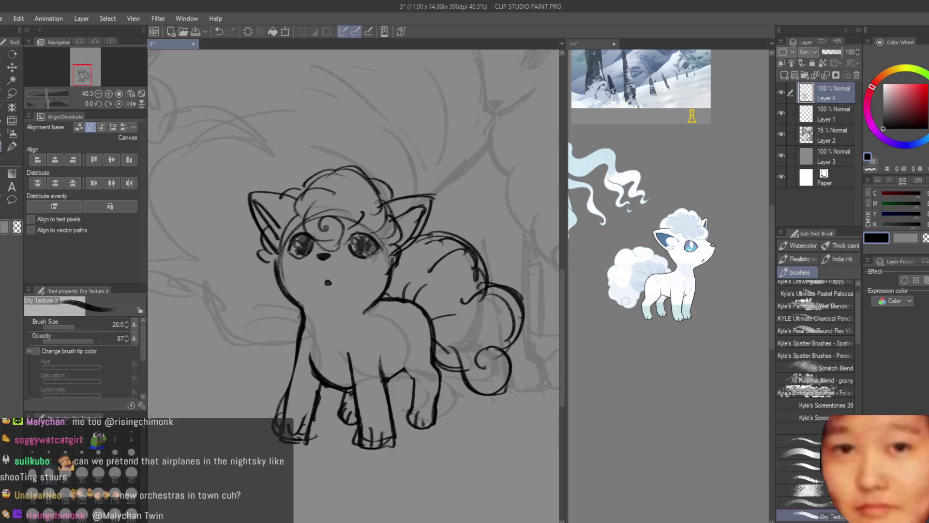
pyautogui.scroll(-2, 473, 349)
pyautogui.scroll(5, 474, 350)
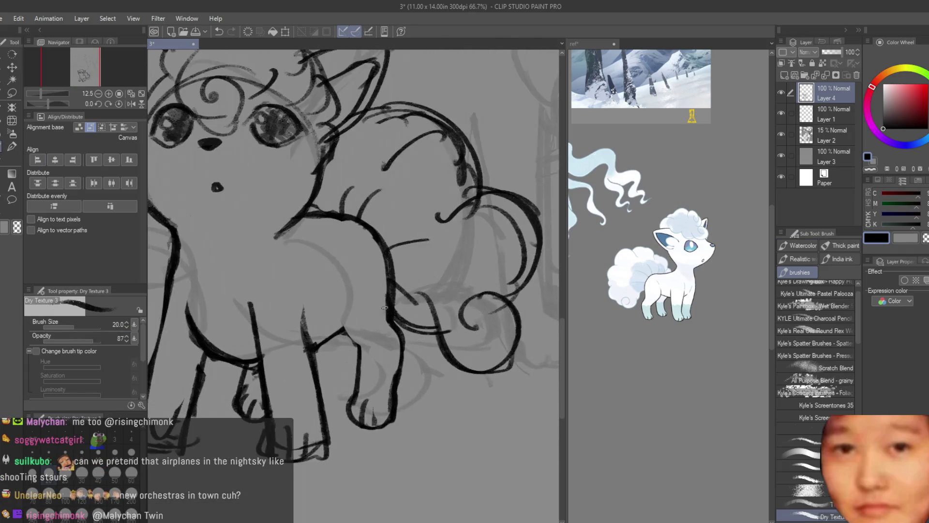
pyautogui.moveTo(336, 258); pyautogui.dragTo(349, 363)
pyautogui.scroll(-3, 348, 363)
pyautogui.scroll(3, 339, 314)
# Retry the front-leg line several times, undoing each attempt.
pyautogui.hotkey('ctrl', 'z')
pyautogui.moveTo(337, 266)
pyautogui.mouseDown()
pyautogui.moveTo(331, 286)
pyautogui.moveTo(368, 388)
pyautogui.mouseUp()
pyautogui.hotkey('ctrl', 'z')
pyautogui.moveTo(336, 262)
pyautogui.mouseDown()
pyautogui.moveTo(368, 387)
pyautogui.moveTo(323, 333)
pyautogui.moveTo(370, 383)
pyautogui.moveTo(351, 423)
pyautogui.moveTo(357, 368)
pyautogui.moveTo(373, 361)
pyautogui.moveTo(339, 426)
pyautogui.mouseUp()
pyautogui.hotkey('ctrl', 'z')
pyautogui.hotkey('ctrl', 'z')
pyautogui.hotkey('ctrl', 'z')
# Shrink the eraser and remove stray parts of the leg and foot lines.
pyautogui.press('e')
pyautogui.press('[')
pyautogui.moveTo(381, 371)
pyautogui.mouseDown()
pyautogui.moveTo(362, 404)
pyautogui.moveTo(373, 425)
pyautogui.moveTo(394, 404)
pyautogui.moveTo(375, 349)
pyautogui.mouseUp()
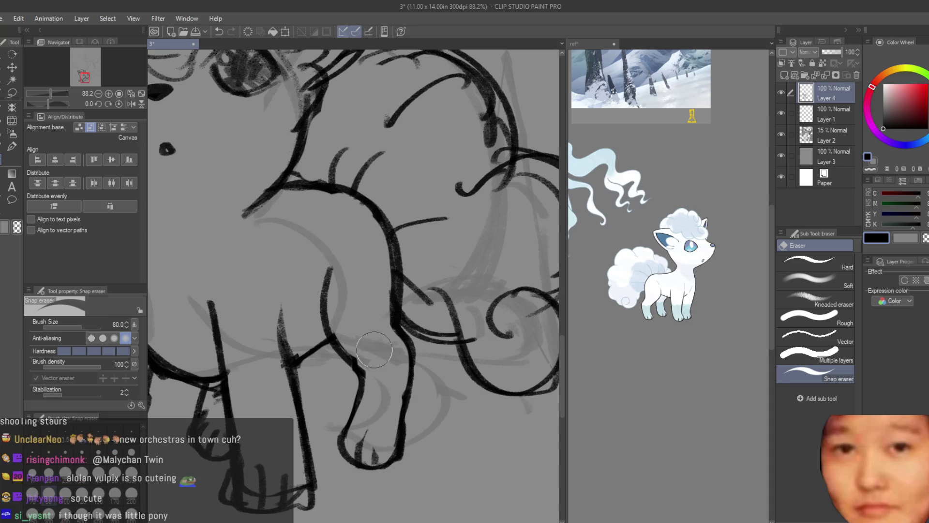
pyautogui.scroll(-6, 435, 378)
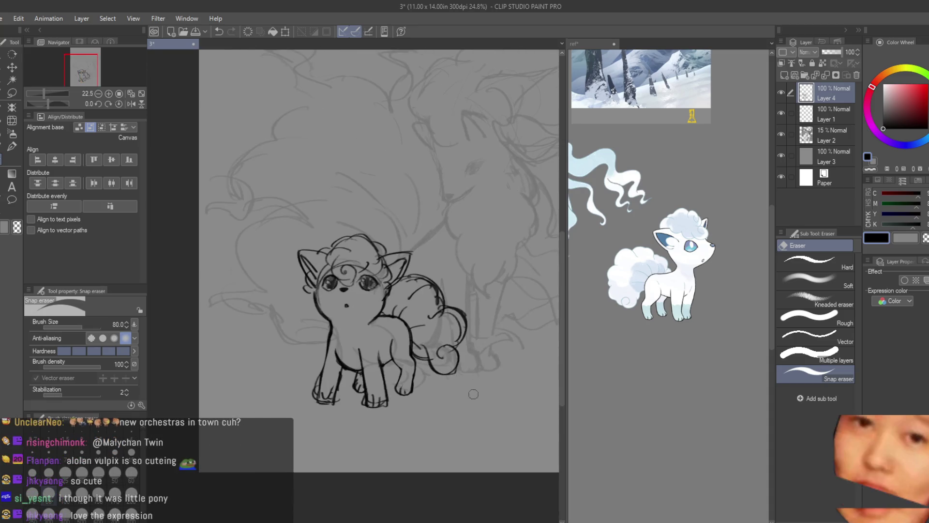
pyautogui.scroll(-1, 473, 392)
pyautogui.scroll(4, 387, 412)
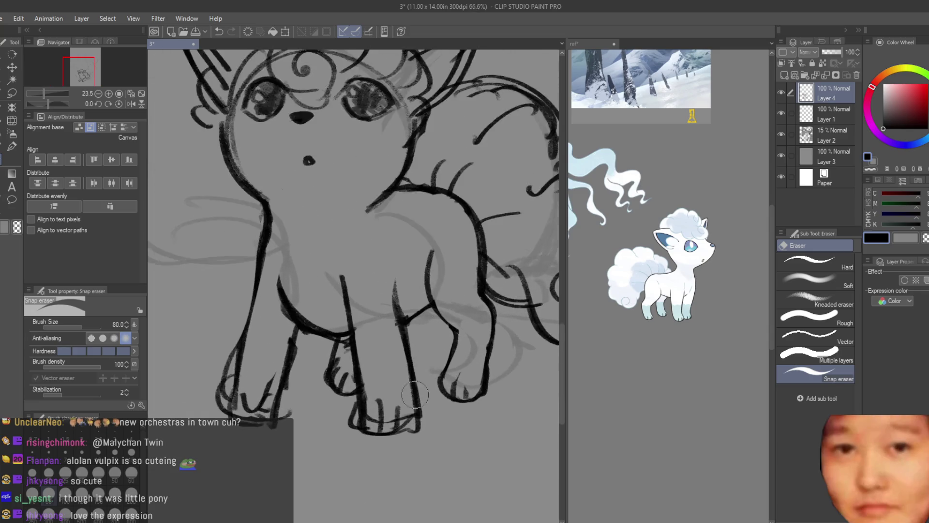
pyautogui.scroll(1, 415, 385)
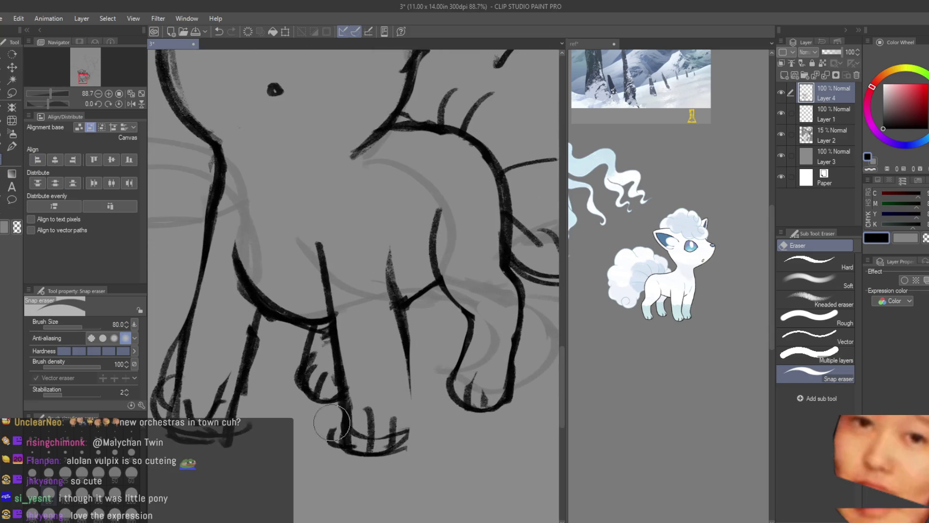
# Add a line on the right leg and trace the left leg's outer edge and foot.
pyautogui.press('b')
pyautogui.scroll(1, 349, 394)
pyautogui.moveTo(421, 331); pyautogui.dragTo(425, 453)
pyautogui.scroll(-2, 425, 450)
pyautogui.scroll(1, 334, 349)
pyautogui.moveTo(328, 340)
pyautogui.mouseDown()
pyautogui.moveTo(301, 404)
pyautogui.moveTo(358, 425)
pyautogui.mouseUp()
pyautogui.scroll(-2, 335, 386)
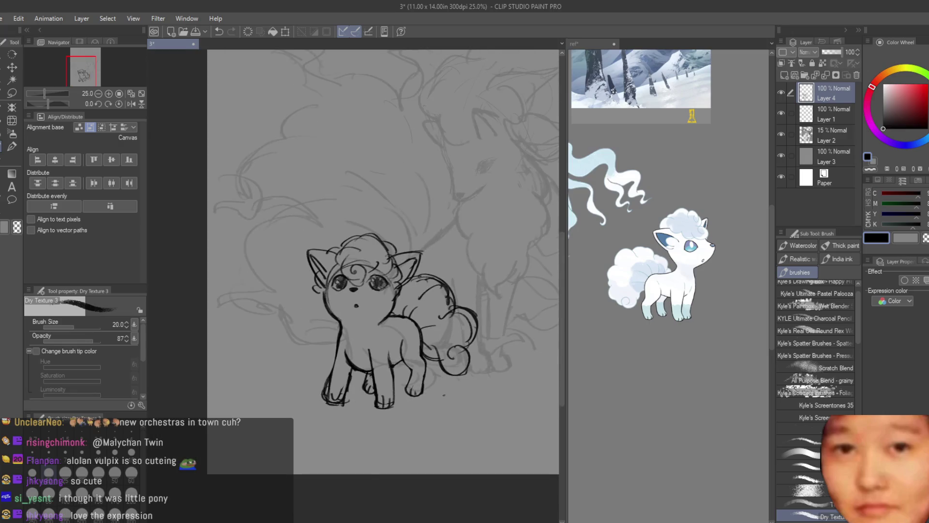
pyautogui.click(12, 121)
# Push the Vulpix's left front paw lines with Liquify into a slightly new shape.
pyautogui.scroll(2, 341, 395)
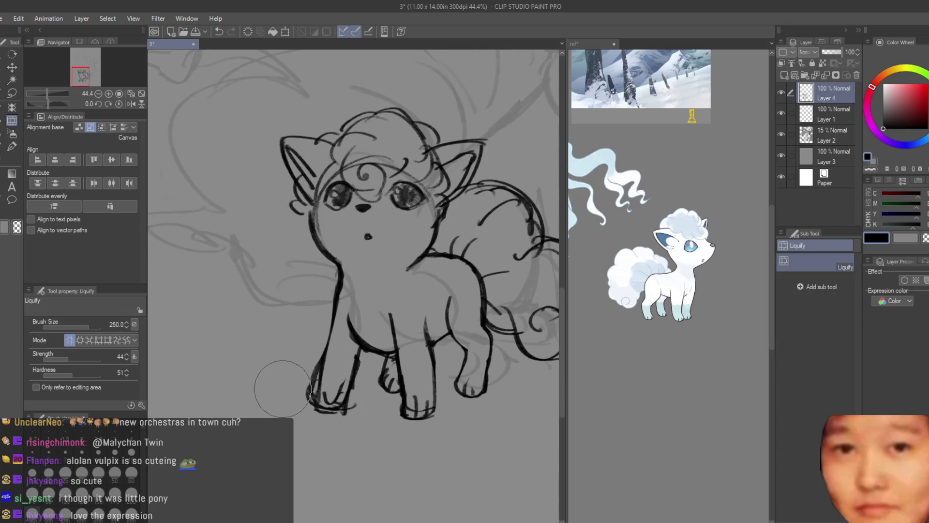
pyautogui.moveTo(303, 364)
pyautogui.mouseDown()
pyautogui.moveTo(309, 404)
pyautogui.moveTo(354, 408)
pyautogui.mouseUp()
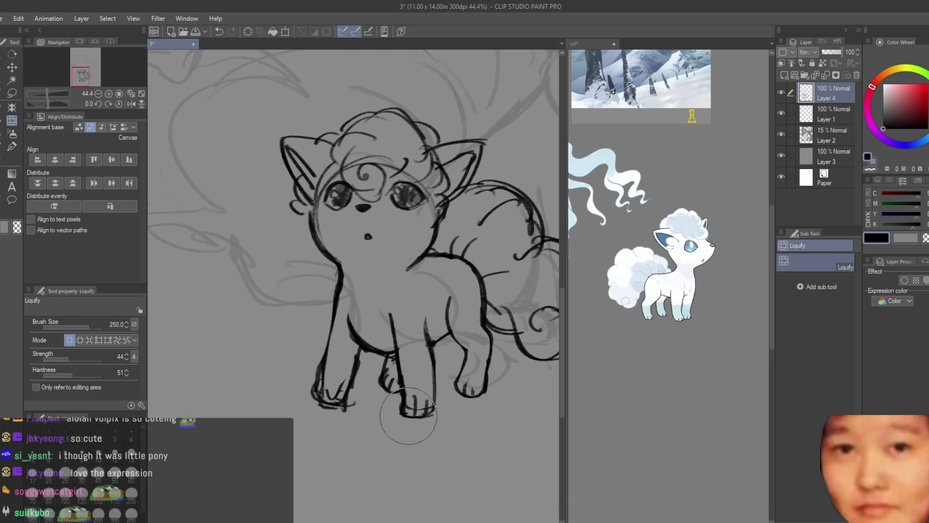
pyautogui.scroll(-4, 409, 353)
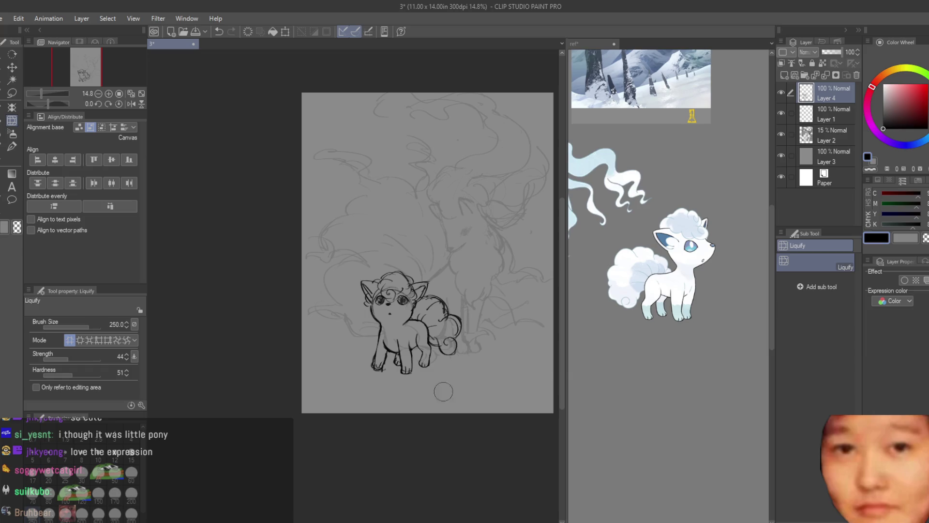
pyautogui.scroll(2, 443, 389)
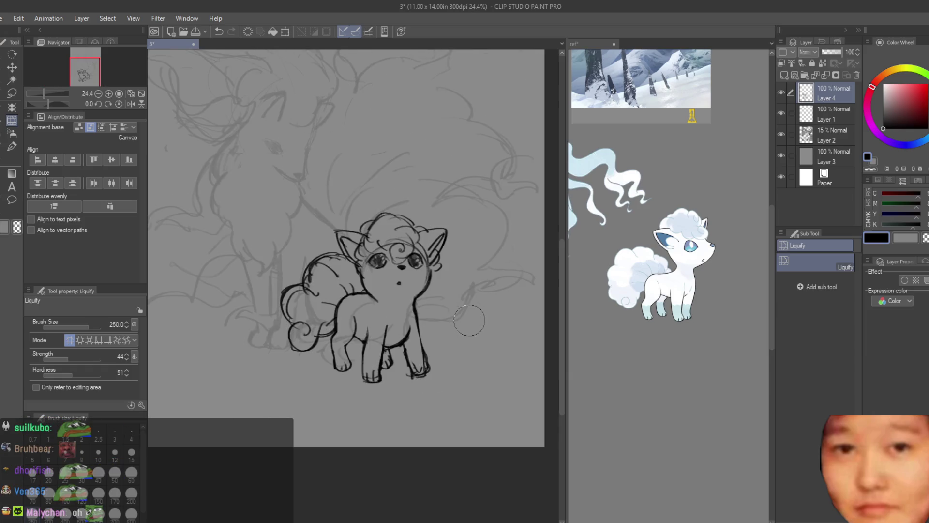
pyautogui.scroll(1, 433, 286)
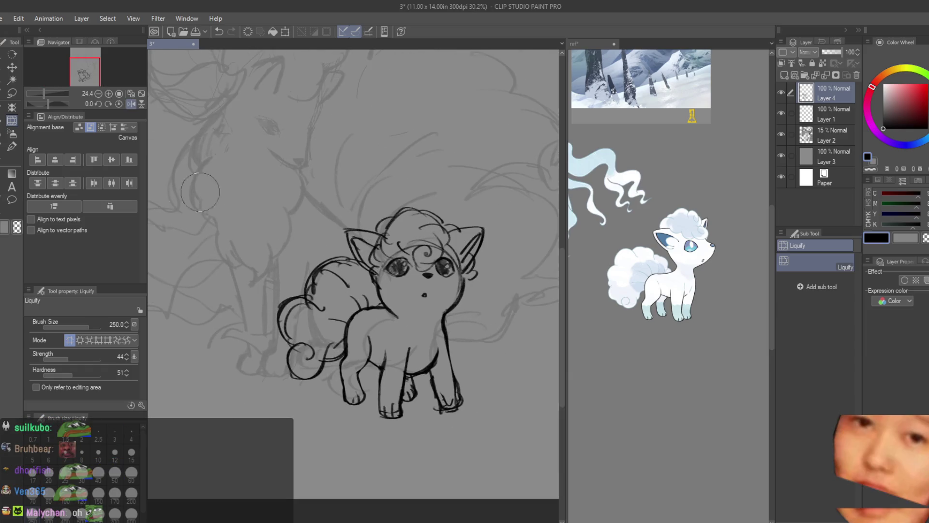
pyautogui.press('e')
pyautogui.scroll(1, 438, 225)
pyautogui.scroll(2, 395, 264)
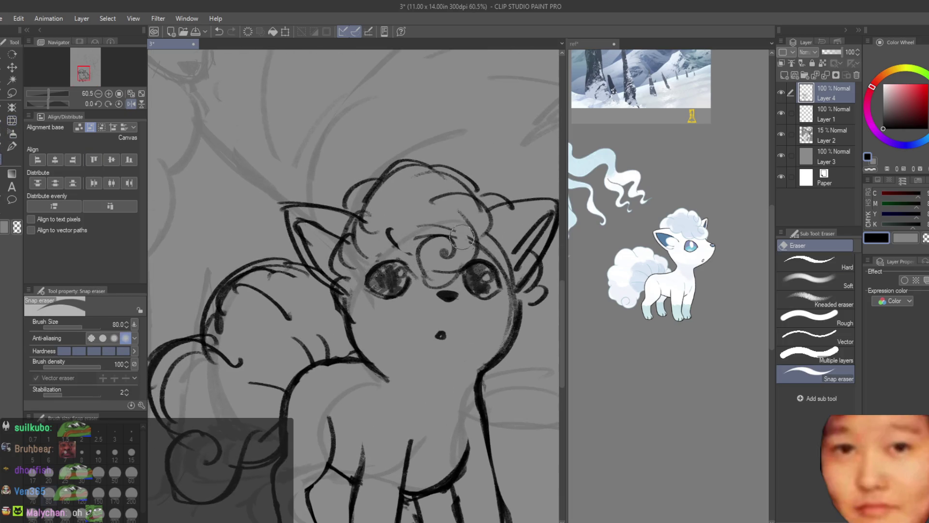
# Add a short stroke on the Vulpix's cheek line with the Dry Texture 3 brush.
pyautogui.scroll(-4, 499, 256)
pyautogui.scroll(3, 353, 296)
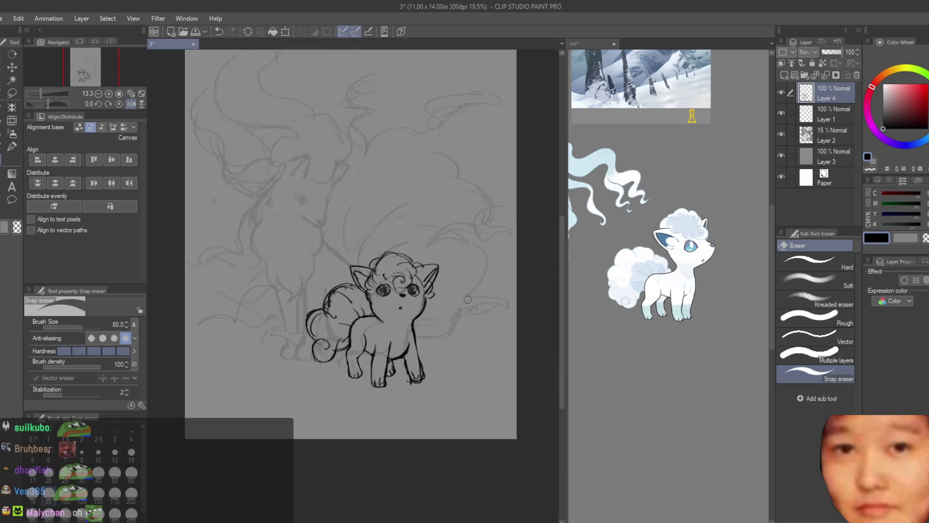
pyautogui.press('b')
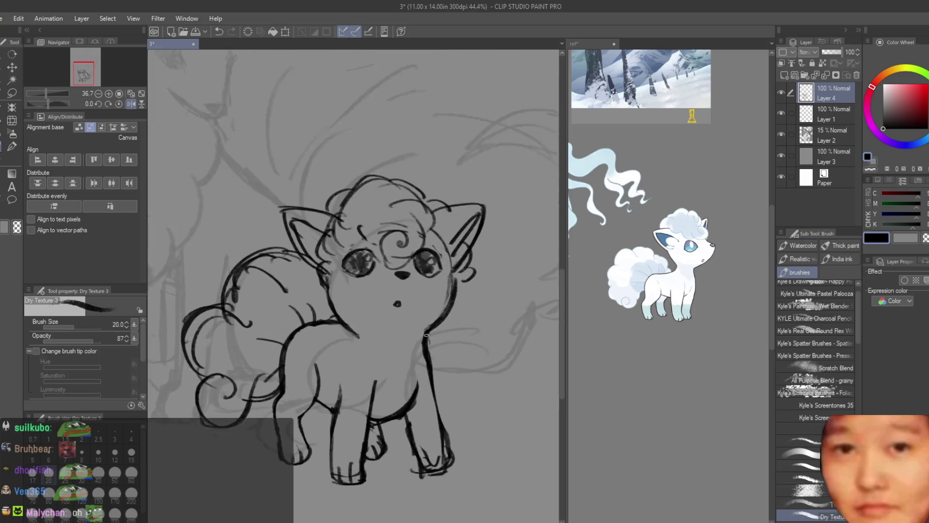
pyautogui.scroll(2, 306, 295)
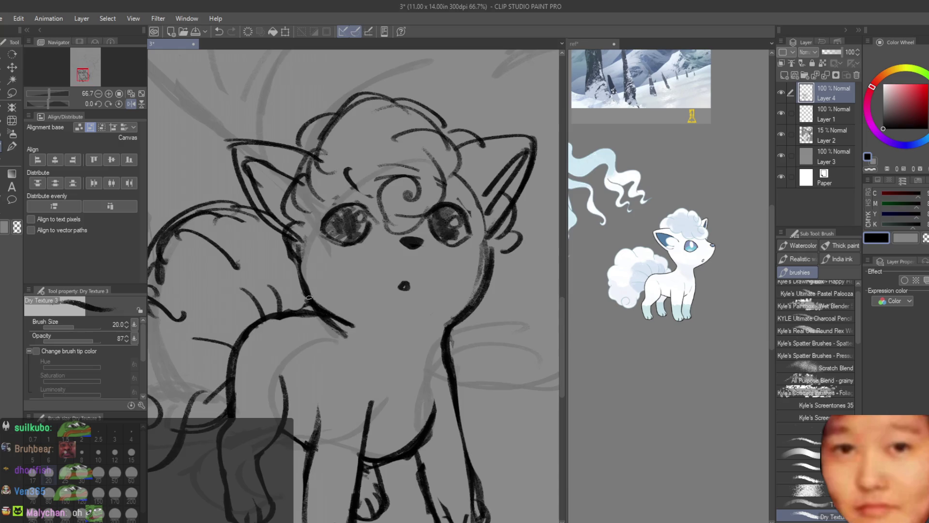
pyautogui.press('e')
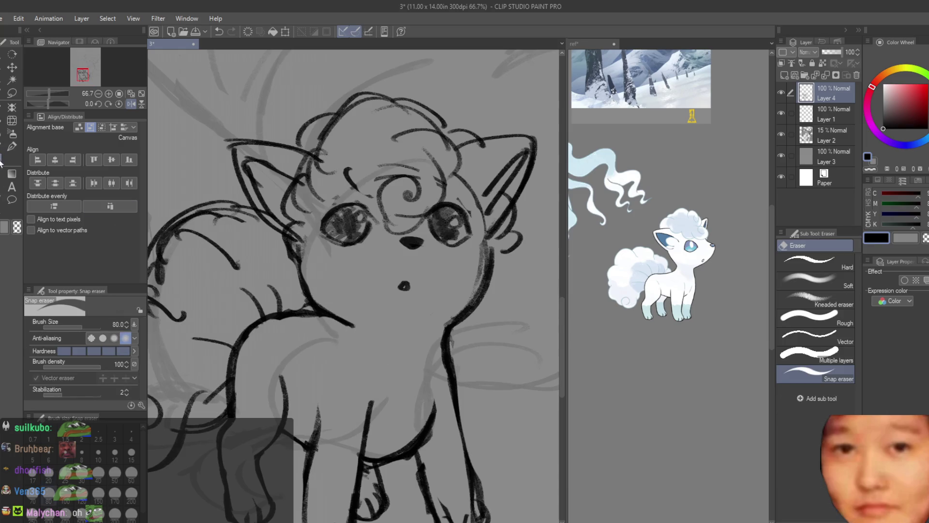
pyautogui.press('b')
pyautogui.scroll(-3, 409, 331)
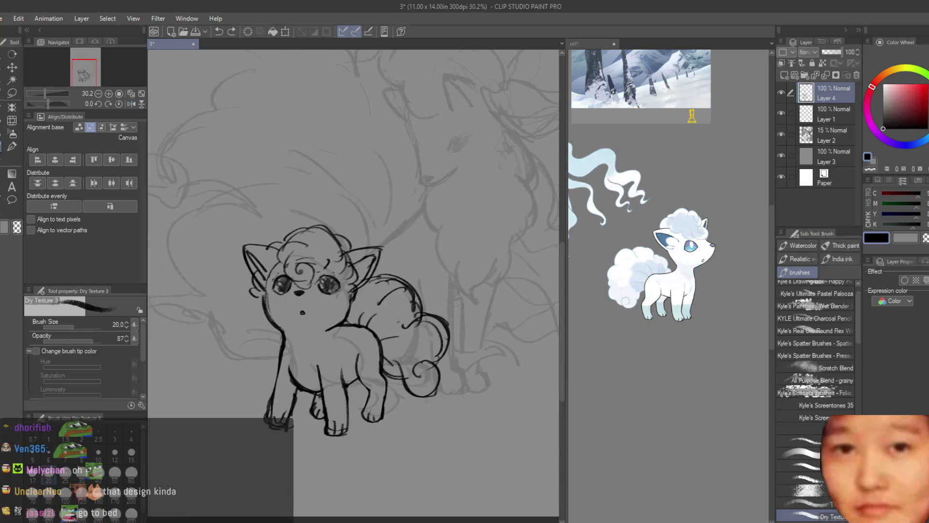
pyautogui.scroll(4, 271, 328)
pyautogui.moveTo(301, 336); pyautogui.dragTo(274, 313)
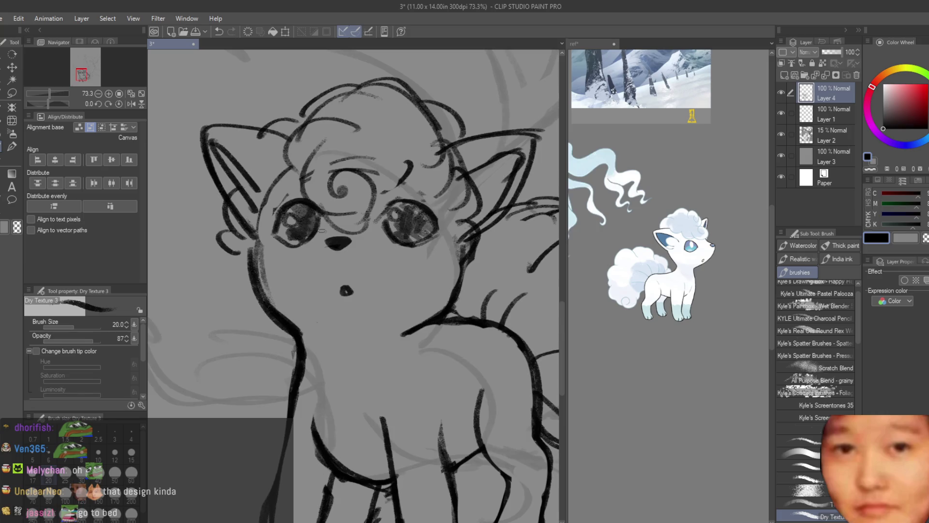
# Draw a curved line below the right eye and touch it up with the Snap eraser.
pyautogui.scroll(2, 323, 232)
pyautogui.moveTo(356, 222); pyautogui.dragTo(387, 265)
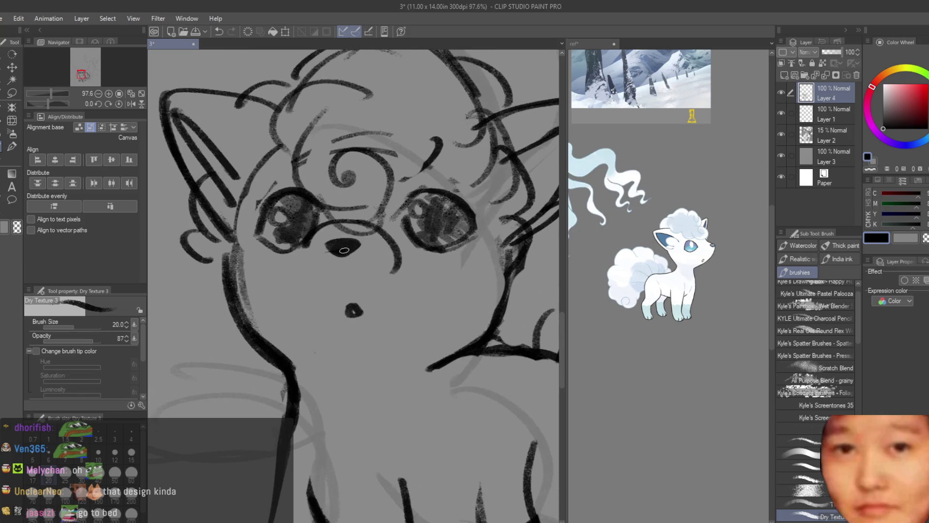
pyautogui.scroll(-3, 344, 253)
pyautogui.scroll(-5, 344, 252)
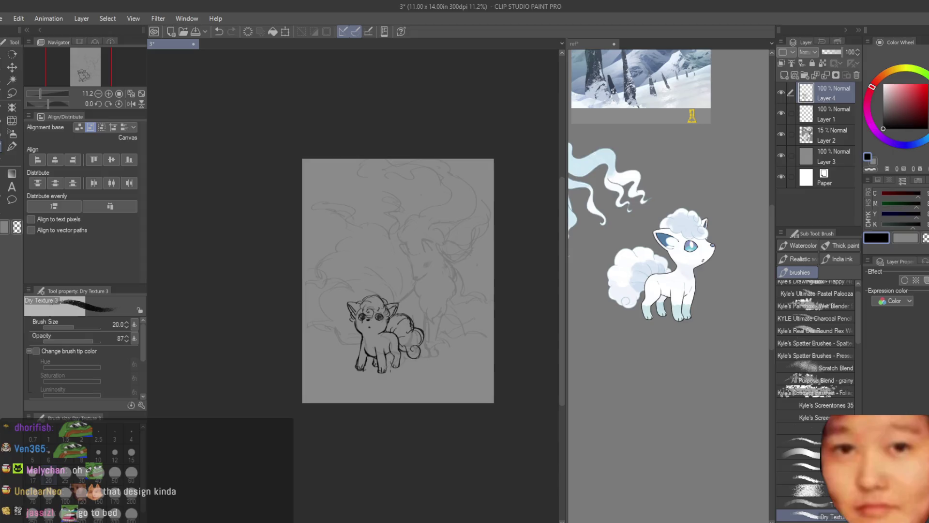
pyautogui.scroll(2, 354, 331)
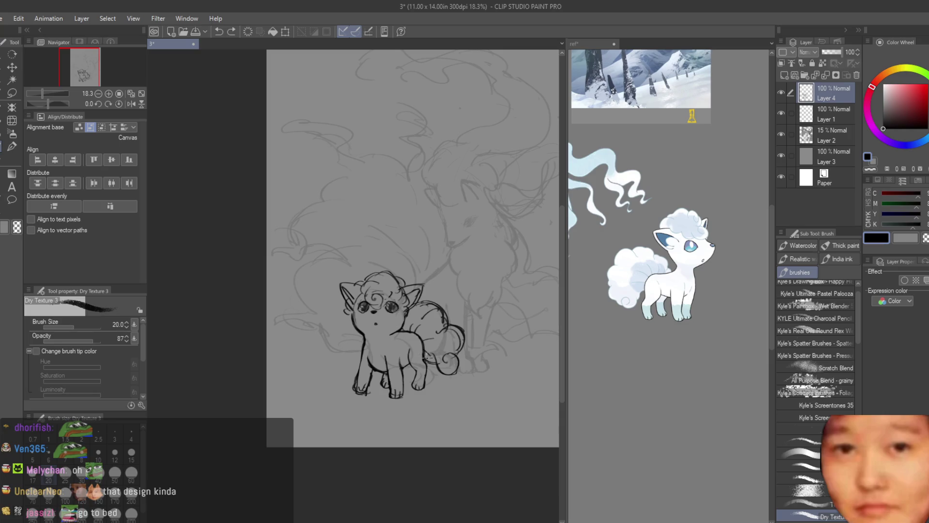
pyautogui.scroll(5, 358, 288)
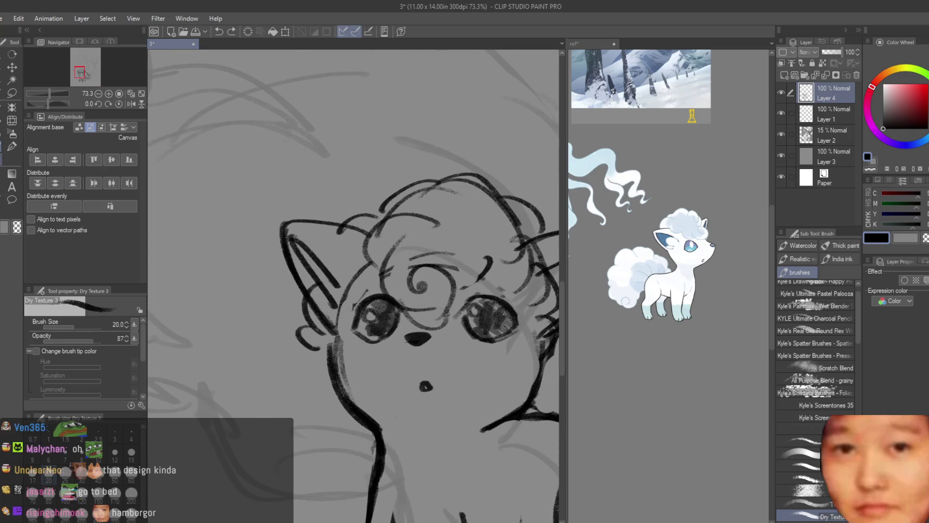
pyautogui.press('e')
pyautogui.scroll(-2, 324, 317)
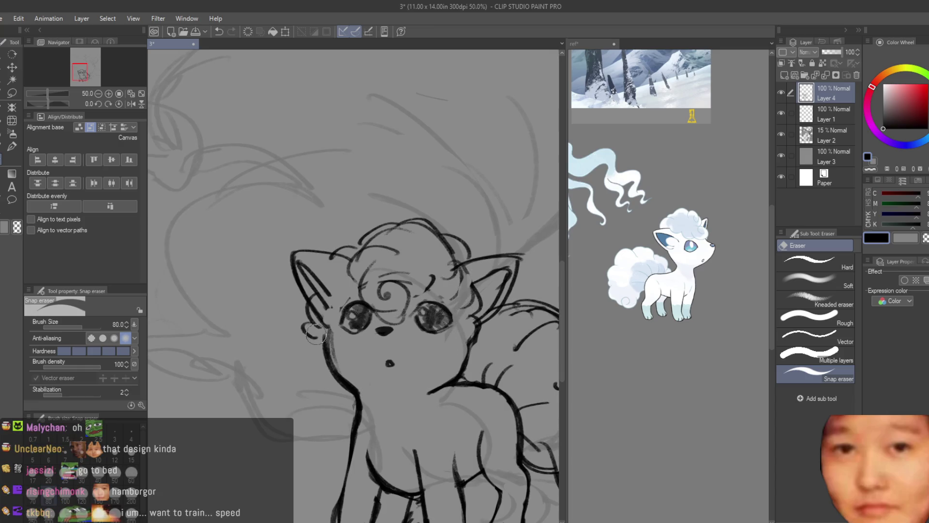
pyautogui.press('b')
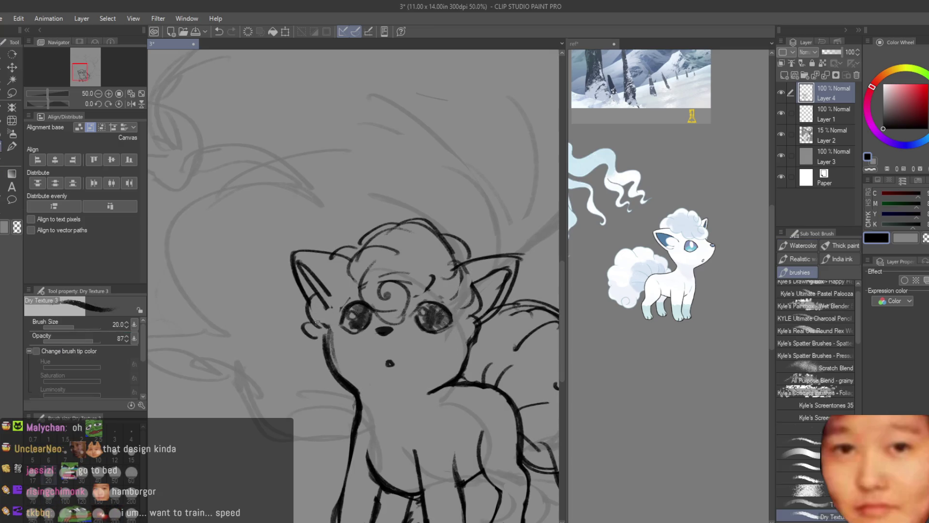
pyautogui.scroll(-4, 438, 371)
pyautogui.scroll(5, 438, 370)
# Draw a cat face doodle with a head and ear outline, two eyes and whiskers.
pyautogui.scroll(2, 347, 208)
pyautogui.moveTo(286, 265)
pyautogui.mouseDown()
pyautogui.moveTo(405, 183)
pyautogui.moveTo(421, 195)
pyautogui.moveTo(446, 257)
pyautogui.moveTo(294, 295)
pyautogui.mouseUp()
pyautogui.moveTo(334, 245); pyautogui.dragTo(326, 245)
pyautogui.moveTo(395, 241); pyautogui.dragTo(400, 242)
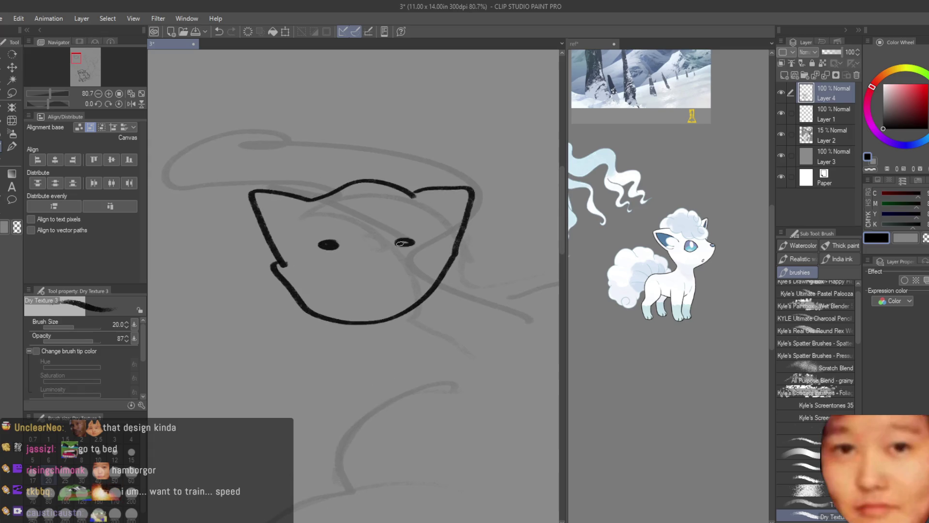
pyautogui.moveTo(338, 274); pyautogui.dragTo(316, 282)
pyautogui.moveTo(385, 264); pyautogui.dragTo(423, 273)
pyautogui.scroll(-4, 346, 294)
pyautogui.scroll(3, 504, 229)
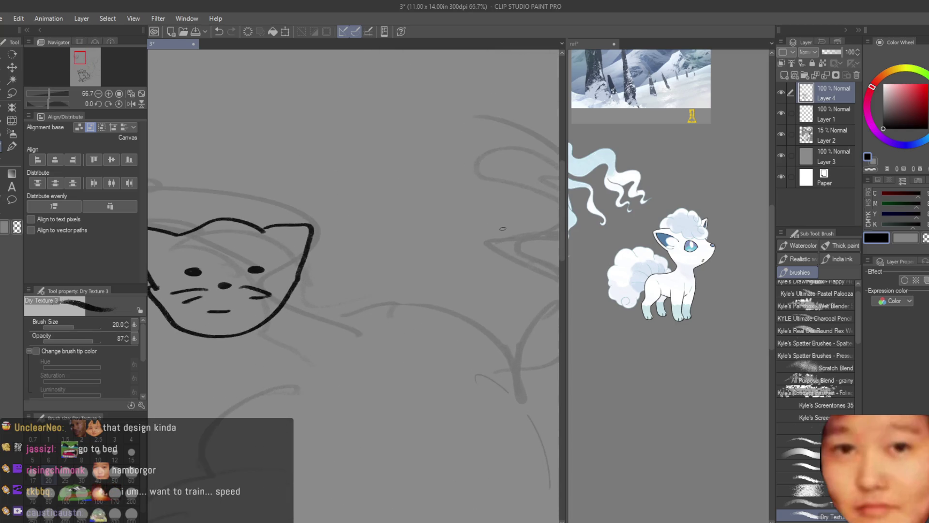
# Outline a second doodle's head with ears, long face curves and an inner curl line.
pyautogui.moveTo(507, 231)
pyautogui.mouseDown()
pyautogui.moveTo(393, 221)
pyautogui.moveTo(324, 170)
pyautogui.mouseUp()
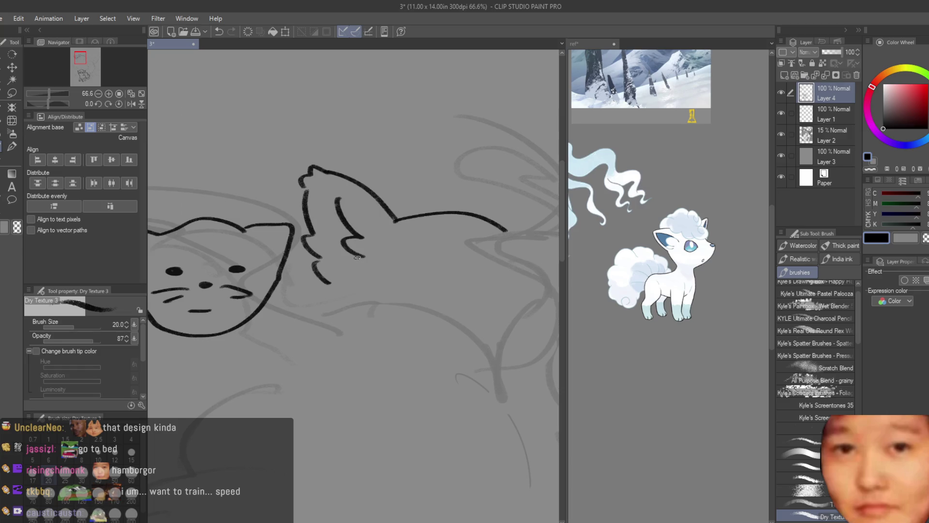
pyautogui.scroll(-1, 358, 257)
pyautogui.moveTo(459, 246)
pyautogui.mouseDown()
pyautogui.moveTo(518, 207)
pyautogui.moveTo(529, 281)
pyautogui.moveTo(491, 332)
pyautogui.mouseUp()
pyautogui.moveTo(507, 233); pyautogui.dragTo(496, 285)
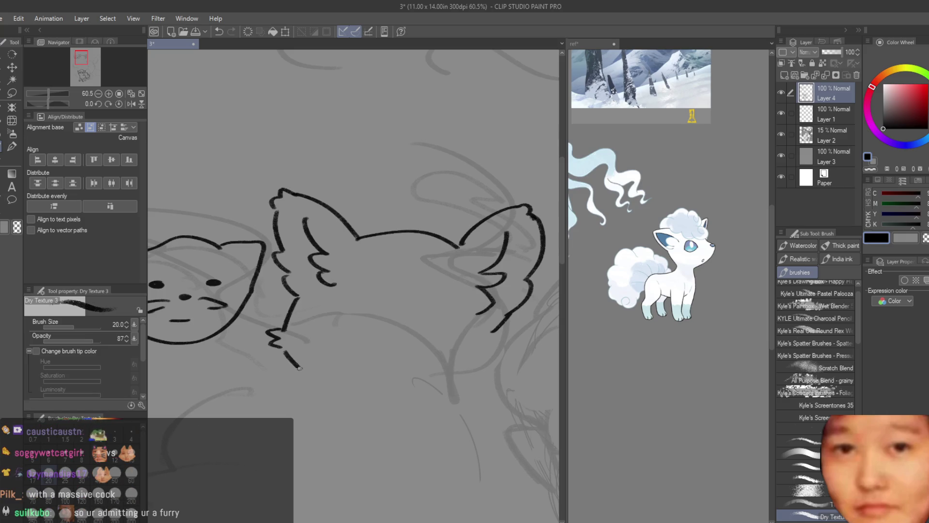
pyautogui.moveTo(293, 361); pyautogui.dragTo(395, 395)
pyautogui.scroll(1, 368, 348)
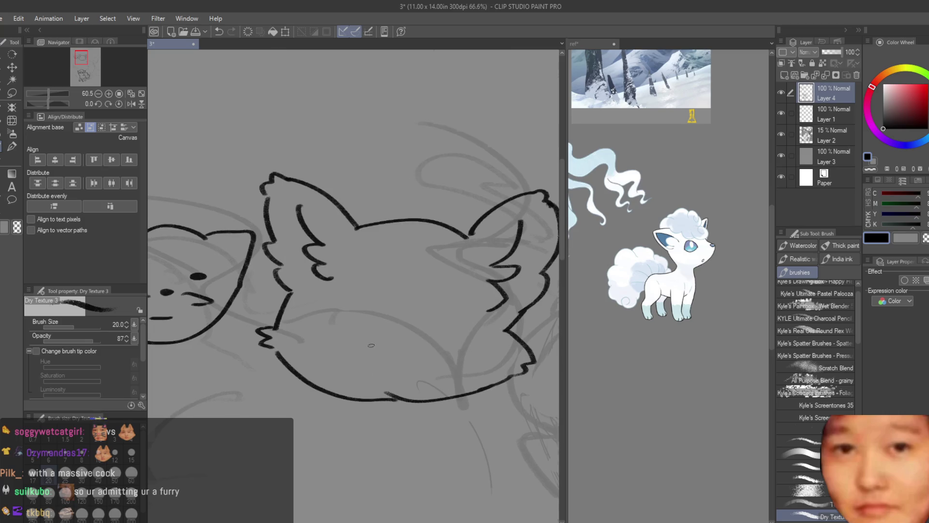
pyautogui.moveTo(418, 323)
pyautogui.mouseDown()
pyautogui.moveTo(333, 358)
pyautogui.moveTo(341, 372)
pyautogui.mouseUp()
pyautogui.moveTo(394, 328); pyautogui.dragTo(362, 338)
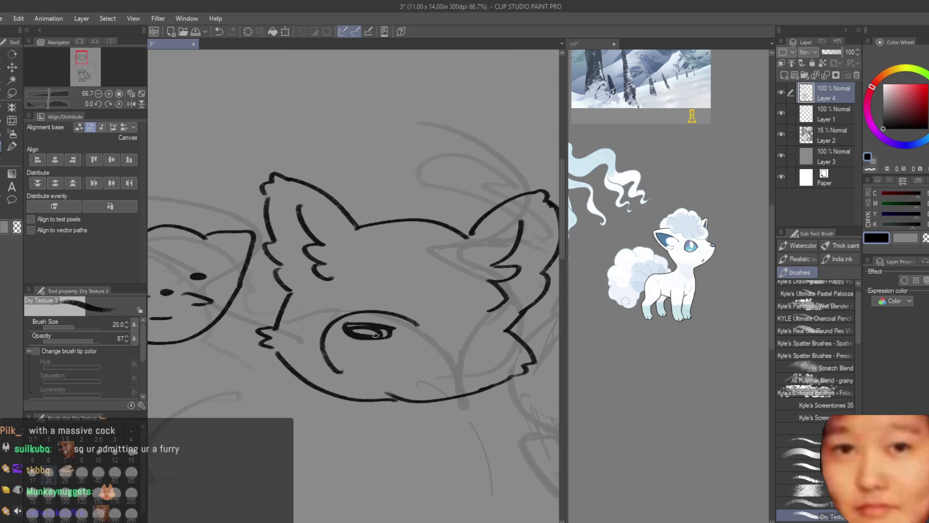
# Give the dog face cheek freckles, a smiling mouth, brows, a winking eye and a cheek stripe.
pyautogui.click(344, 351)
pyautogui.click(360, 315)
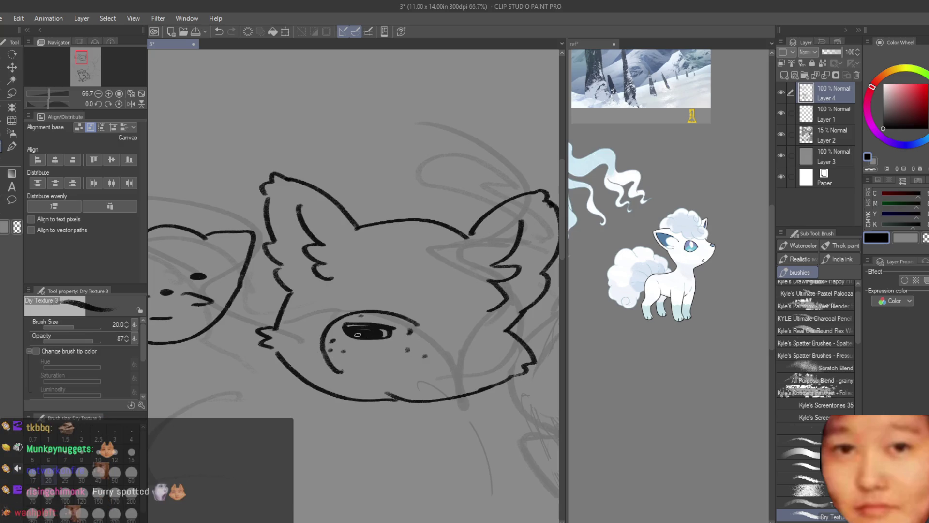
pyautogui.moveTo(364, 365); pyautogui.dragTo(421, 364)
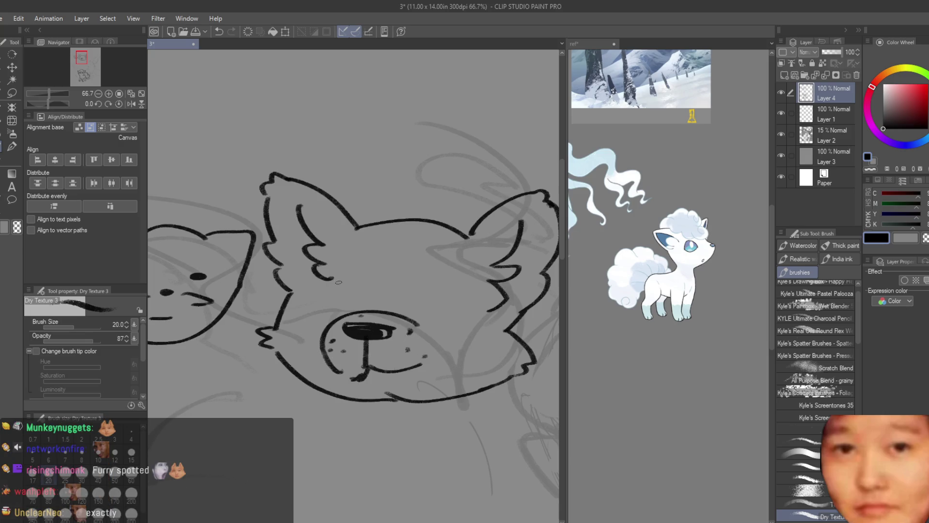
pyautogui.moveTo(295, 297); pyautogui.dragTo(311, 281)
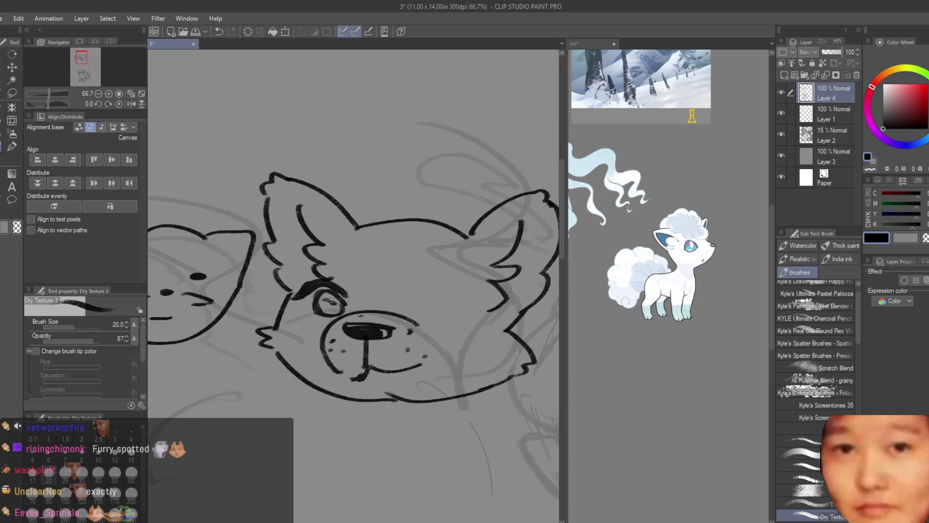
pyautogui.moveTo(416, 290); pyautogui.dragTo(476, 300)
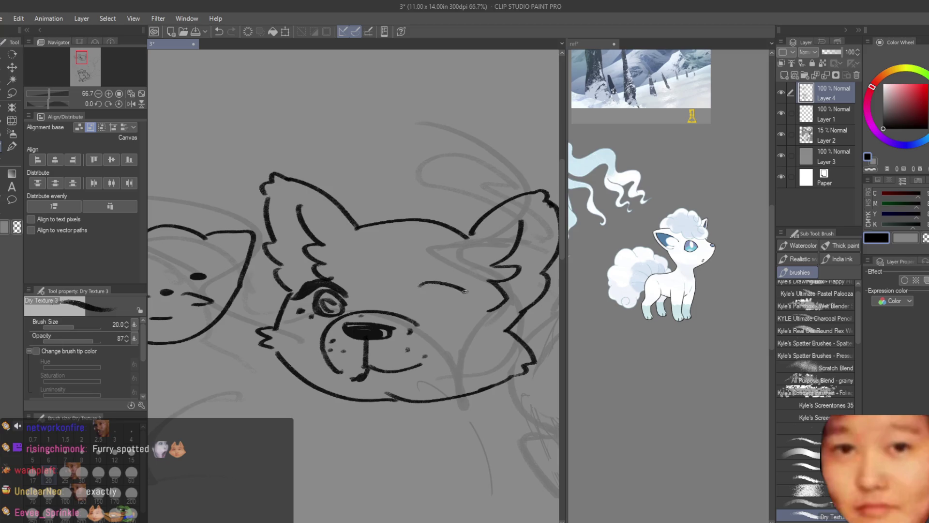
pyautogui.moveTo(345, 260); pyautogui.dragTo(339, 257)
pyautogui.moveTo(434, 260)
pyautogui.mouseDown()
pyautogui.moveTo(413, 263)
pyautogui.moveTo(436, 261)
pyautogui.mouseUp()
pyautogui.moveTo(428, 293); pyautogui.dragTo(434, 316)
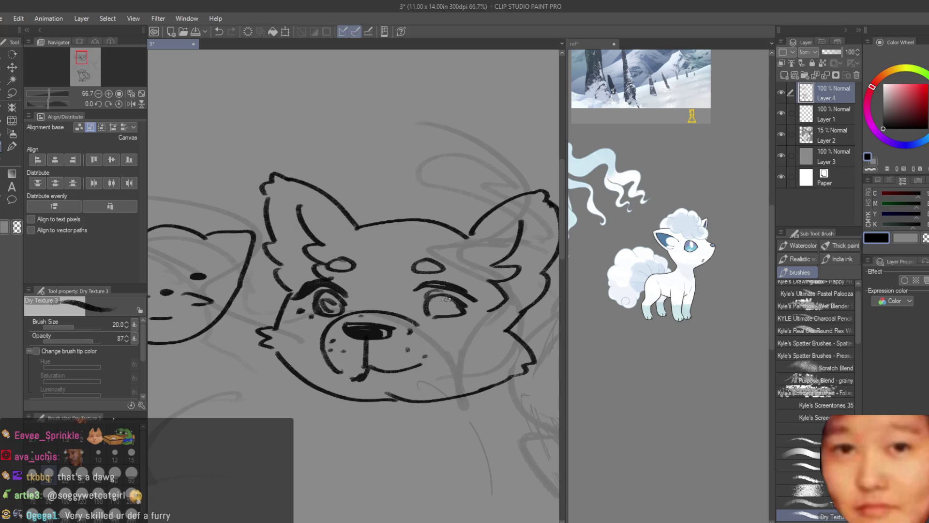
pyautogui.scroll(-1, 416, 294)
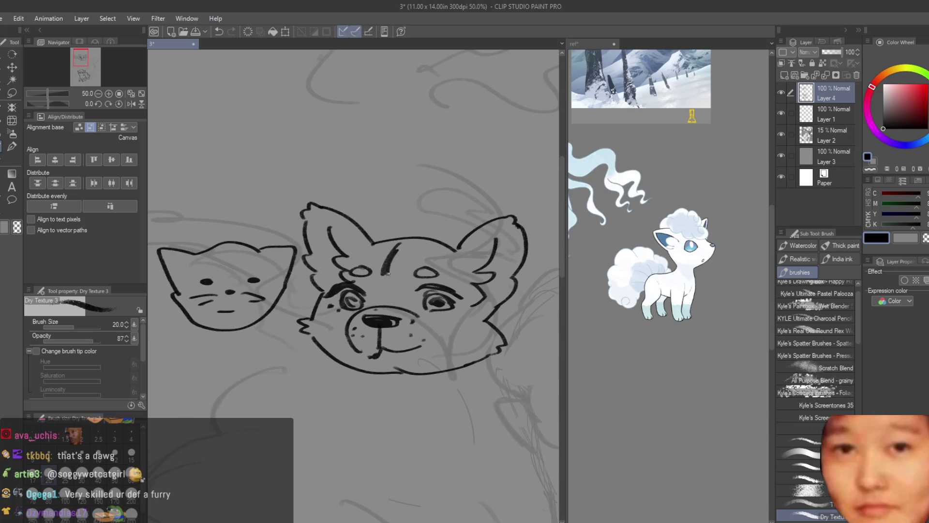
pyautogui.moveTo(482, 344); pyautogui.dragTo(455, 331)
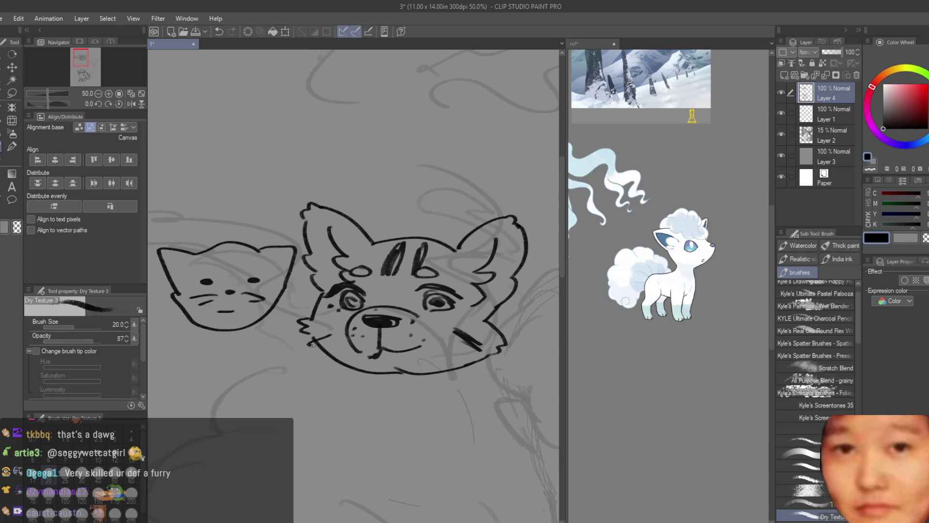
pyautogui.scroll(-3, 392, 267)
pyautogui.scroll(1, 484, 217)
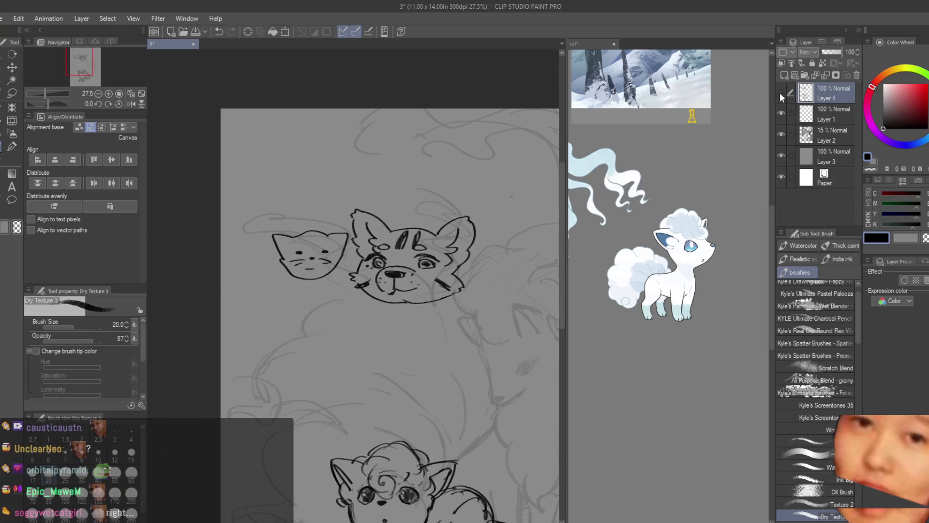
# Lasso the cat and dog face doodles and remove them.
pyautogui.click(12, 93)
pyautogui.moveTo(334, 188)
pyautogui.mouseDown()
pyautogui.moveTo(479, 356)
pyautogui.moveTo(390, 116)
pyautogui.mouseUp()
pyautogui.hotkey('ctrl', 'z')
pyautogui.scroll(-3, 394, 99)
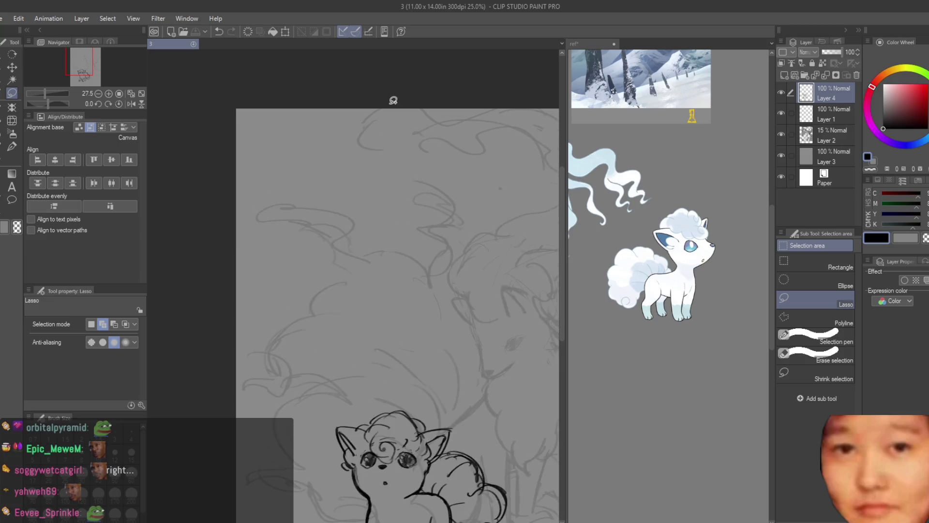
pyautogui.scroll(-2, 452, 306)
pyautogui.scroll(2, 474, 332)
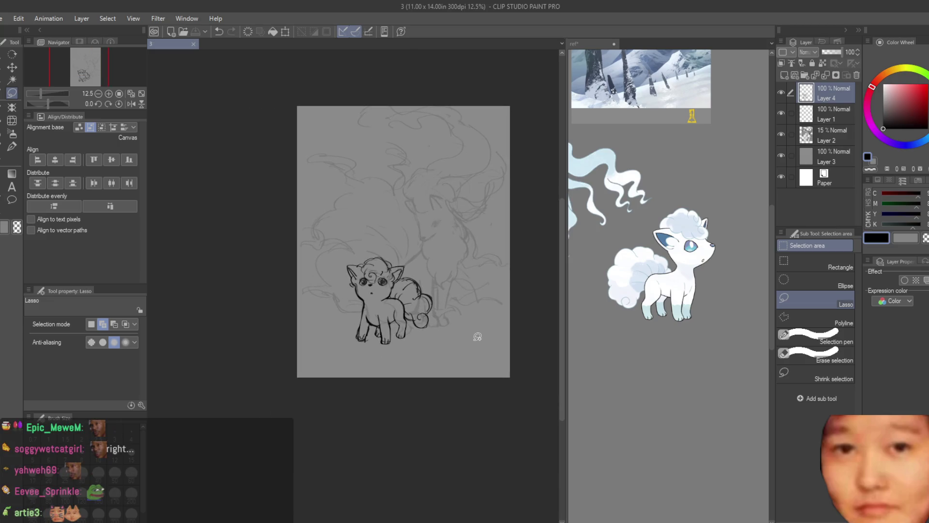
pyautogui.scroll(1, 476, 334)
# Erase a line segment on the cub's leg and ink a new line down the leg.
pyautogui.click(9, 148)
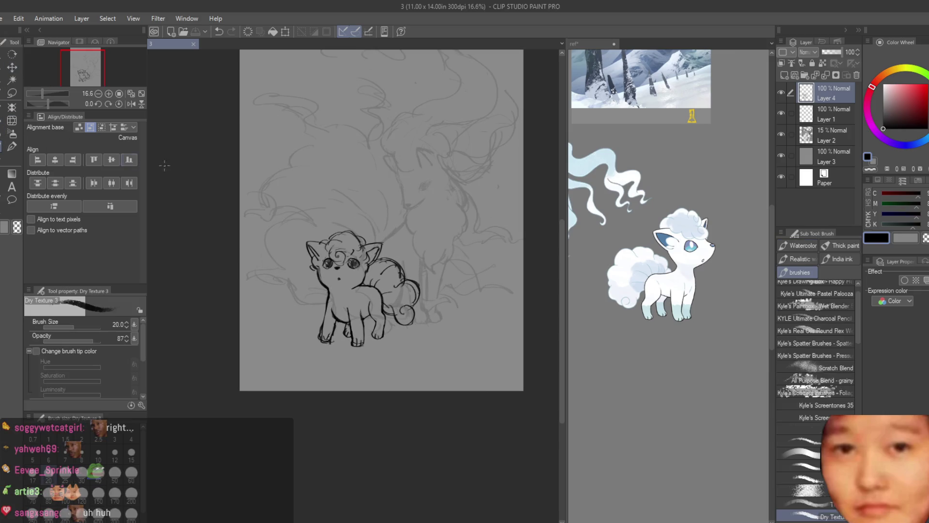
pyautogui.scroll(3, 337, 334)
pyautogui.scroll(-2, 332, 361)
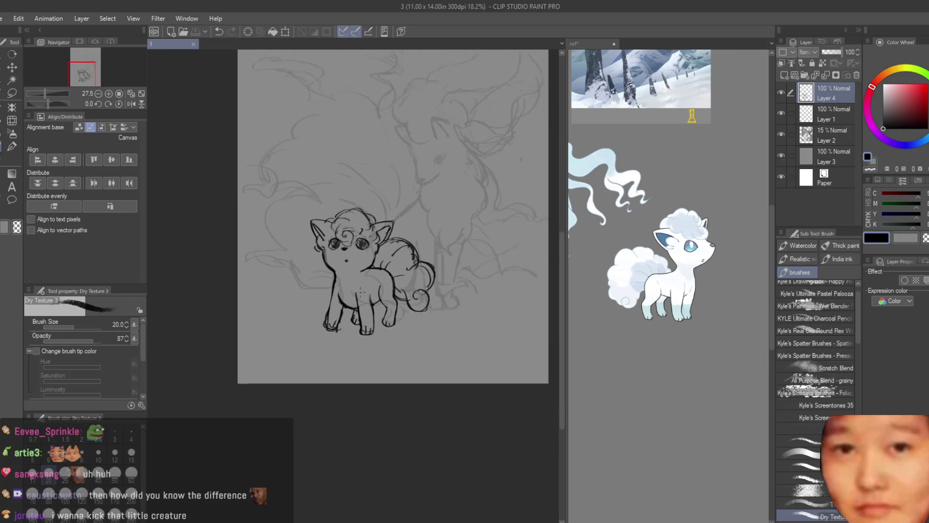
pyautogui.scroll(-1, 339, 338)
pyautogui.scroll(4, 375, 296)
pyautogui.scroll(2, 375, 296)
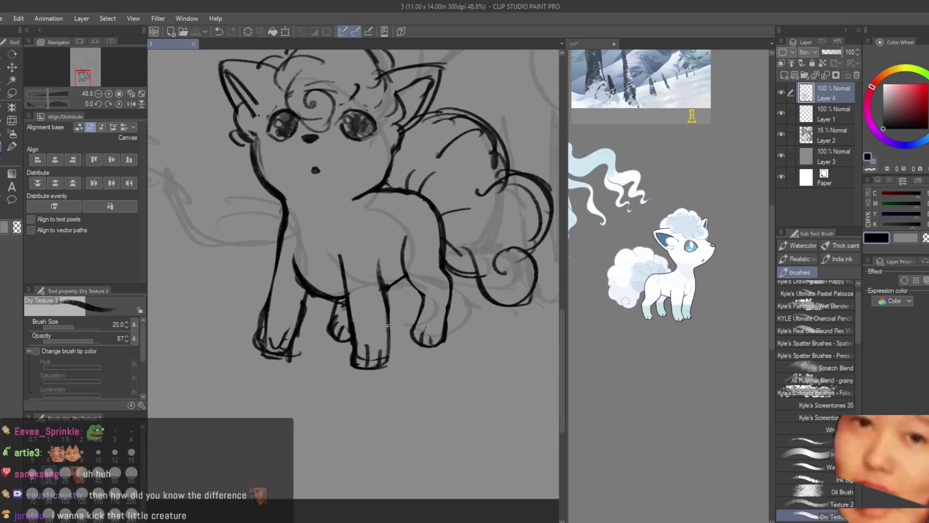
pyautogui.scroll(2, 382, 281)
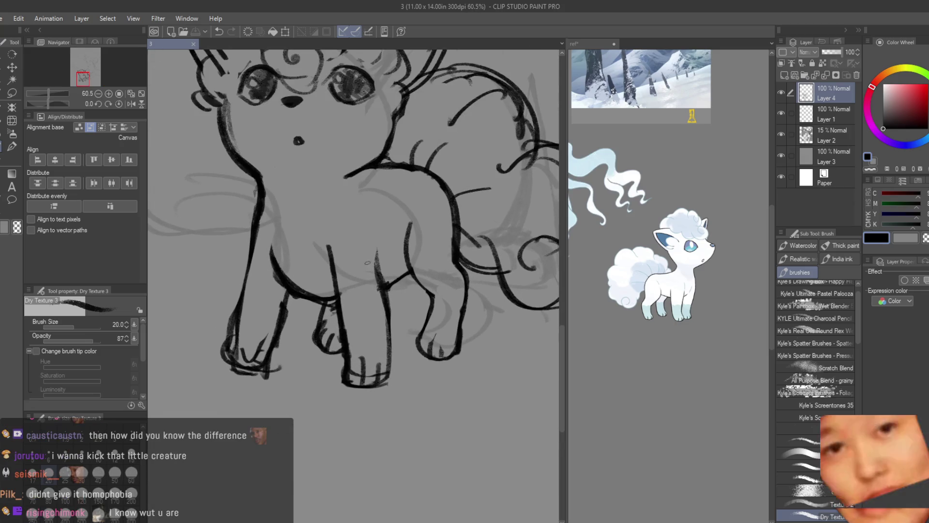
pyautogui.press('e')
pyautogui.moveTo(375, 300); pyautogui.dragTo(364, 310)
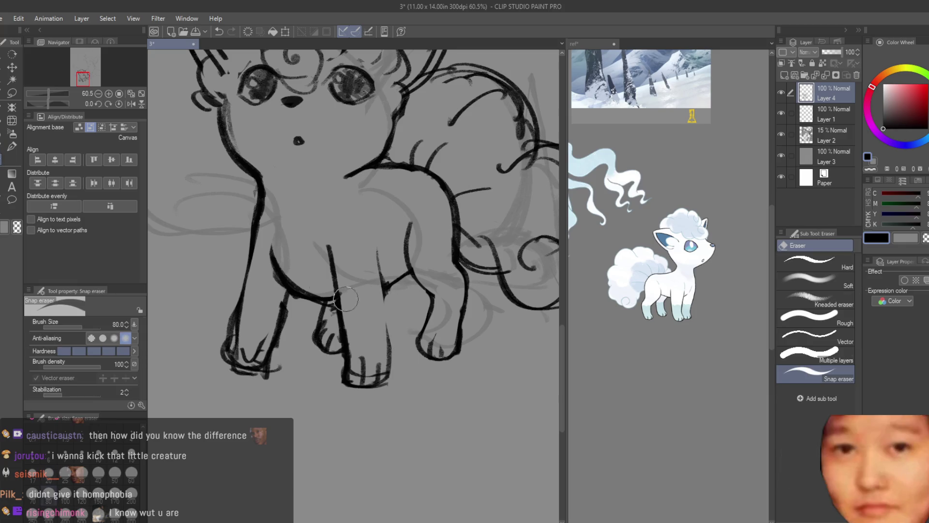
pyautogui.press('b')
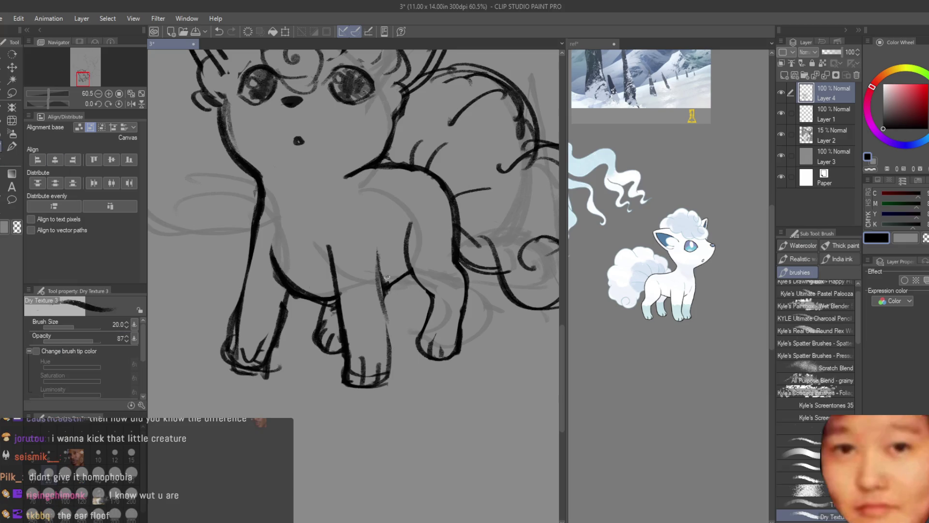
pyautogui.hotkey('ctrl', 'z')
pyautogui.moveTo(377, 254); pyautogui.dragTo(386, 361)
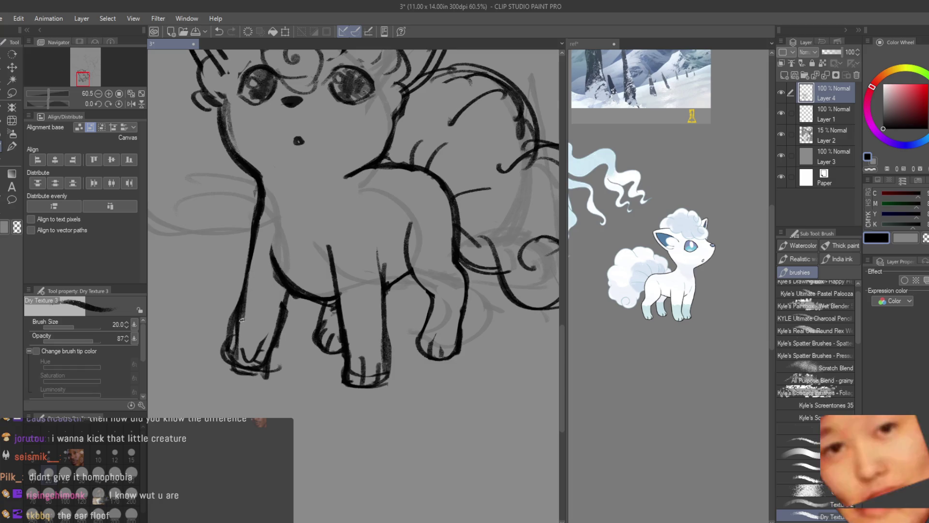
# Erase the left front leg and foot lines, then redraw the leg and add toe lines.
pyautogui.click(10, 172)
pyautogui.moveTo(232, 265); pyautogui.dragTo(213, 365)
pyautogui.moveTo(270, 305)
pyautogui.mouseDown()
pyautogui.moveTo(242, 361)
pyautogui.moveTo(261, 368)
pyautogui.moveTo(353, 358)
pyautogui.moveTo(371, 346)
pyautogui.moveTo(339, 380)
pyautogui.moveTo(341, 320)
pyautogui.moveTo(358, 271)
pyautogui.moveTo(389, 252)
pyautogui.mouseUp()
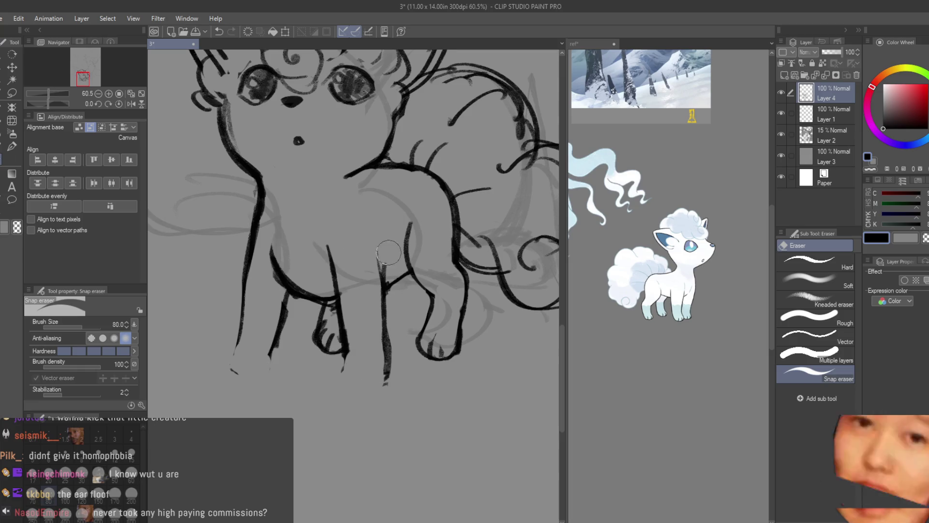
pyautogui.click(14, 150)
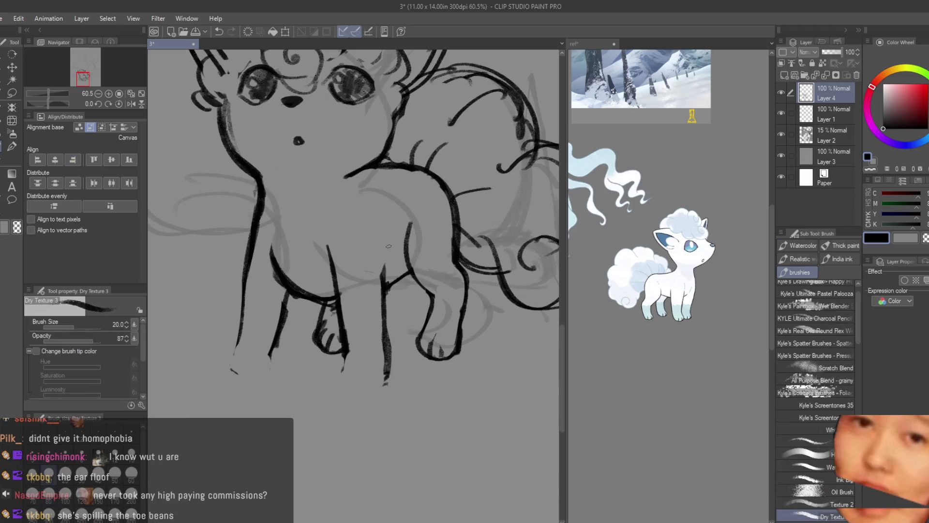
pyautogui.moveTo(250, 254)
pyautogui.mouseDown()
pyautogui.moveTo(223, 365)
pyautogui.moveTo(264, 371)
pyautogui.moveTo(270, 359)
pyautogui.moveTo(249, 374)
pyautogui.moveTo(228, 368)
pyautogui.moveTo(253, 373)
pyautogui.mouseUp()
pyautogui.hotkey('ctrl', 'z')
pyautogui.hotkey('ctrl', 'z')
pyautogui.moveTo(346, 346)
pyautogui.mouseDown()
pyautogui.moveTo(344, 355)
pyautogui.moveTo(389, 380)
pyautogui.moveTo(338, 382)
pyautogui.mouseUp()
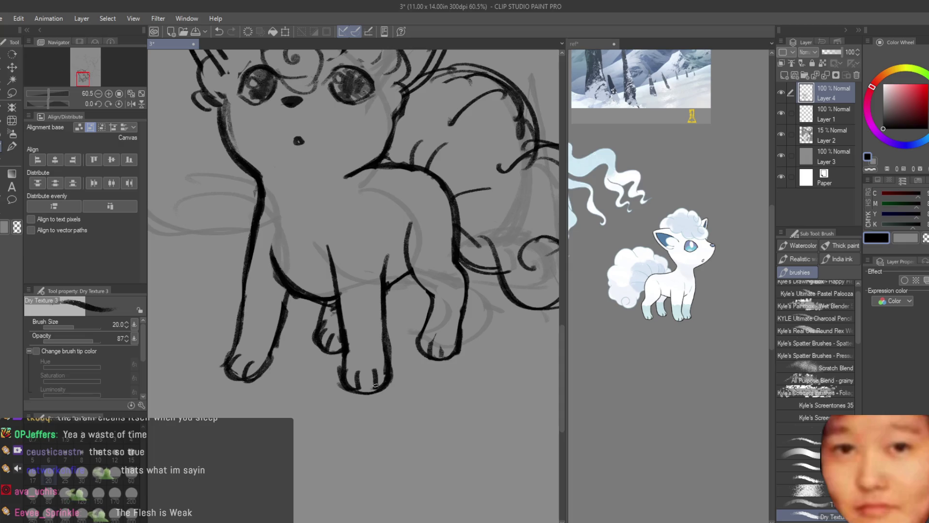
pyautogui.scroll(-5, 358, 386)
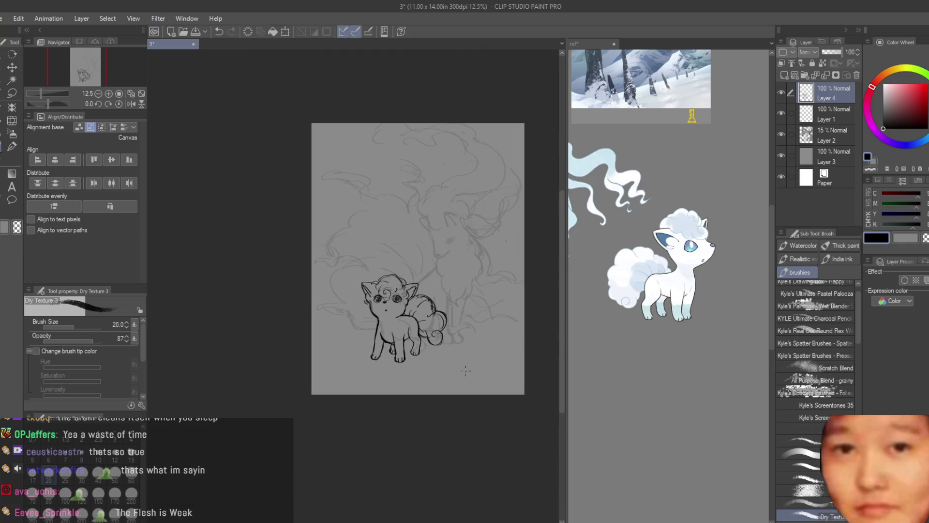
# Erase and redraw the left foot's edge, bottom curve and toe line.
pyautogui.scroll(6, 409, 363)
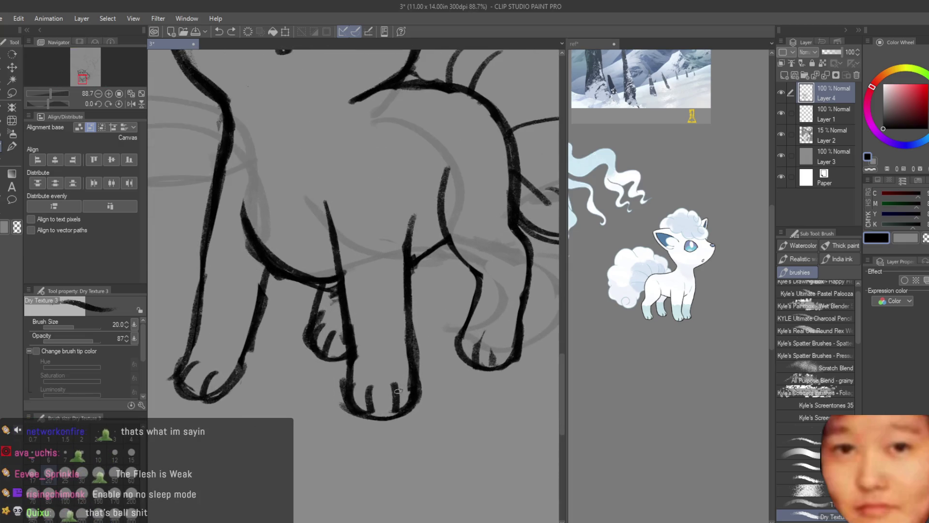
pyautogui.press('e')
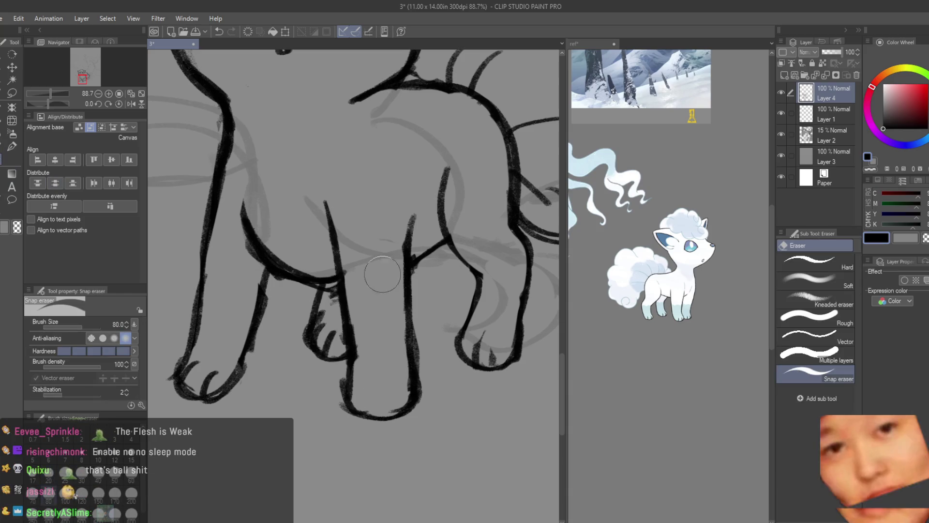
pyautogui.moveTo(398, 389)
pyautogui.mouseDown()
pyautogui.moveTo(385, 336)
pyautogui.moveTo(373, 389)
pyautogui.moveTo(369, 357)
pyautogui.moveTo(346, 402)
pyautogui.moveTo(369, 425)
pyautogui.mouseUp()
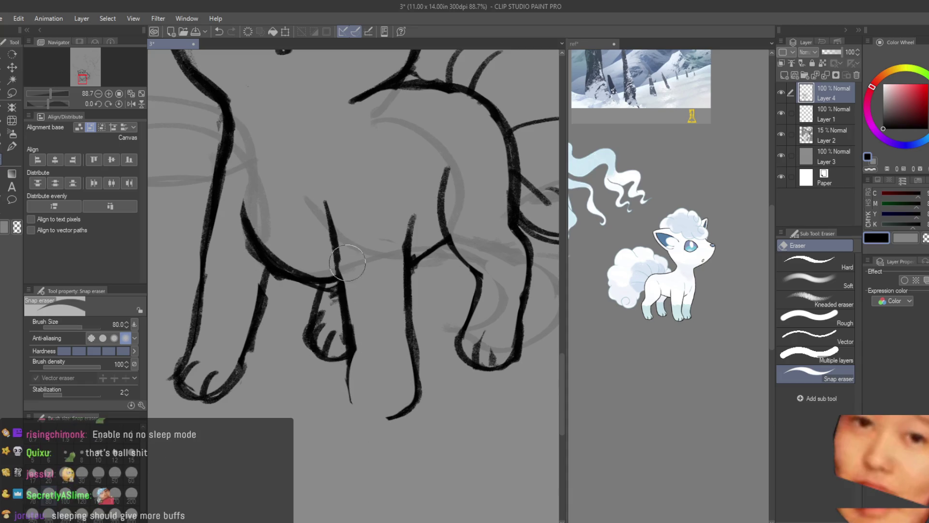
pyautogui.moveTo(358, 300); pyautogui.dragTo(372, 385)
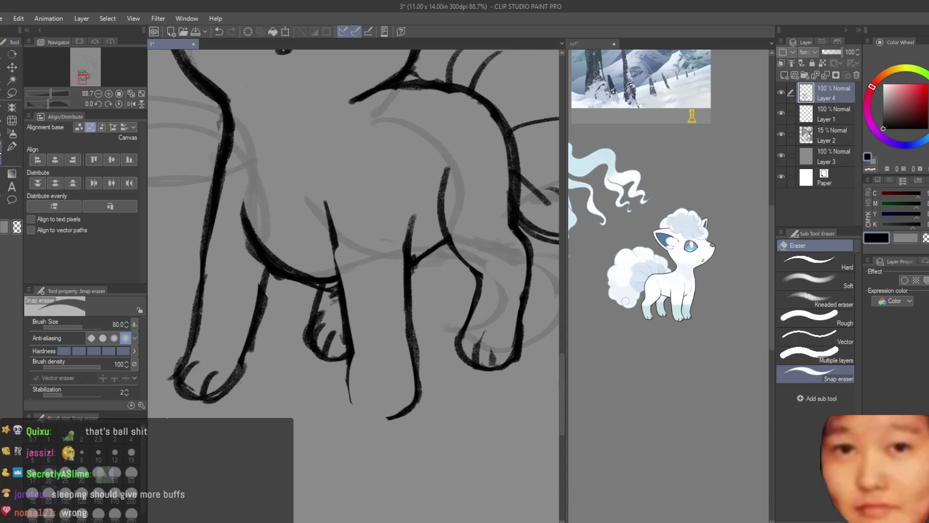
pyautogui.press('b')
pyautogui.moveTo(345, 370)
pyautogui.mouseDown()
pyautogui.moveTo(344, 404)
pyautogui.moveTo(416, 397)
pyautogui.moveTo(357, 390)
pyautogui.mouseUp()
pyautogui.moveTo(421, 368); pyautogui.dragTo(416, 400)
pyautogui.moveTo(349, 362)
pyautogui.mouseDown()
pyautogui.moveTo(344, 411)
pyautogui.moveTo(377, 411)
pyautogui.mouseUp()
pyautogui.moveTo(408, 379); pyautogui.dragTo(399, 408)
pyautogui.moveTo(415, 341); pyautogui.dragTo(421, 392)
# Undo the toe strokes and retry a new stroke along the leg.
pyautogui.scroll(-8, 424, 400)
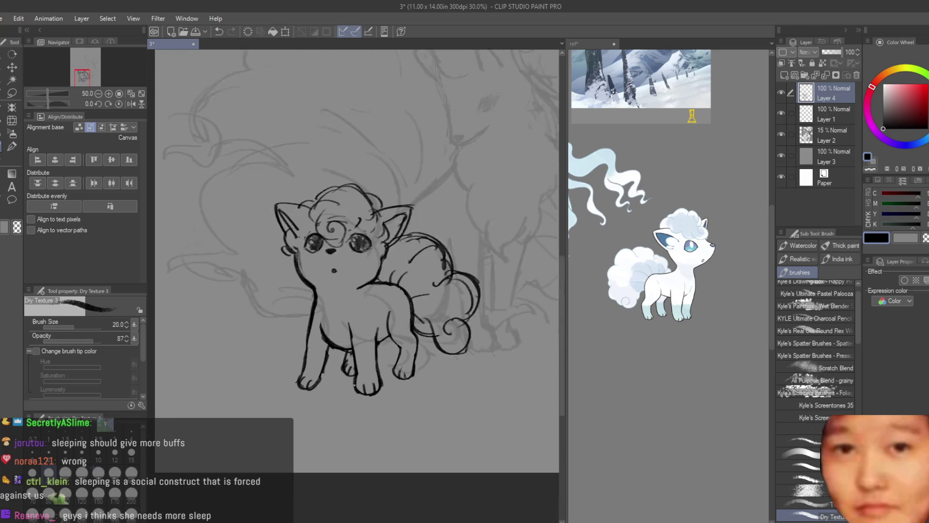
pyautogui.scroll(-2, 425, 399)
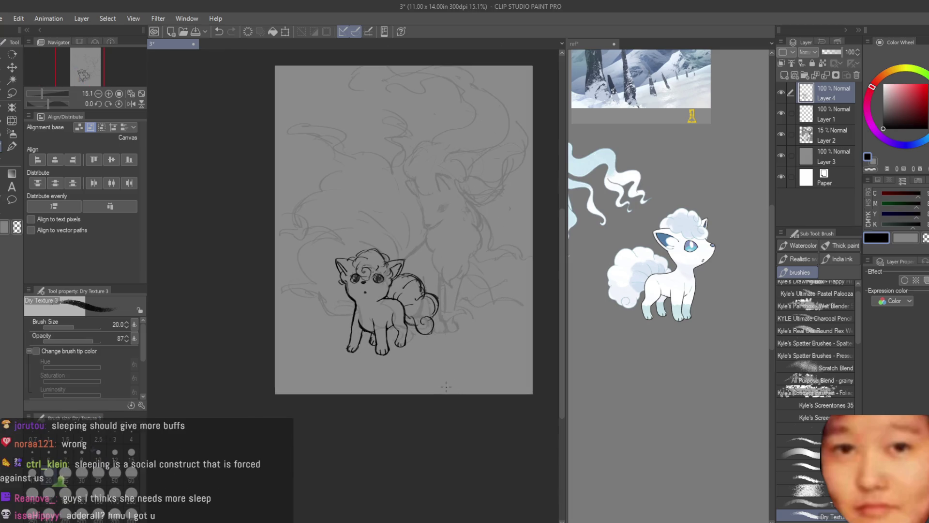
pyautogui.scroll(5, 387, 342)
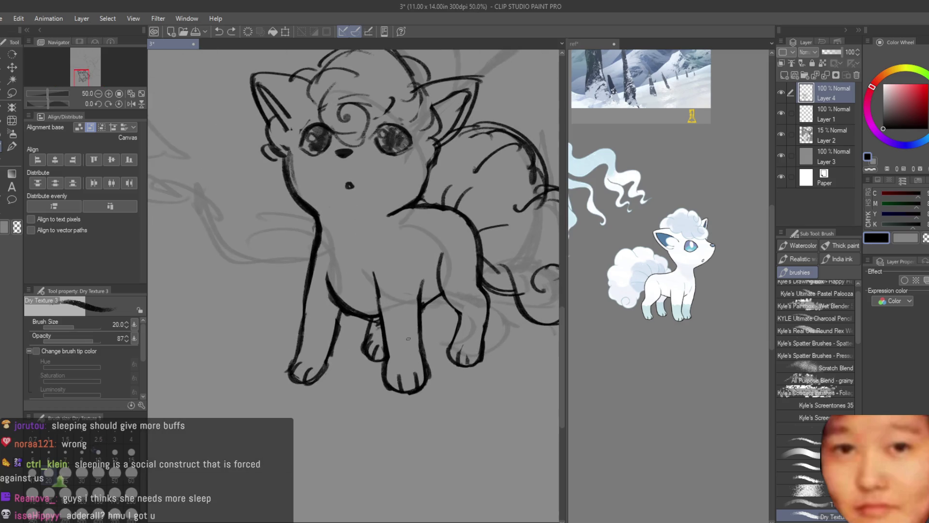
pyautogui.hotkey('ctrl', 'z')
pyautogui.moveTo(385, 298); pyautogui.dragTo(385, 387)
pyautogui.hotkey('ctrl', 'z')
# Draw a new inner leg line with short strokes around the feet, then mirror the canvas to check.
pyautogui.press('e')
pyautogui.scroll(-1, 362, 359)
pyautogui.scroll(-2, 363, 358)
pyautogui.scroll(2, 395, 359)
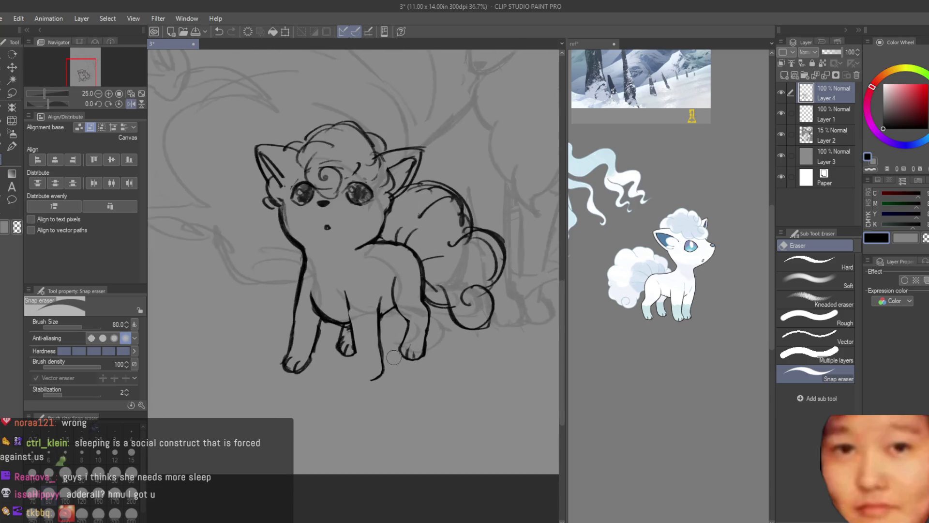
pyautogui.scroll(1, 394, 359)
pyautogui.press('b')
pyautogui.scroll(2, 402, 361)
pyautogui.moveTo(402, 313)
pyautogui.mouseDown()
pyautogui.moveTo(418, 366)
pyautogui.moveTo(394, 392)
pyautogui.mouseUp()
pyautogui.moveTo(338, 331)
pyautogui.mouseDown()
pyautogui.moveTo(351, 376)
pyautogui.moveTo(400, 379)
pyautogui.mouseUp()
pyautogui.scroll(-3, 372, 384)
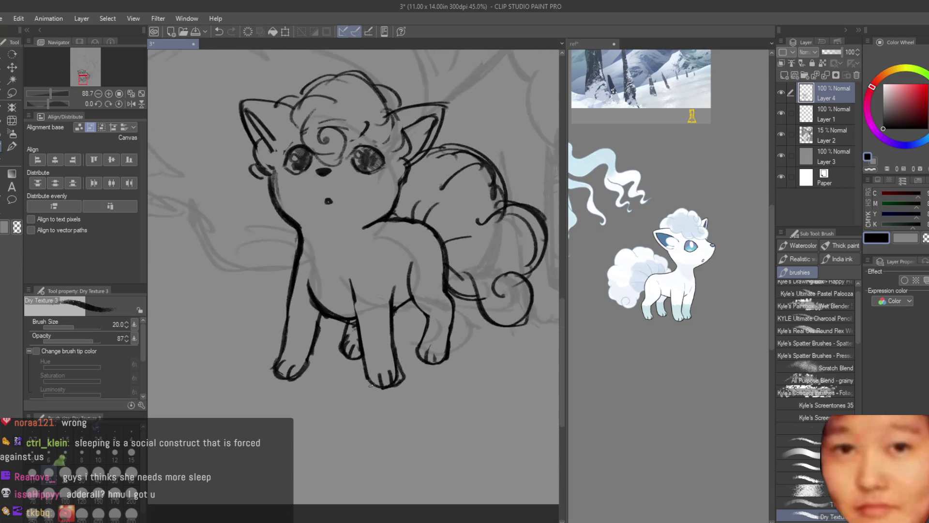
pyautogui.scroll(-3, 371, 384)
pyautogui.press('h')
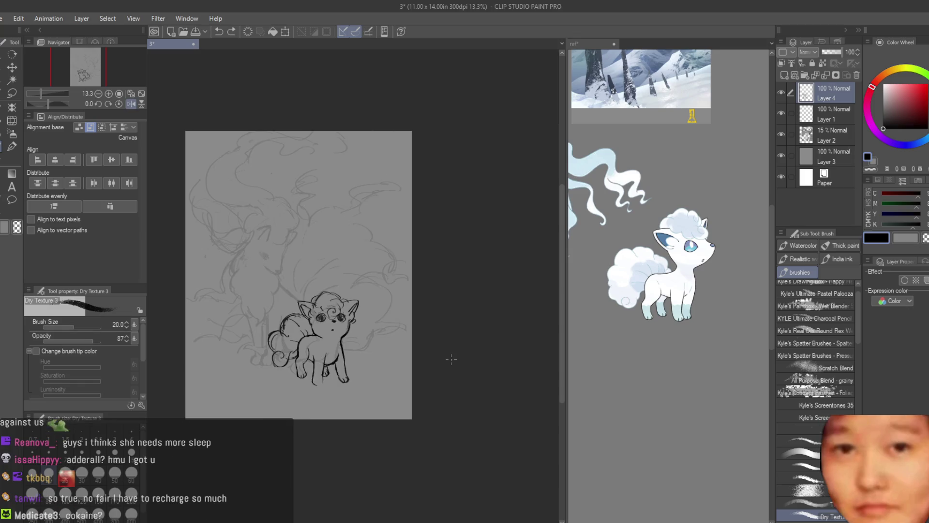
# Unflip the canvas and redraw the front paw's bottom outline, undoing rejected leg strokes.
pyautogui.press('h')
pyautogui.scroll(6, 311, 423)
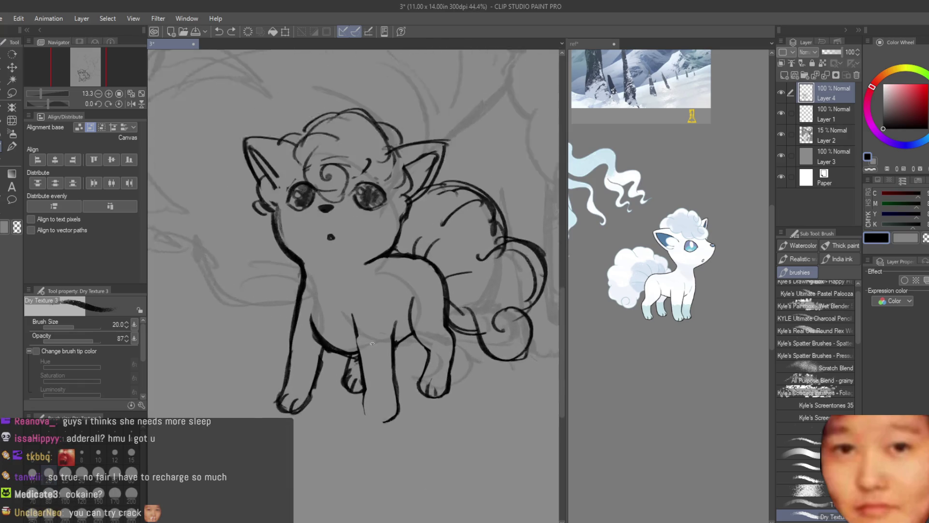
pyautogui.scroll(2, 311, 423)
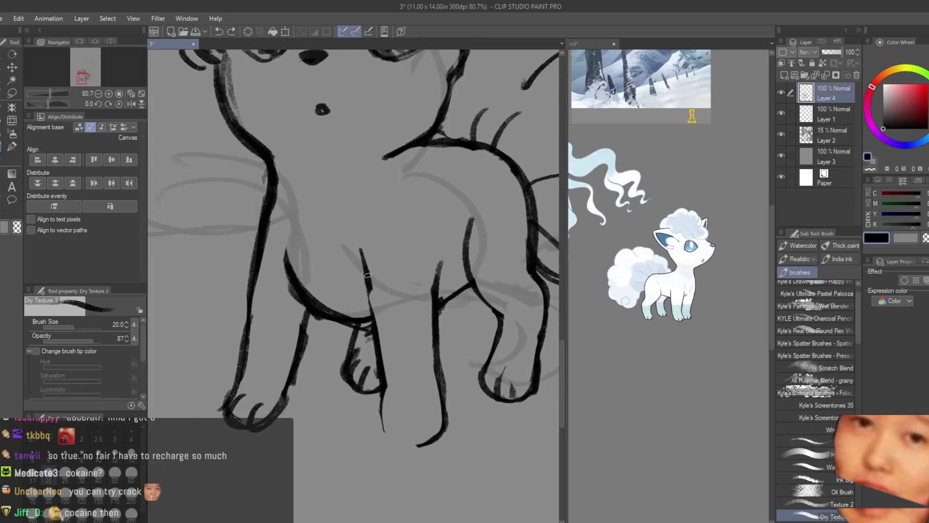
pyautogui.moveTo(366, 283); pyautogui.dragTo(383, 393)
pyautogui.hotkey('ctrl', 'z')
pyautogui.moveTo(381, 423)
pyautogui.mouseDown()
pyautogui.moveTo(411, 444)
pyautogui.moveTo(442, 411)
pyautogui.mouseUp()
pyautogui.hotkey('ctrl', 'z')
pyautogui.hotkey('ctrl', 'z')
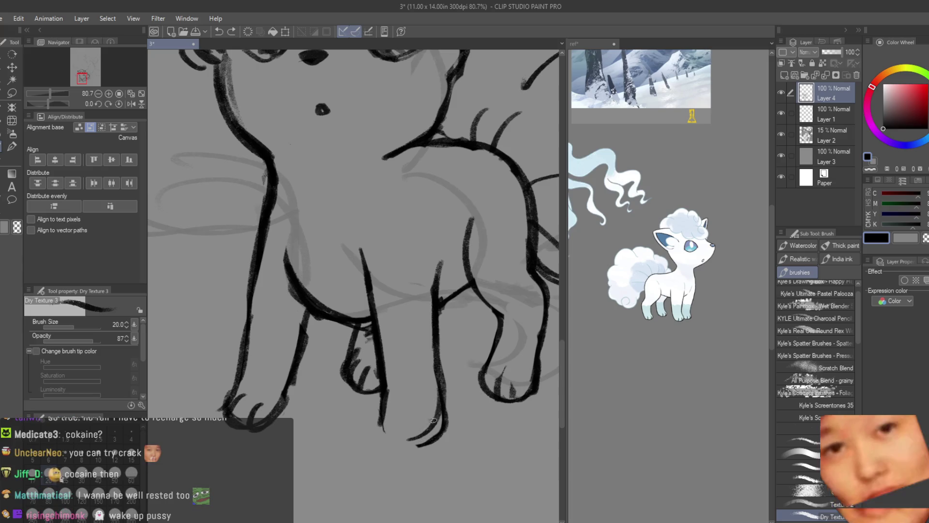
pyautogui.moveTo(379, 409)
pyautogui.mouseDown()
pyautogui.moveTo(416, 428)
pyautogui.moveTo(411, 441)
pyautogui.moveTo(418, 436)
pyautogui.mouseUp()
# Clean up with the Snap eraser and ink a fresh stroke on the front leg.
pyautogui.press('e')
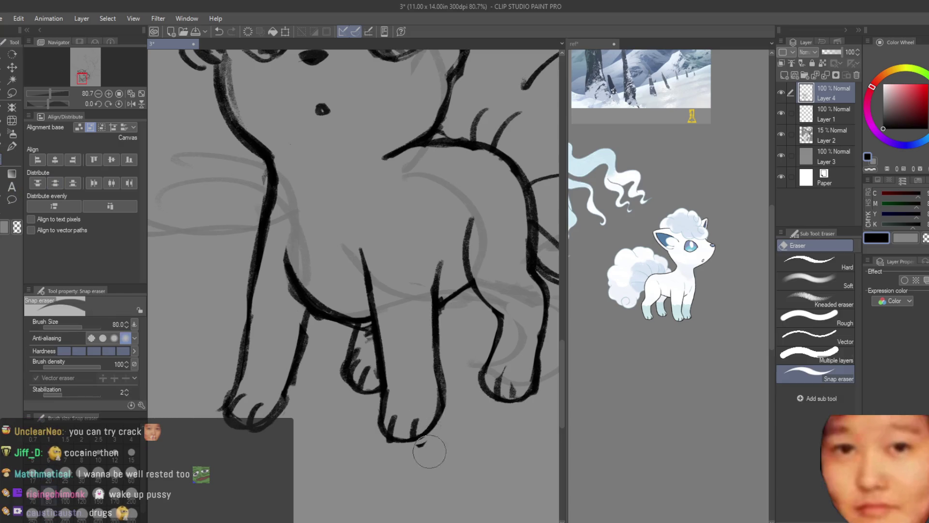
pyautogui.scroll(-5, 454, 392)
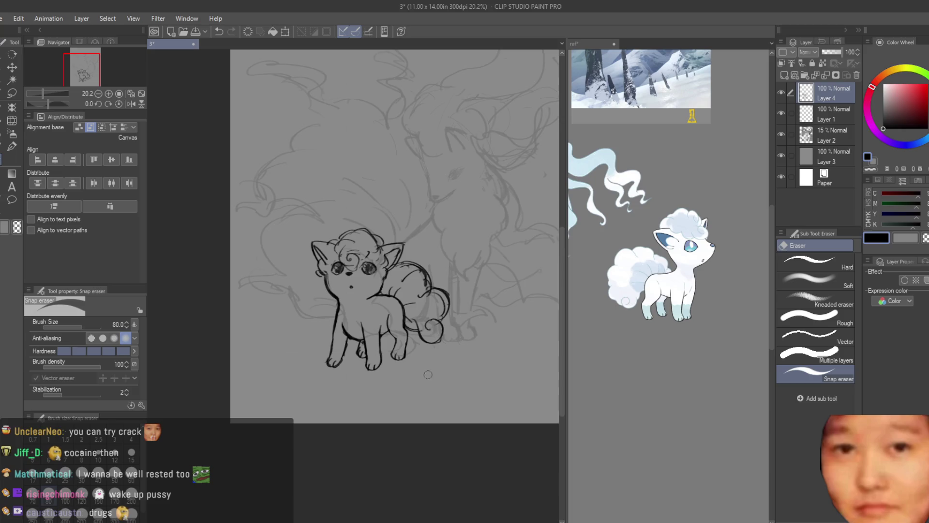
pyautogui.scroll(2, 401, 342)
pyautogui.scroll(3, 398, 319)
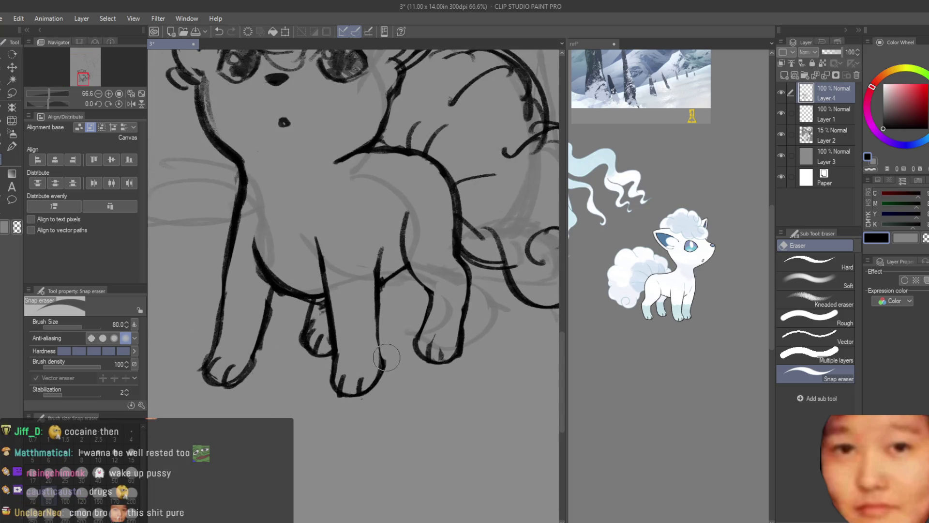
pyautogui.press('b')
pyautogui.scroll(2, 370, 338)
pyautogui.moveTo(375, 314); pyautogui.dragTo(360, 401)
pyautogui.scroll(-1, 371, 415)
pyautogui.scroll(-2, 370, 414)
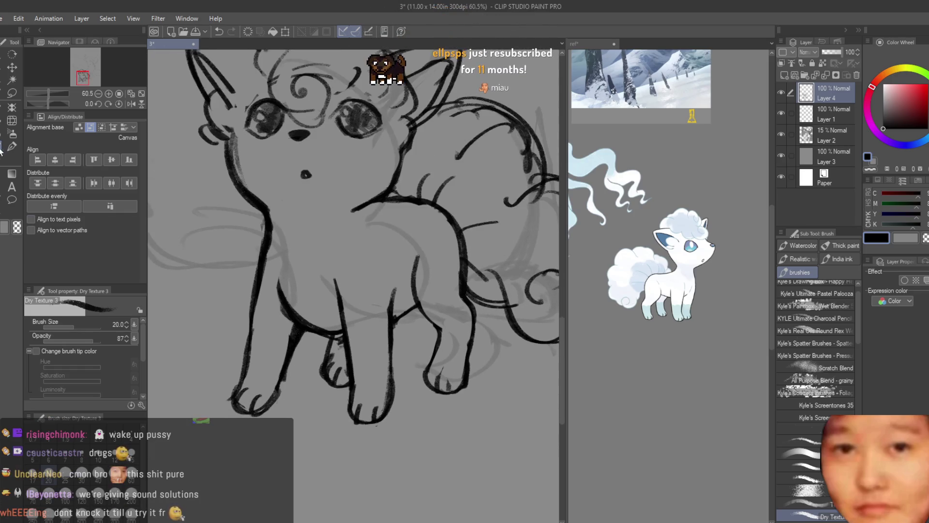
# Erase the stray stroke between the Vulpix's front leg and hind paw.
pyautogui.press('e')
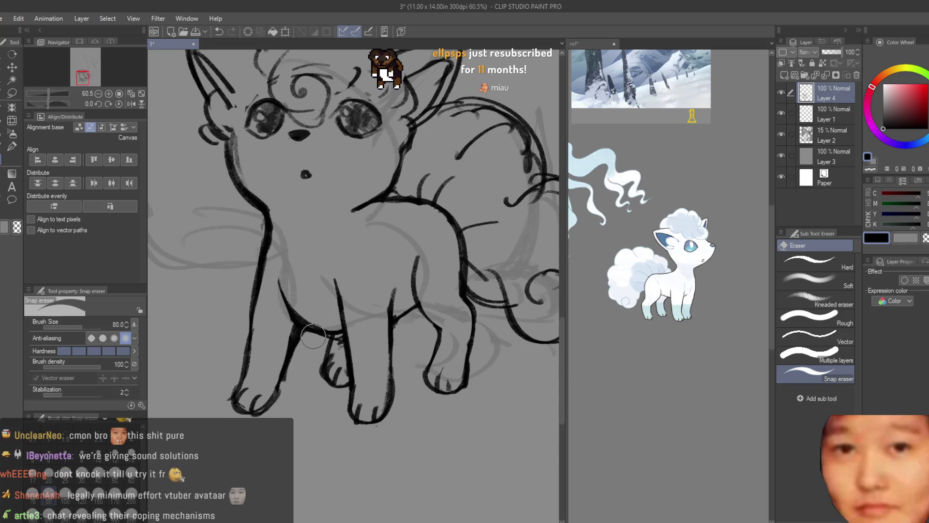
pyautogui.scroll(-3, 421, 354)
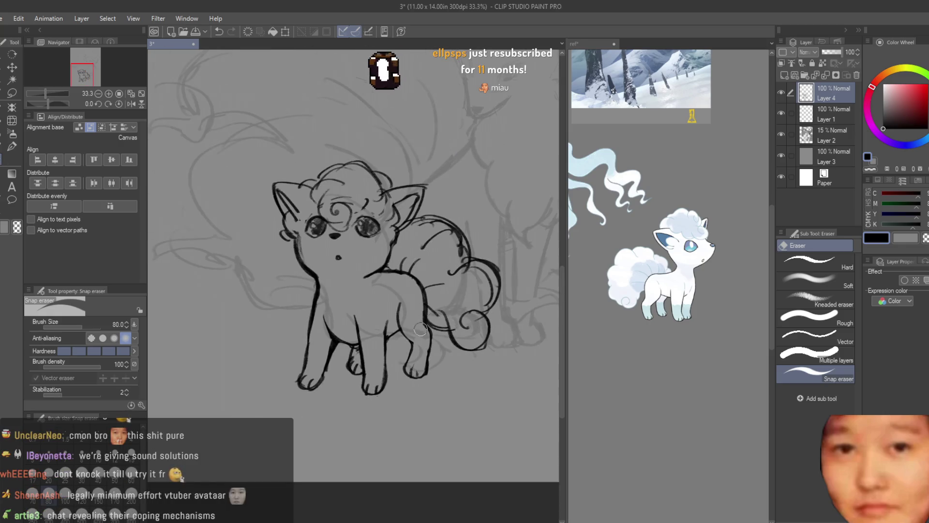
pyautogui.scroll(4, 403, 330)
pyautogui.press('b')
pyautogui.scroll(1, 283, 366)
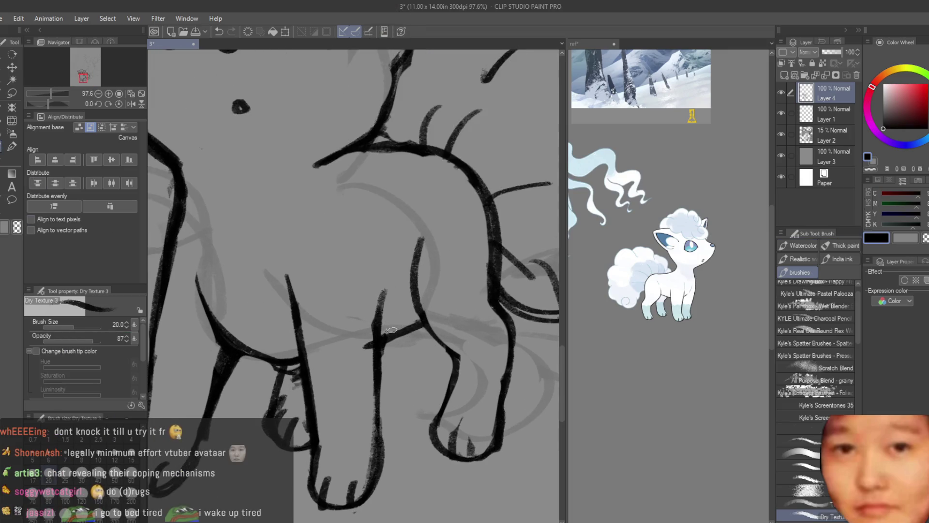
pyautogui.scroll(-3, 395, 333)
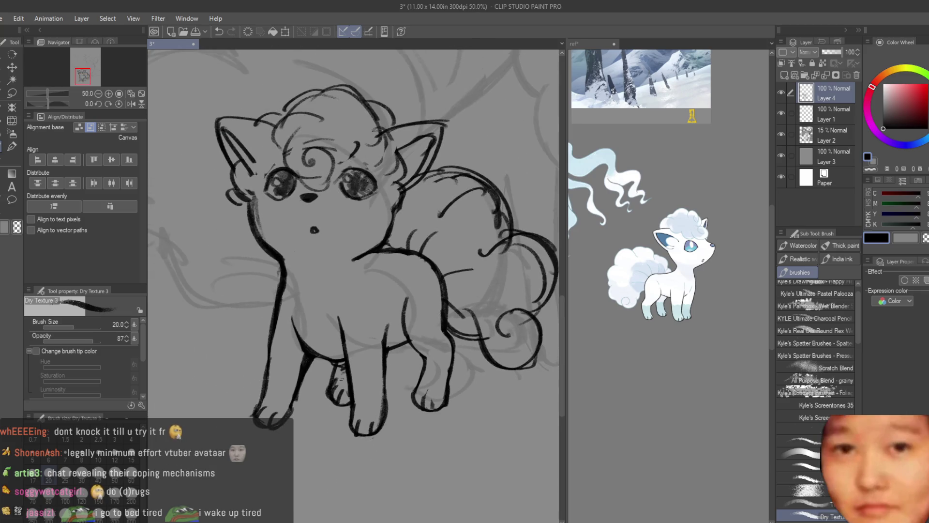
pyautogui.scroll(1, 345, 382)
pyautogui.press('e')
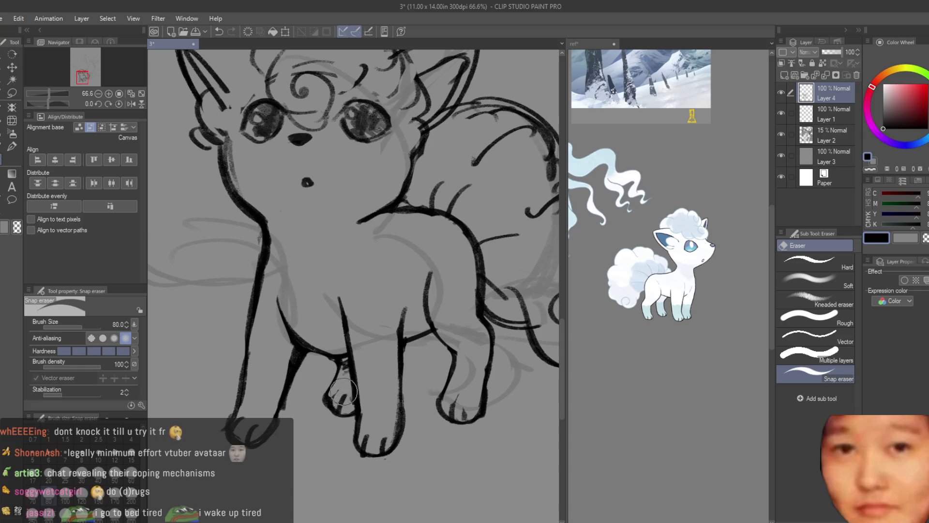
pyautogui.scroll(-4, 341, 389)
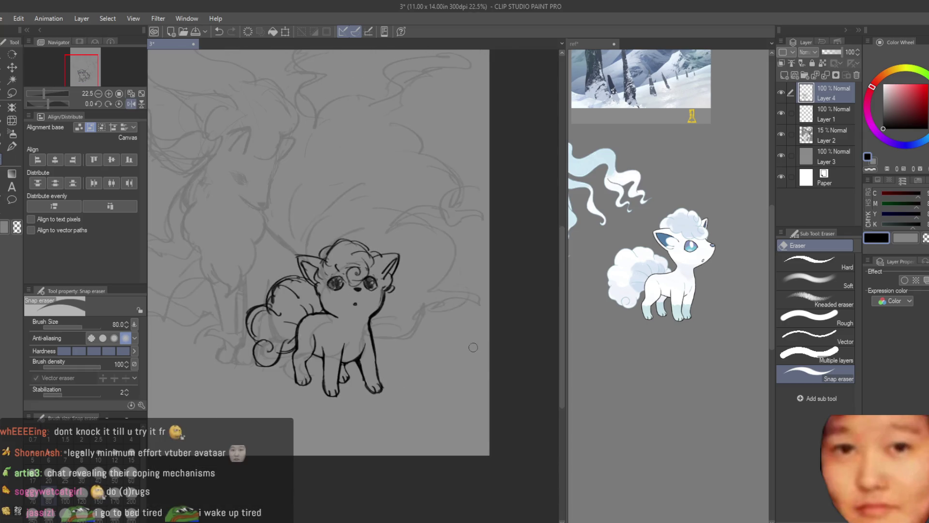
# Check proportions in a mirrored view, then ink new curl strokes on the Vulpix's tail.
pyautogui.scroll(-2, 472, 349)
pyautogui.press('h')
pyautogui.scroll(-1, 436, 351)
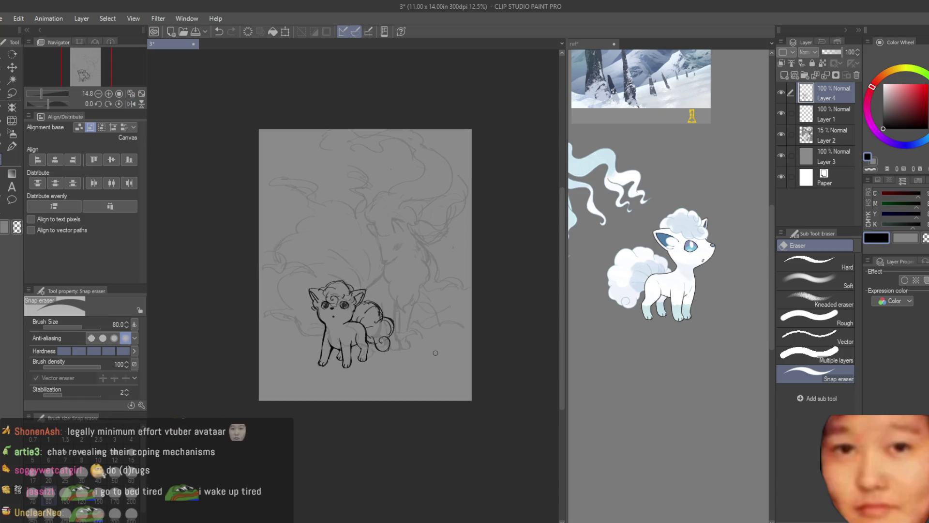
pyautogui.scroll(4, 362, 351)
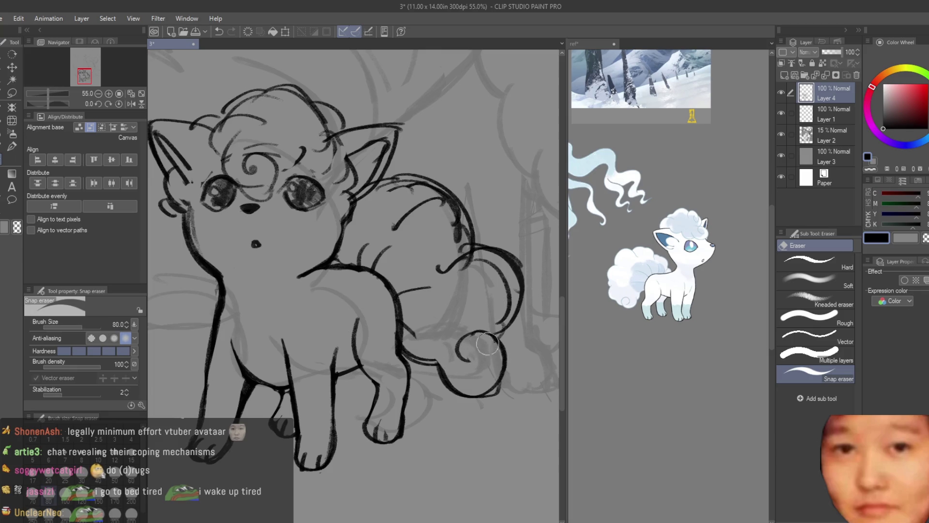
pyautogui.press('b')
pyautogui.scroll(1, 477, 330)
pyautogui.moveTo(498, 331)
pyautogui.mouseDown()
pyautogui.moveTo(460, 357)
pyautogui.moveTo(481, 399)
pyautogui.moveTo(505, 367)
pyautogui.mouseUp()
pyautogui.moveTo(496, 395); pyautogui.dragTo(427, 369)
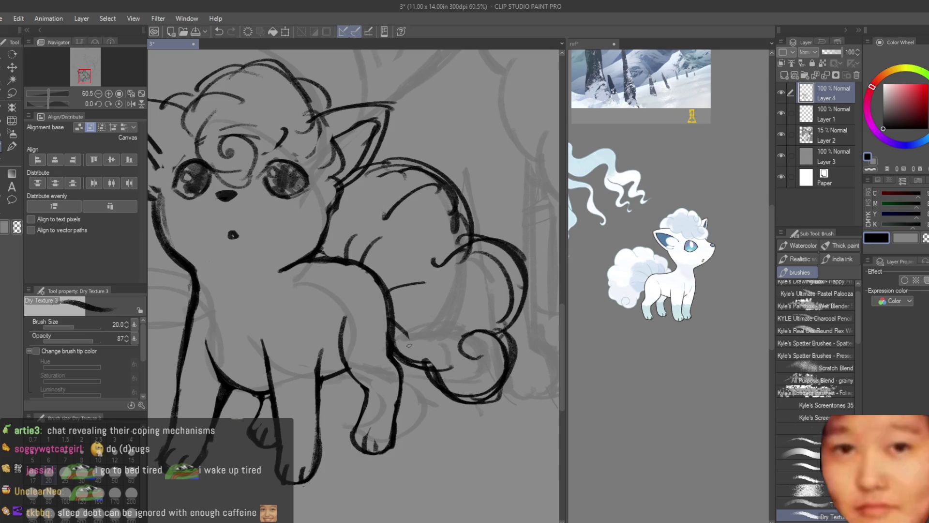
pyautogui.press('e')
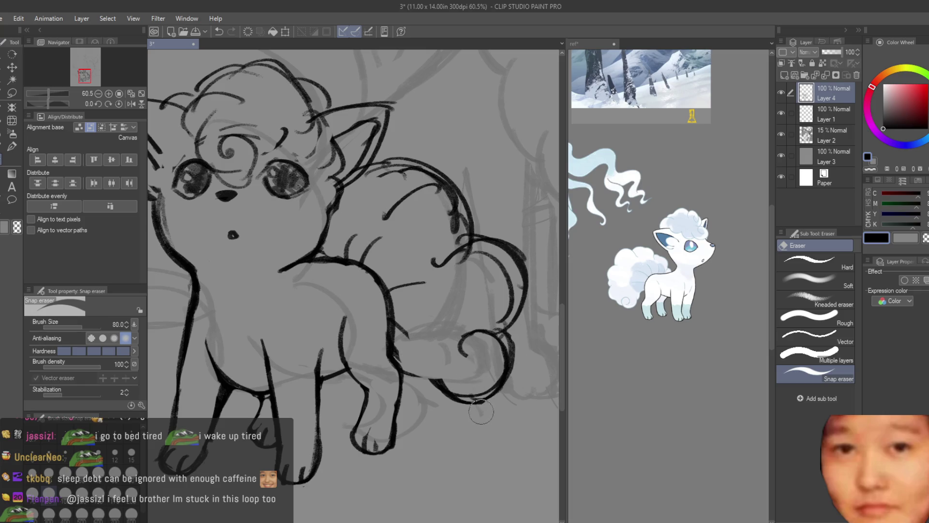
pyautogui.scroll(-3, 479, 338)
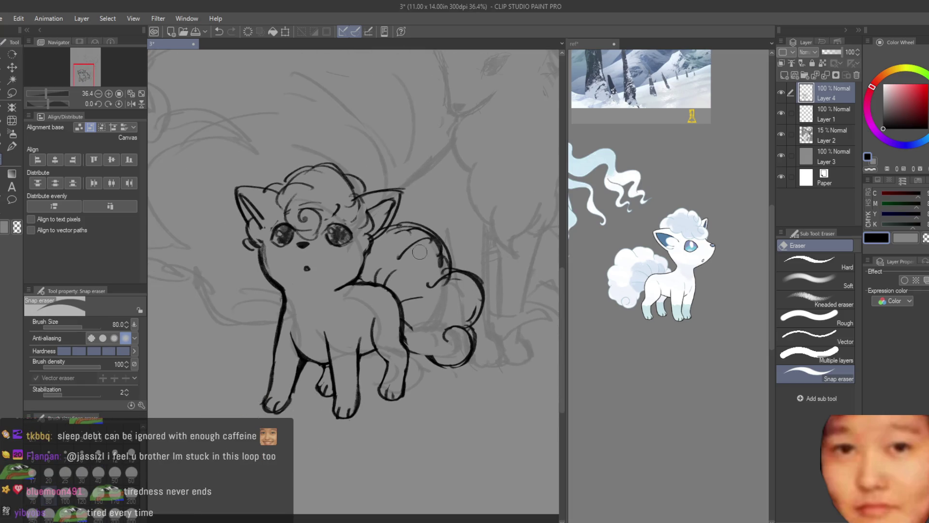
pyautogui.scroll(3, 399, 244)
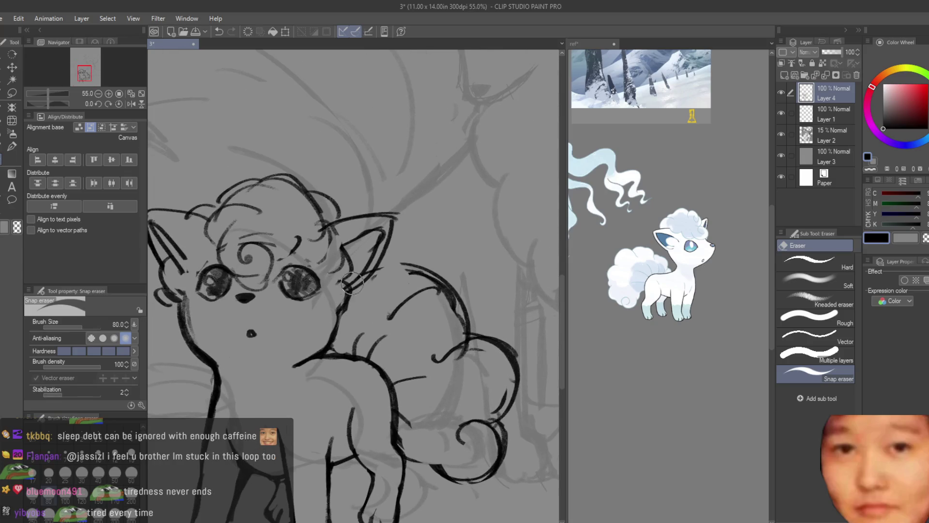
pyautogui.scroll(-4, 387, 288)
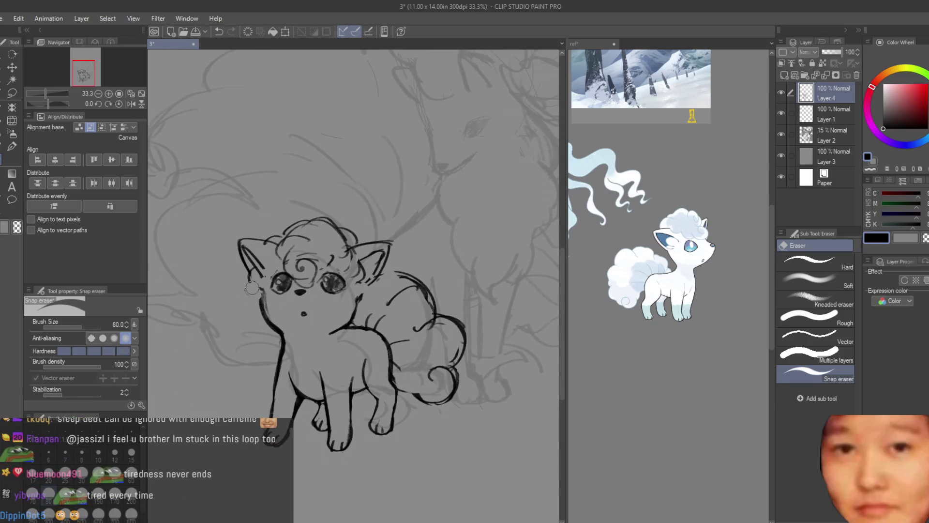
# Draw the shoulder line, erase part of it, then undo that erase.
pyautogui.press('b')
pyautogui.scroll(-2, 358, 305)
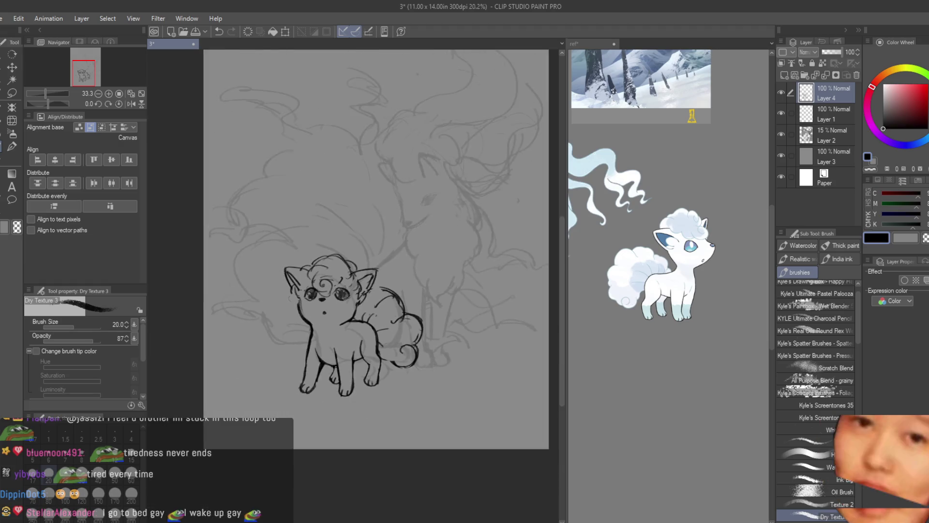
pyautogui.scroll(-1, 393, 324)
pyautogui.scroll(4, 393, 324)
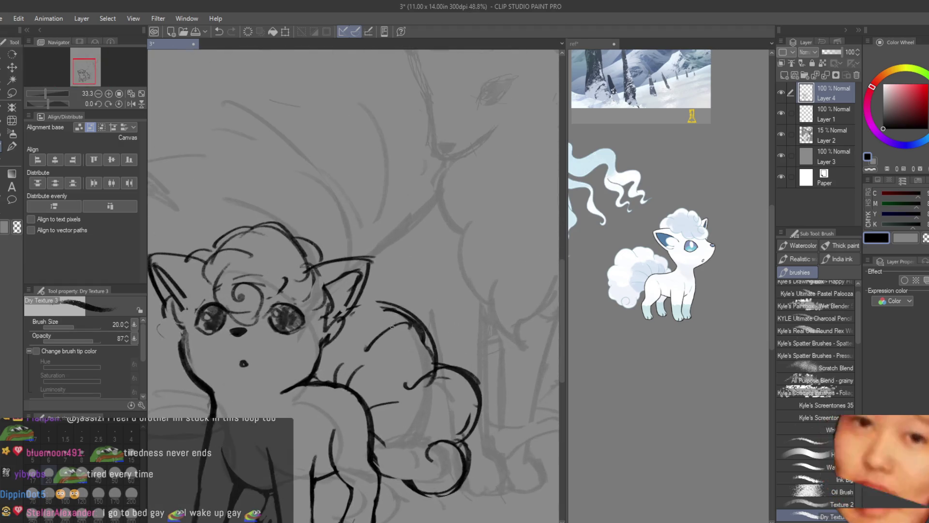
pyautogui.scroll(1, 393, 324)
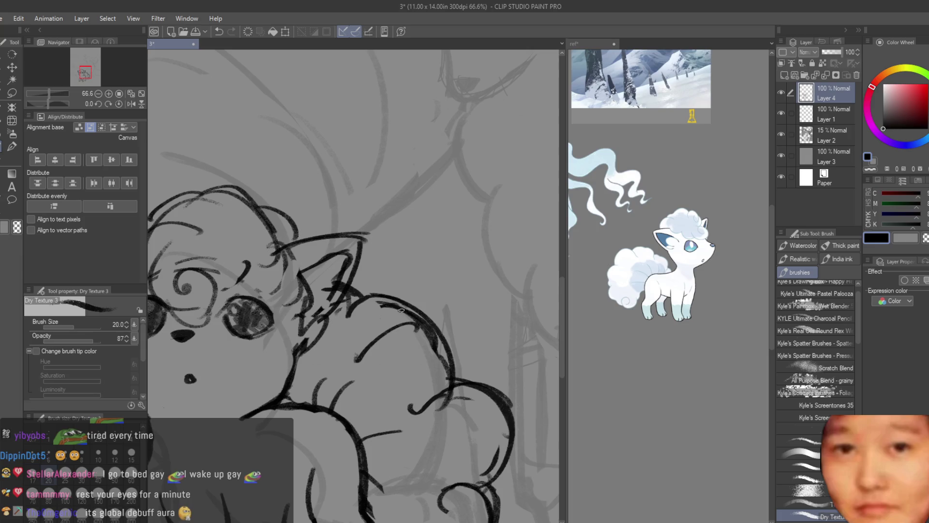
pyautogui.moveTo(401, 310); pyautogui.dragTo(425, 324)
pyautogui.press('e')
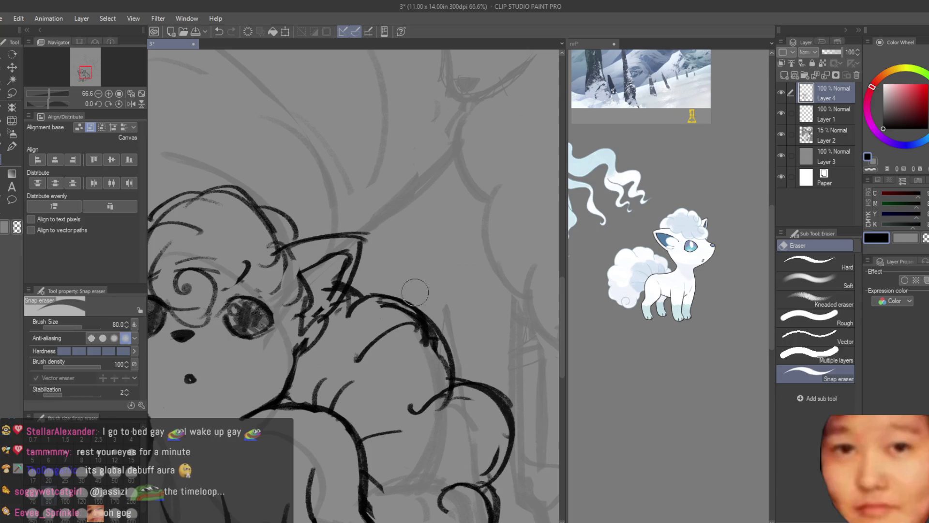
pyautogui.moveTo(418, 356); pyautogui.dragTo(450, 387)
pyautogui.press('b')
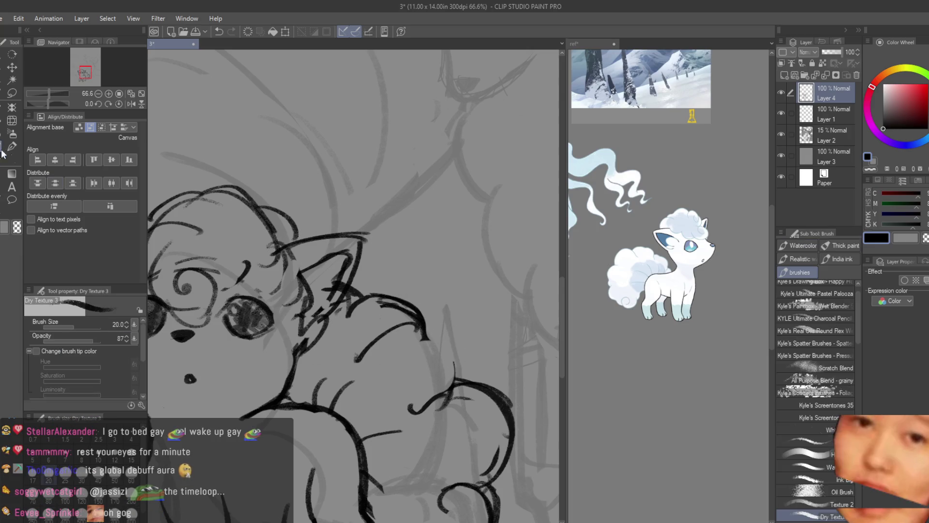
pyautogui.scroll(2, 458, 386)
pyautogui.scroll(-1, 459, 386)
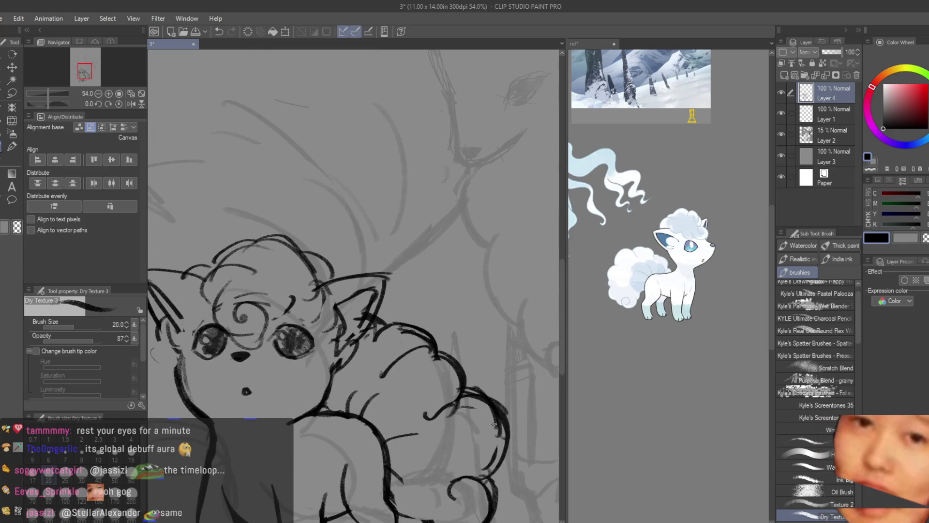
pyautogui.hotkey('ctrl', 'z')
# Redraw the tail's top outline, erase its stray strokes, and shift the line art slightly down.
pyautogui.scroll(-3, 446, 331)
pyautogui.scroll(3, 360, 257)
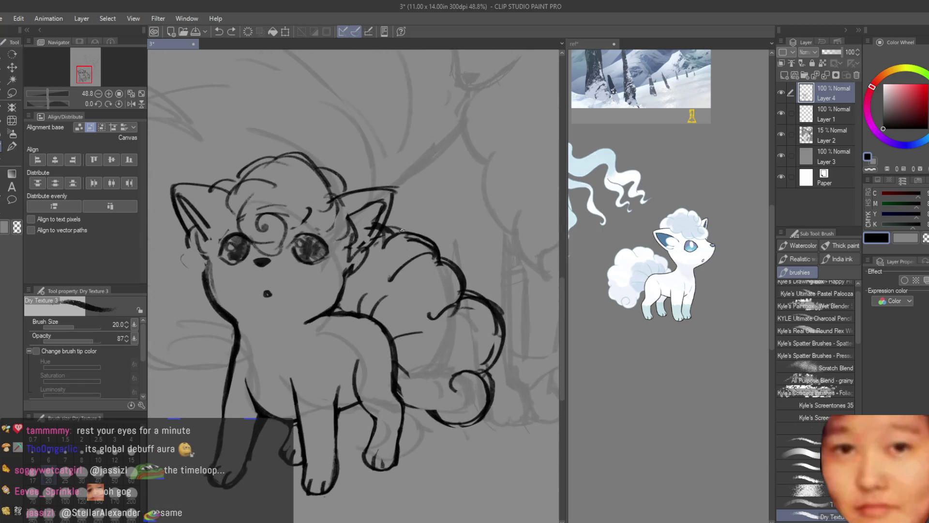
pyautogui.moveTo(432, 242)
pyautogui.mouseDown()
pyautogui.moveTo(380, 235)
pyautogui.moveTo(431, 259)
pyautogui.mouseUp()
pyautogui.click(2, 162)
pyautogui.moveTo(402, 230)
pyautogui.mouseDown()
pyautogui.moveTo(388, 243)
pyautogui.moveTo(377, 222)
pyautogui.mouseUp()
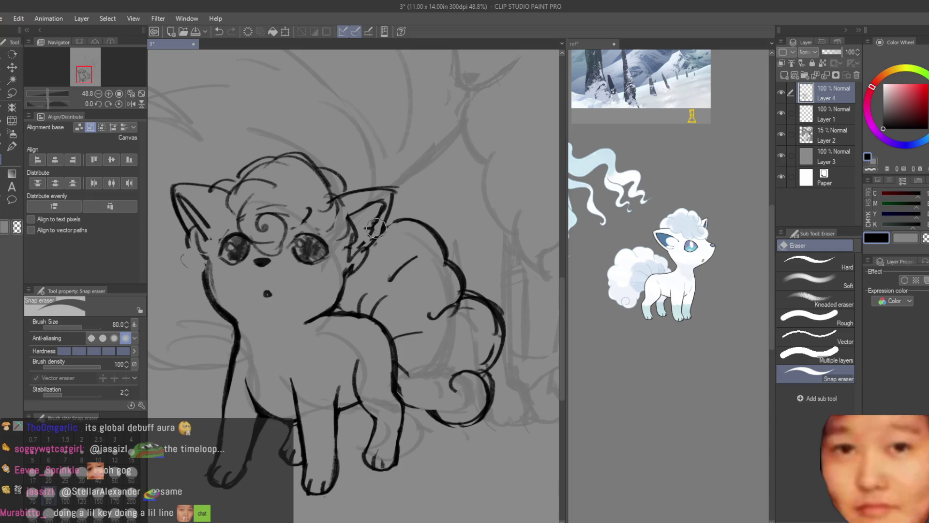
pyautogui.scroll(-5, 377, 226)
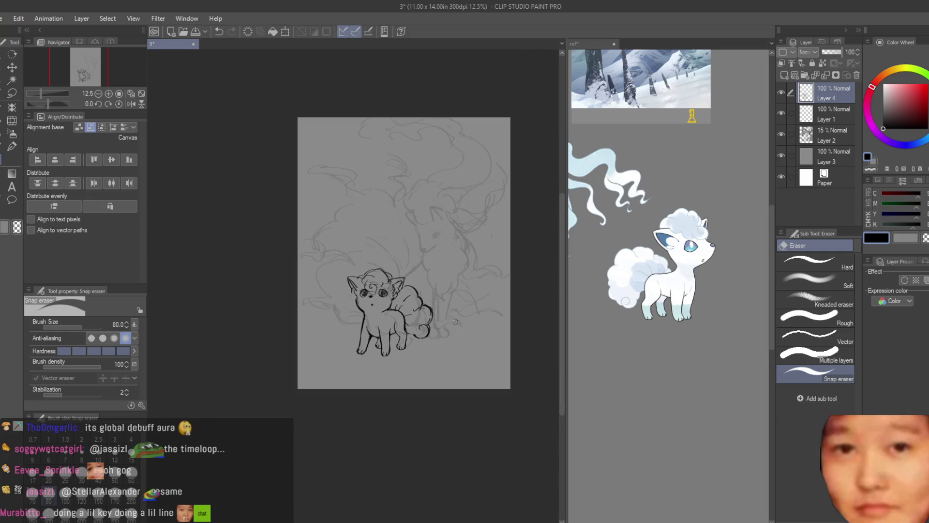
pyautogui.press('k')
pyautogui.moveTo(432, 296); pyautogui.dragTo(425, 307)
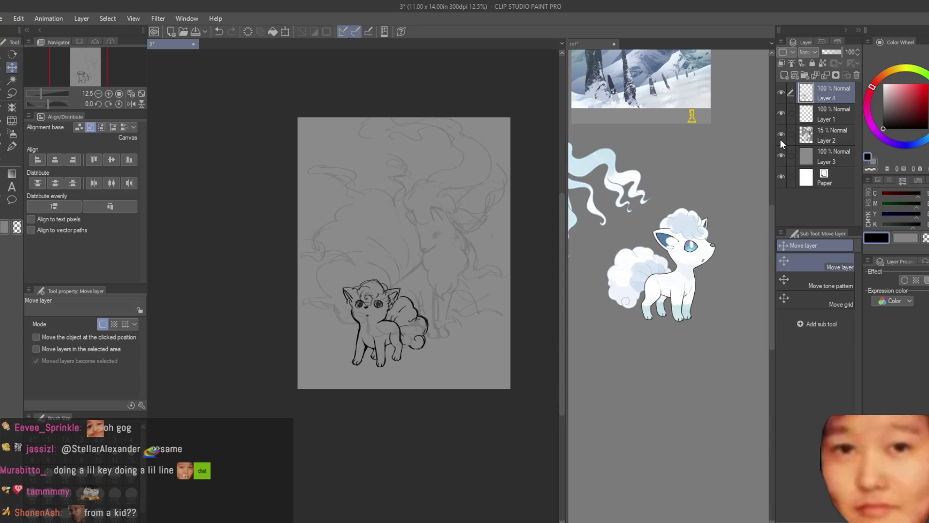
# Compare by toggling the line art layer, then liquify the cheek line and left eye strokes.
pyautogui.click(780, 91)
pyautogui.click(780, 91)
pyautogui.scroll(-2, 438, 227)
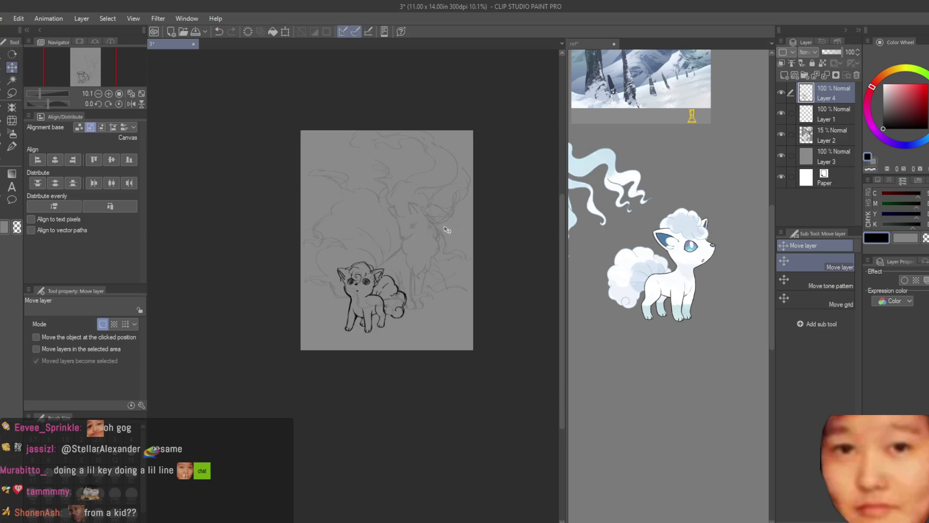
pyautogui.scroll(1, 438, 227)
pyautogui.scroll(1, 431, 261)
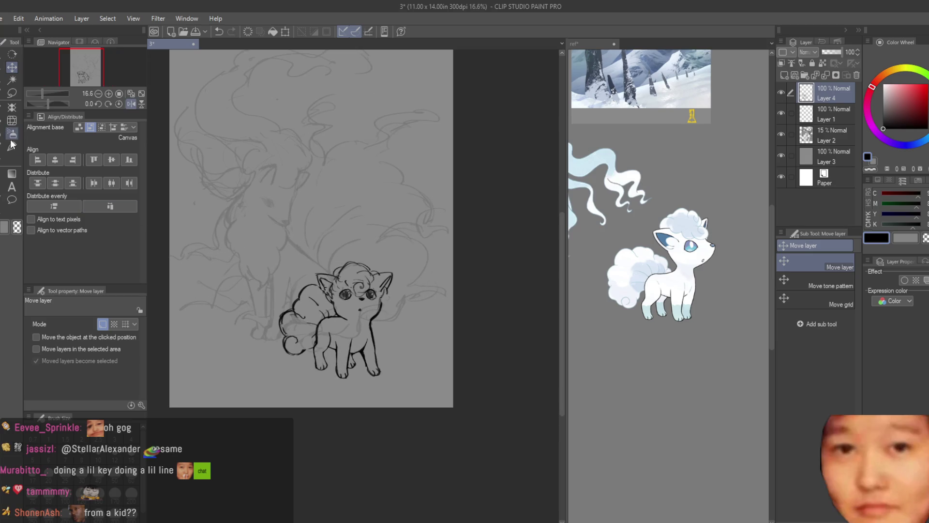
pyautogui.click(12, 120)
pyautogui.scroll(2, 334, 312)
pyautogui.press('[')
pyautogui.press('[')
pyautogui.press('[')
pyautogui.press(']')
pyautogui.press(']')
pyautogui.press(']')
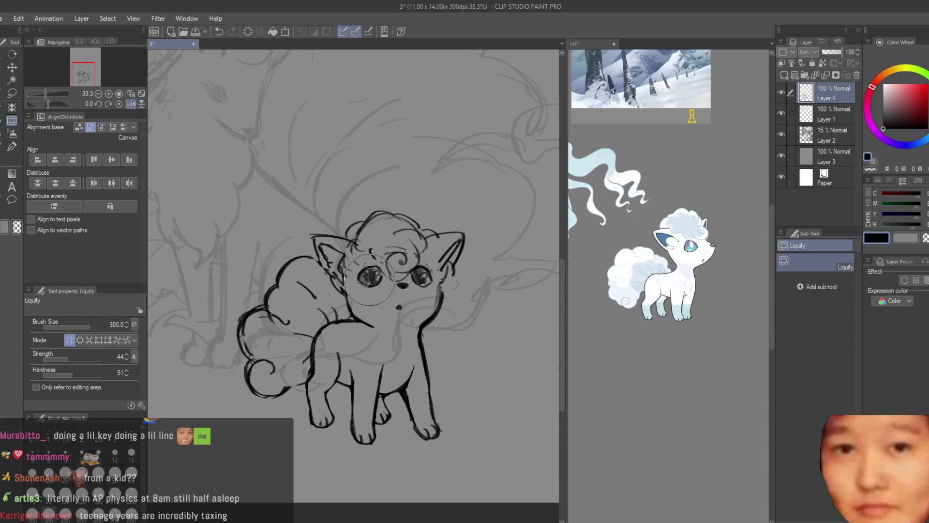
pyautogui.press('[')
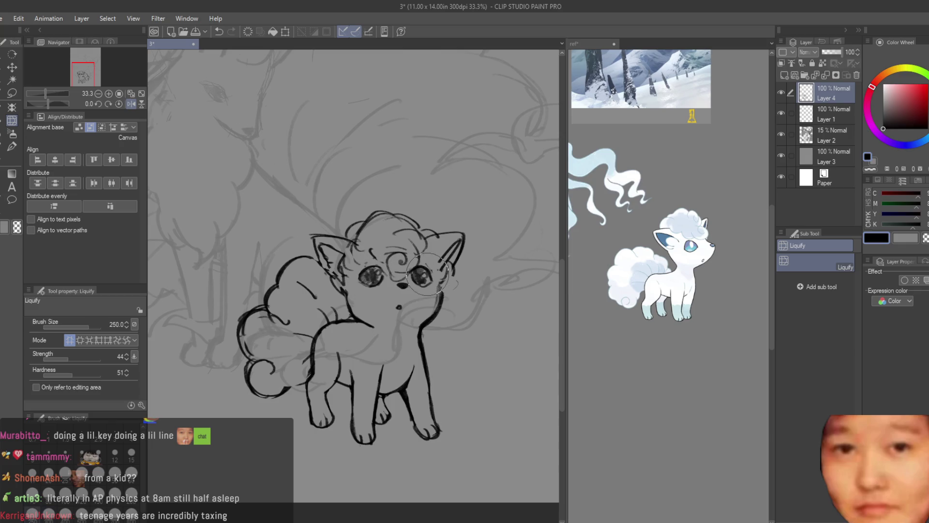
pyautogui.press(']')
pyautogui.press(']')
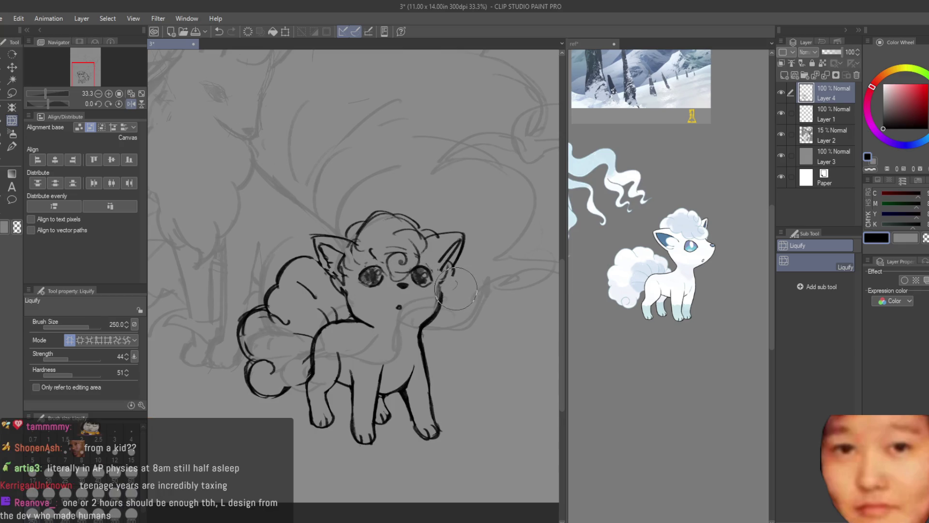
pyautogui.moveTo(345, 310); pyautogui.dragTo(371, 323)
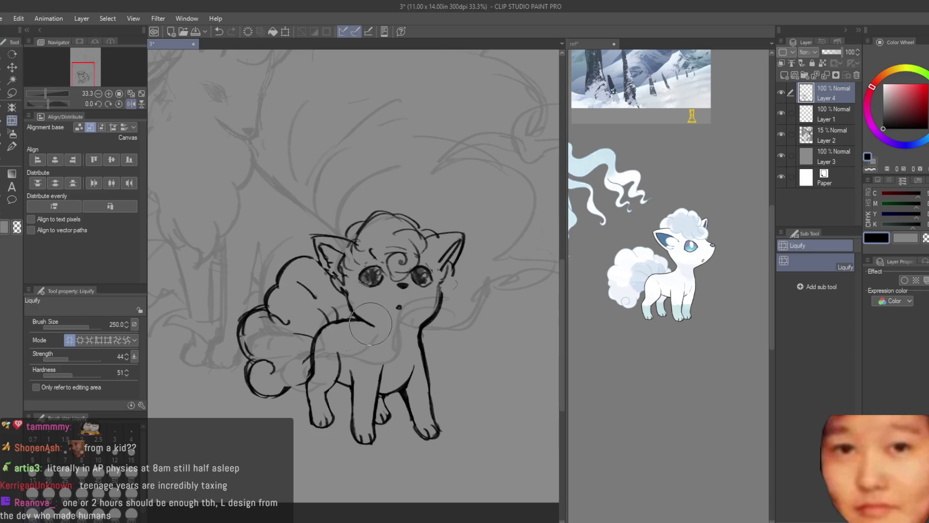
pyautogui.moveTo(375, 275); pyautogui.dragTo(376, 276)
# Liquify the face, right eye and forehead swirl with a finer brush, then check it mirrored.
pyautogui.press('[')
pyautogui.press('[')
pyautogui.press('[')
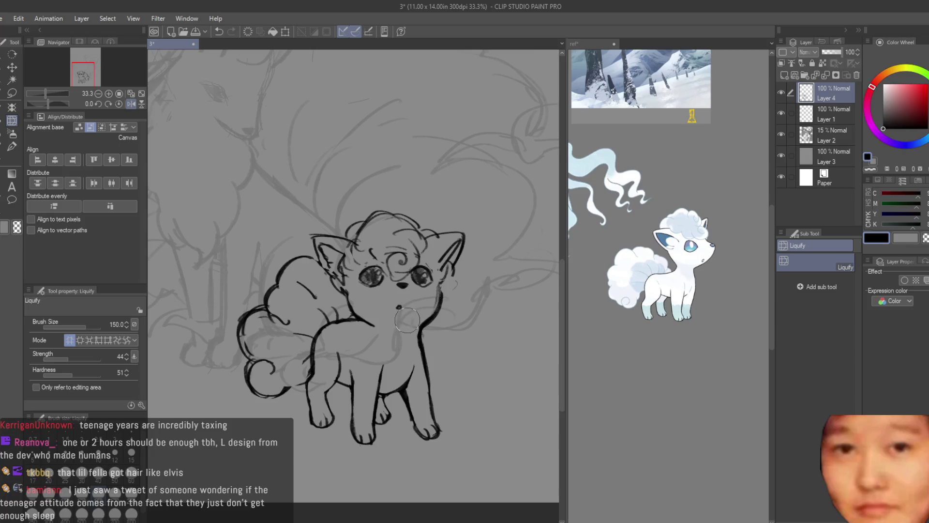
pyautogui.press(']')
pyautogui.press(']')
pyautogui.press(']')
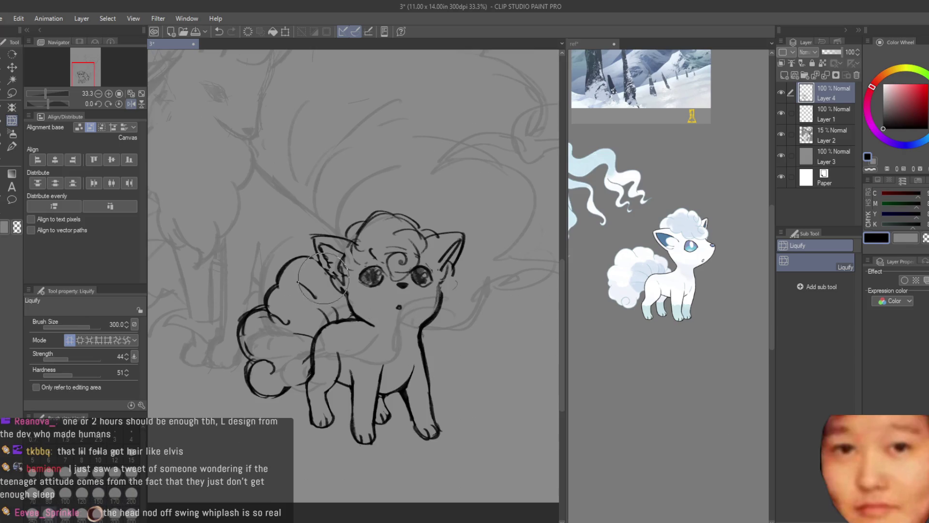
pyautogui.press('[')
pyautogui.press('[')
pyautogui.press('[')
pyautogui.moveTo(387, 271); pyautogui.dragTo(399, 280)
pyautogui.press(']')
pyautogui.press(']')
pyautogui.press(']')
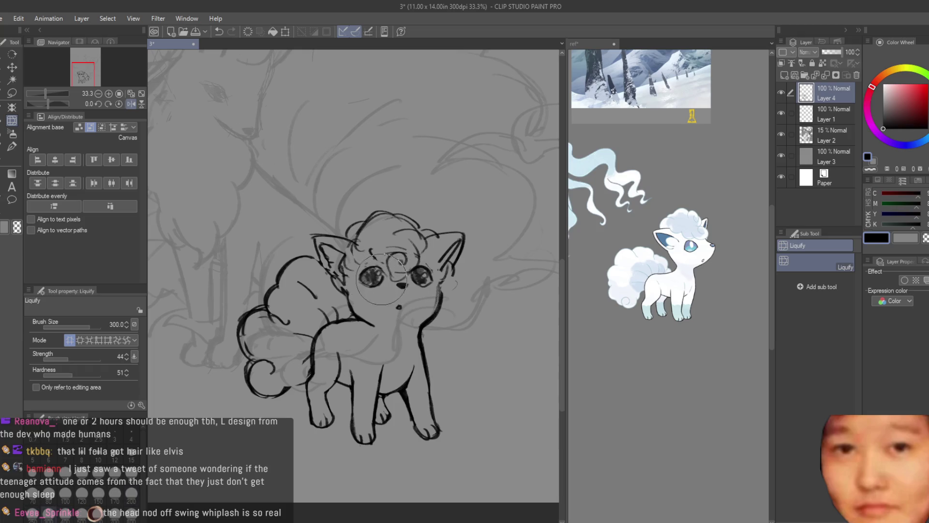
pyautogui.press('[')
pyautogui.press('[')
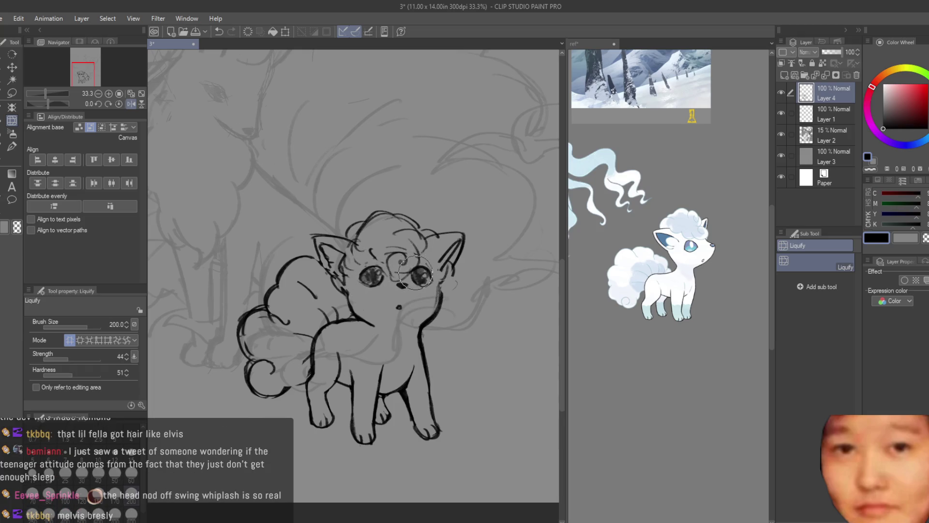
pyautogui.moveTo(420, 272); pyautogui.dragTo(432, 315)
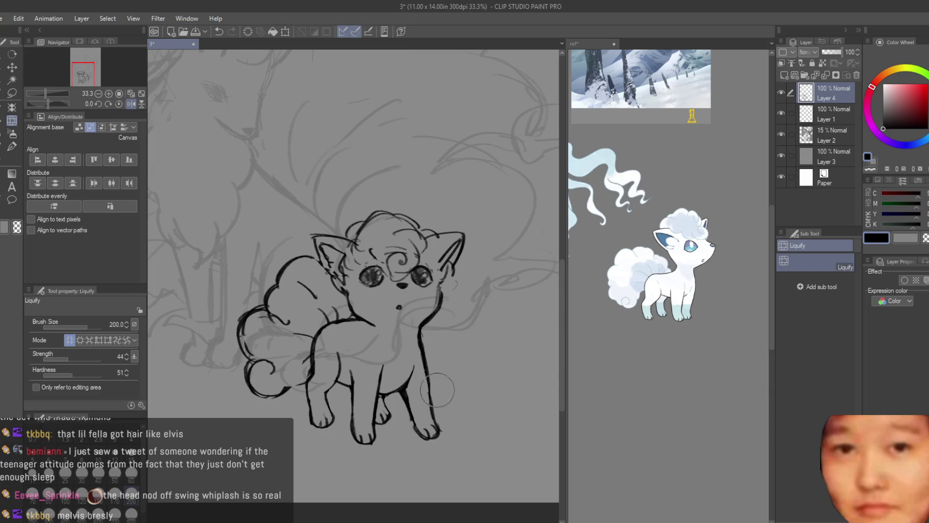
pyautogui.press(']')
pyautogui.press(']')
pyautogui.press(']')
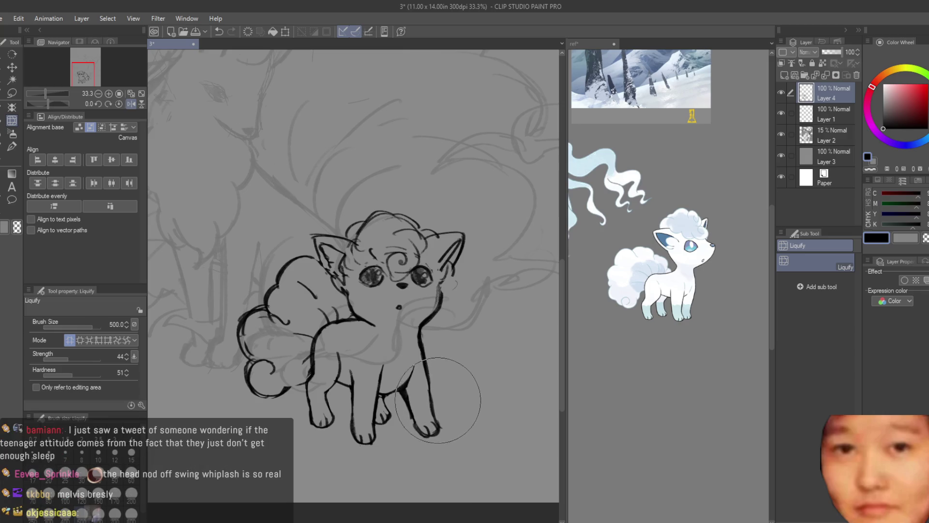
pyautogui.press('[')
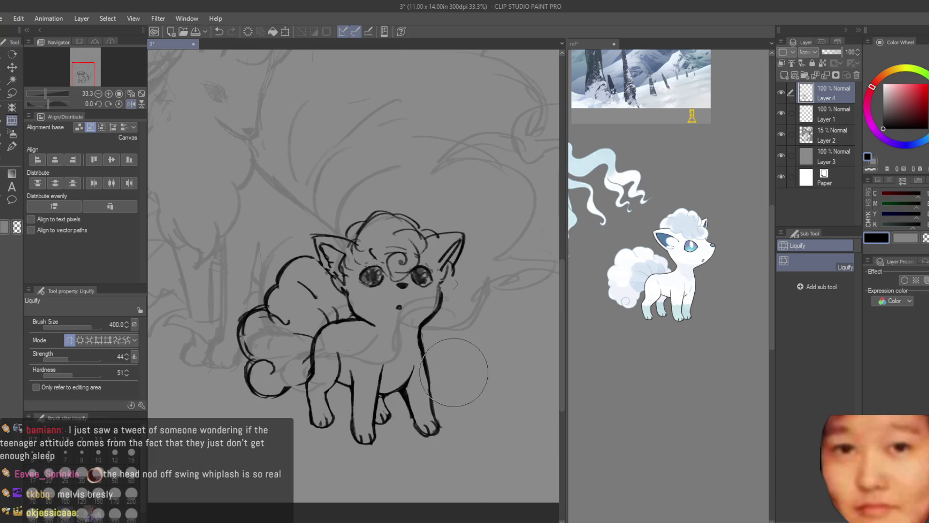
pyautogui.scroll(-4, 456, 362)
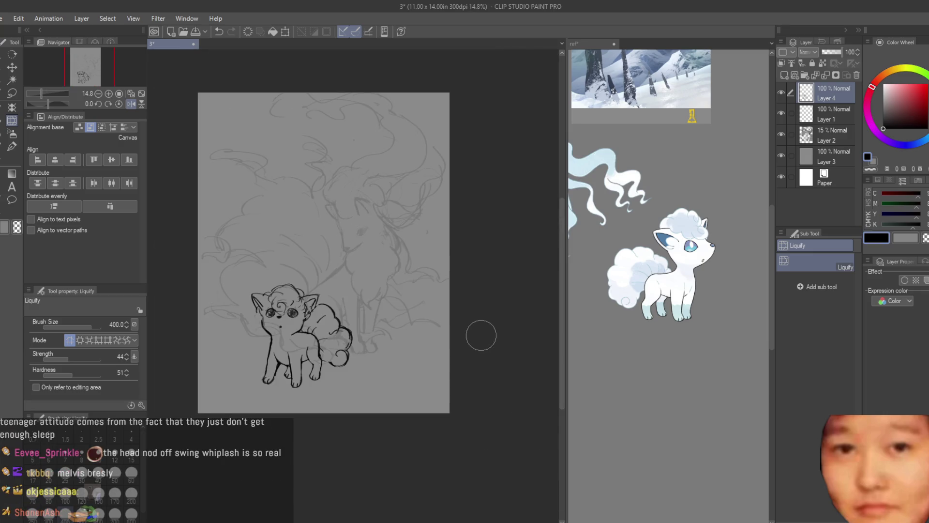
pyautogui.press('h')
pyautogui.scroll(-1, 502, 350)
pyautogui.scroll(5, 467, 370)
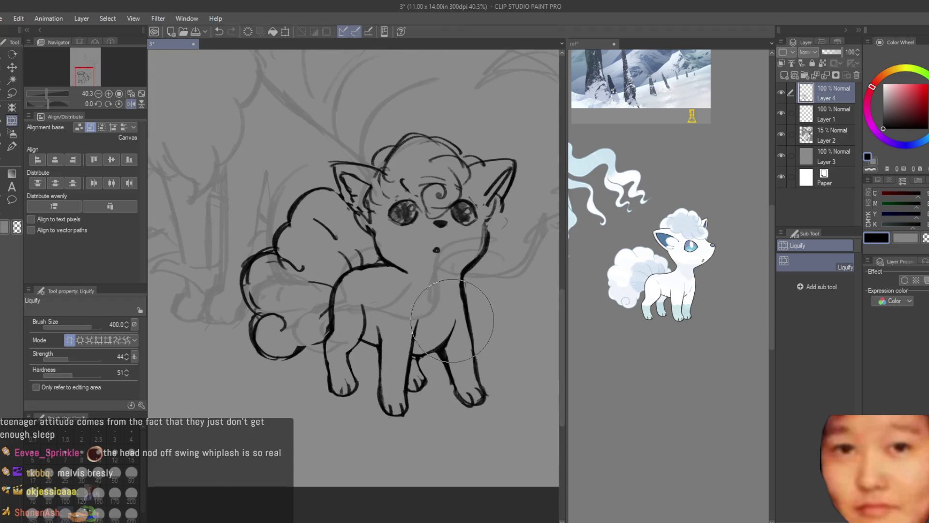
pyautogui.scroll(-1, 402, 357)
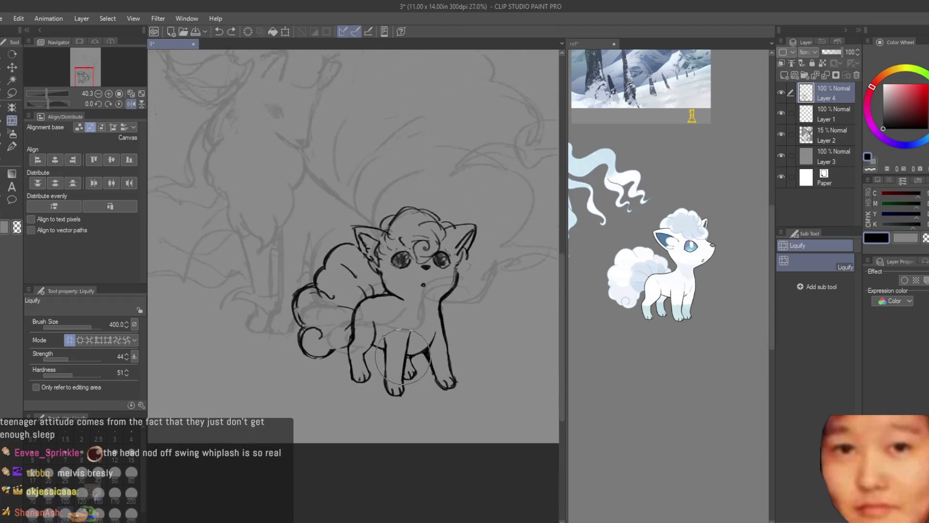
# Lasso-select the Vulpix's head, switch to Move layer, deselect, and flip the canvas horizontally.
pyautogui.press('m')
pyautogui.scroll(3, 316, 288)
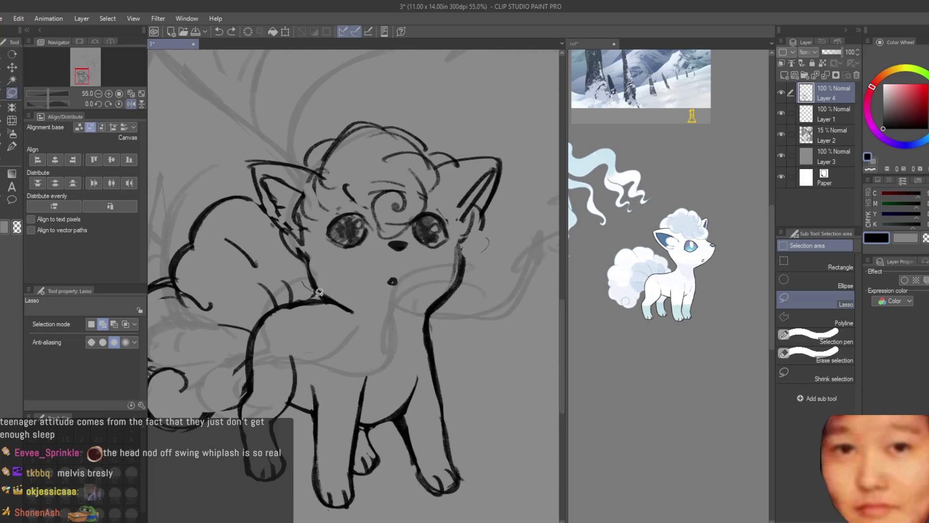
pyautogui.moveTo(433, 310); pyautogui.dragTo(218, 134)
pyautogui.moveTo(259, 193); pyautogui.dragTo(273, 240)
pyautogui.press('k')
pyautogui.scroll(-2, 404, 276)
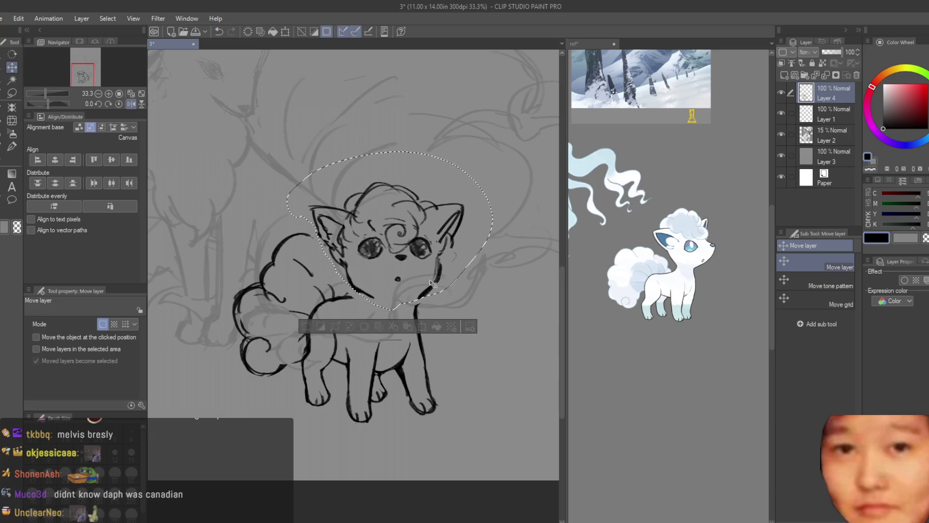
pyautogui.hotkey('ctrl', 'd')
pyautogui.scroll(-3, 432, 285)
pyautogui.press('h')
pyautogui.scroll(2, 291, 291)
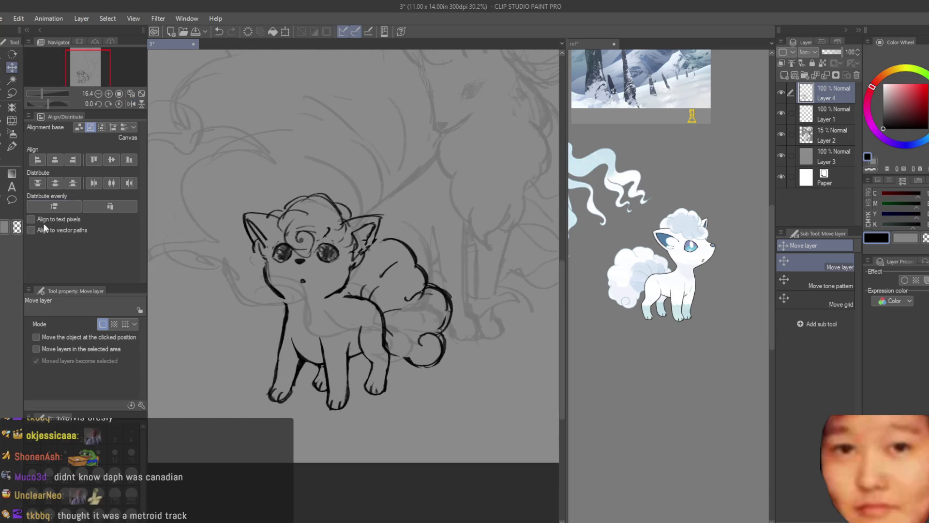
pyautogui.press('b')
pyautogui.scroll(4, 338, 311)
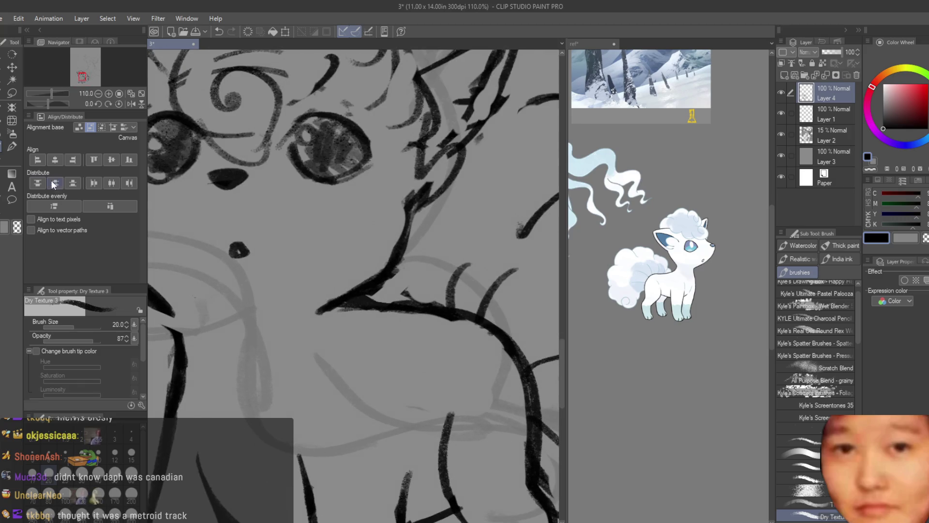
# Thin out and lighten the dark neck and cheek line with the Snap eraser.
pyautogui.press('e')
pyautogui.scroll(-5, 423, 364)
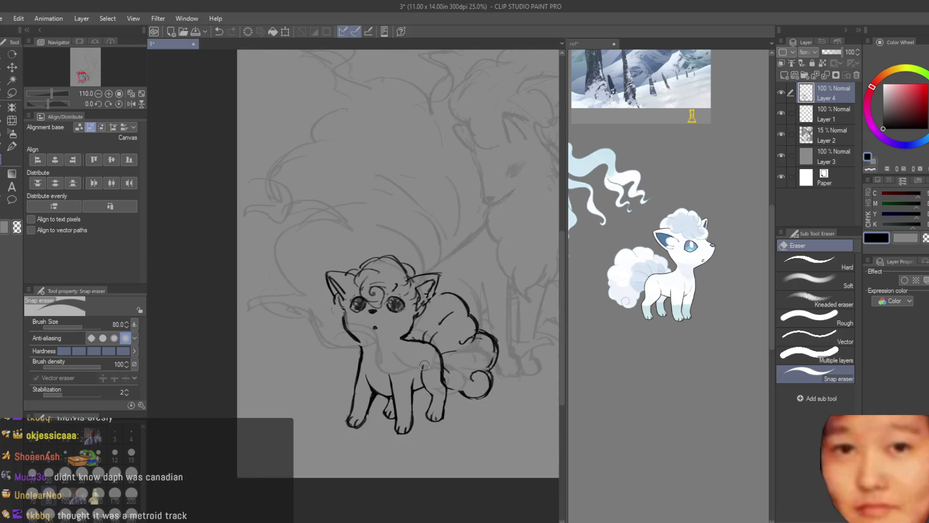
pyautogui.scroll(3, 387, 331)
pyautogui.scroll(2, 387, 332)
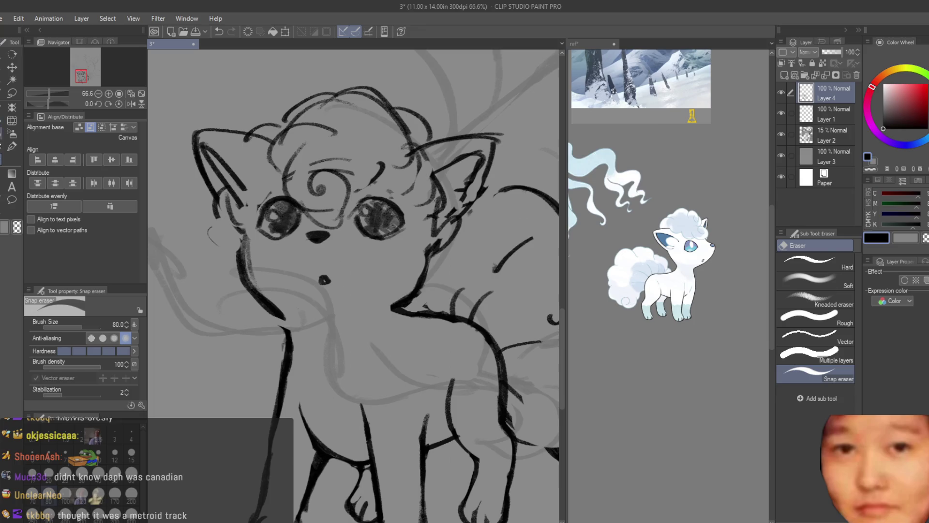
pyautogui.press('b')
pyautogui.scroll(-4, 383, 312)
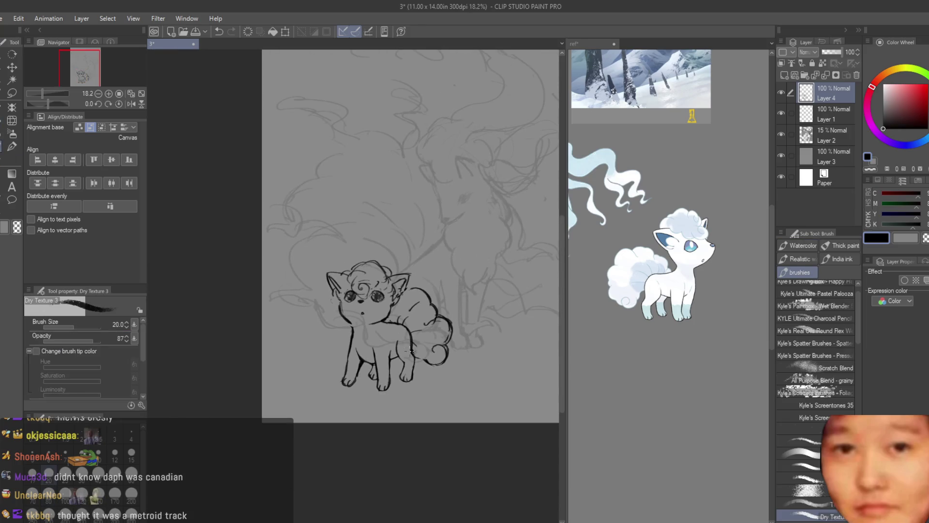
pyautogui.scroll(3, 366, 309)
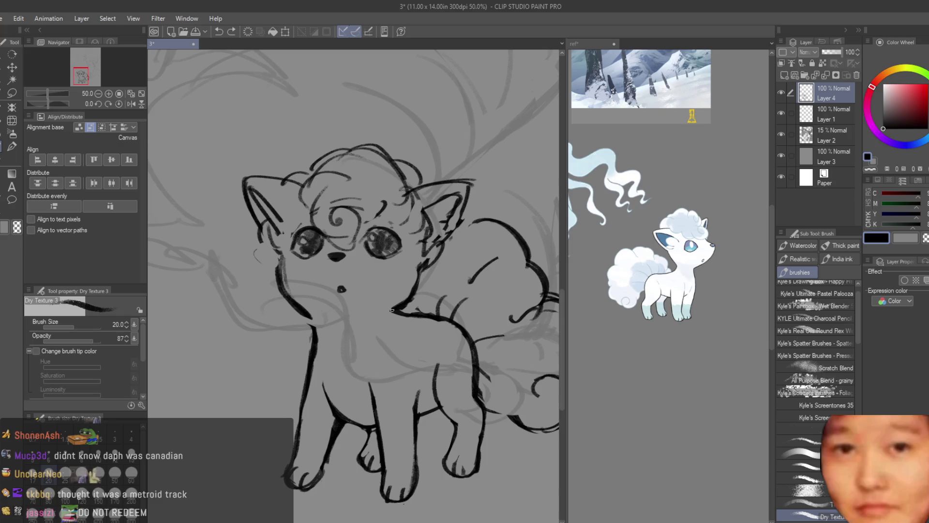
pyautogui.scroll(1, 295, 315)
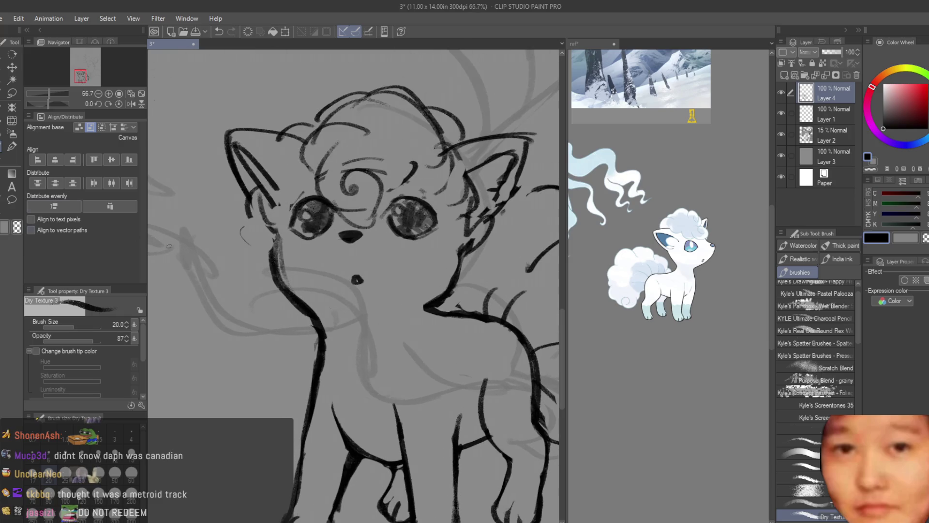
pyautogui.click(1, 162)
pyautogui.moveTo(270, 293); pyautogui.dragTo(307, 332)
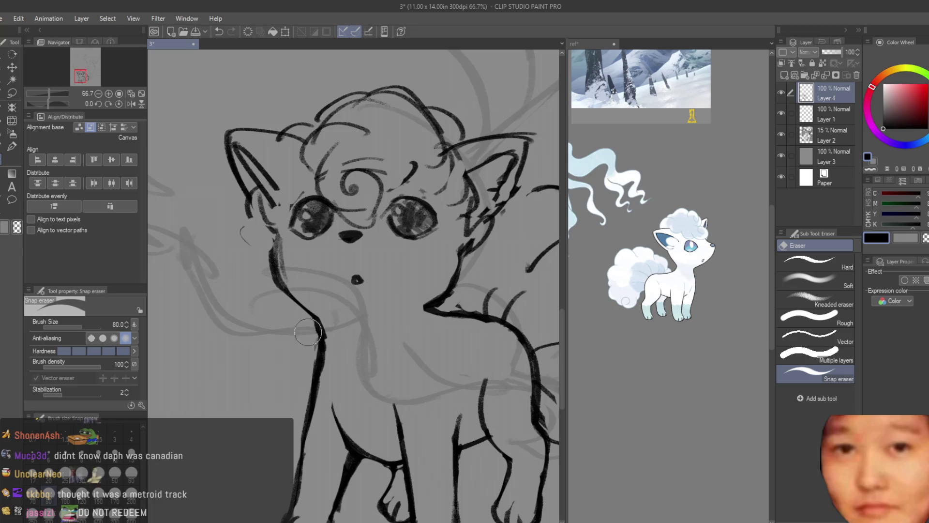
pyautogui.scroll(-3, 303, 382)
pyautogui.scroll(3, 341, 303)
pyautogui.moveTo(341, 304); pyautogui.dragTo(340, 288)
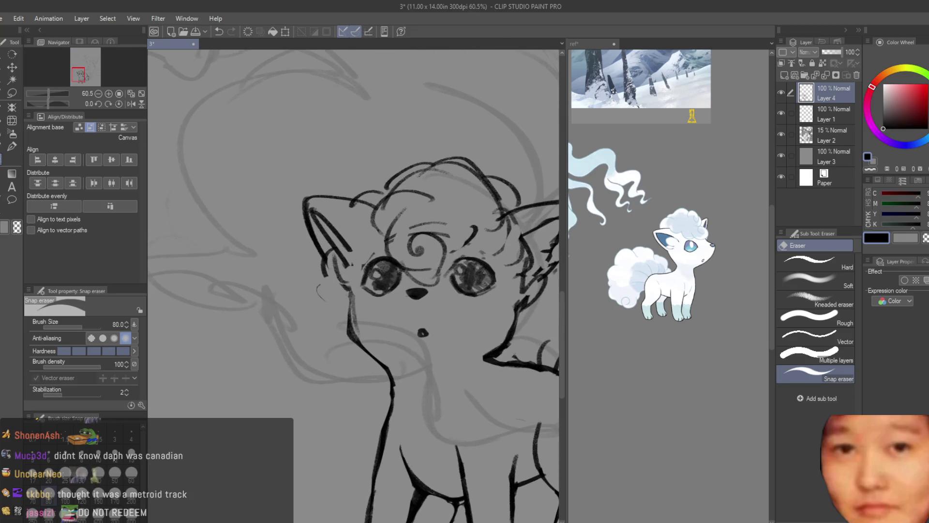
# Erase stray sketch marks along the tail and save the drawing.
pyautogui.press('b')
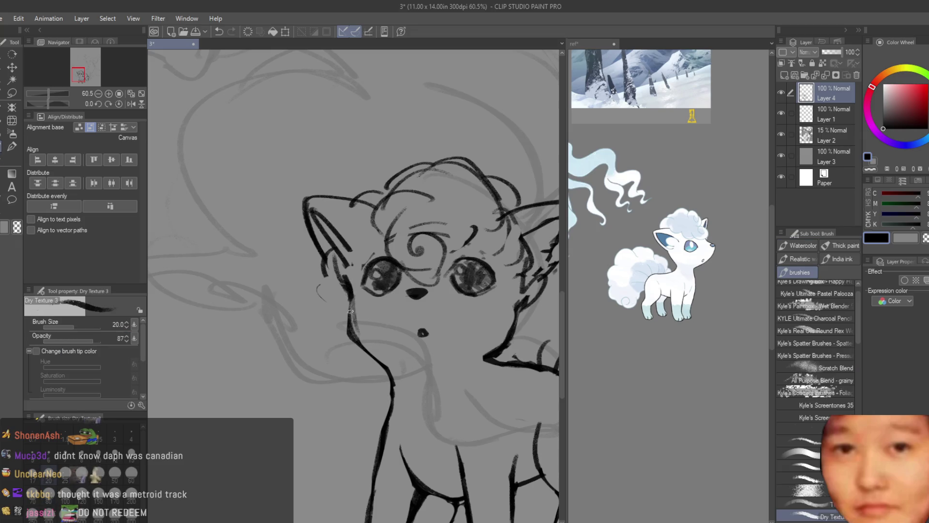
pyautogui.scroll(-3, 352, 331)
pyautogui.scroll(3, 304, 300)
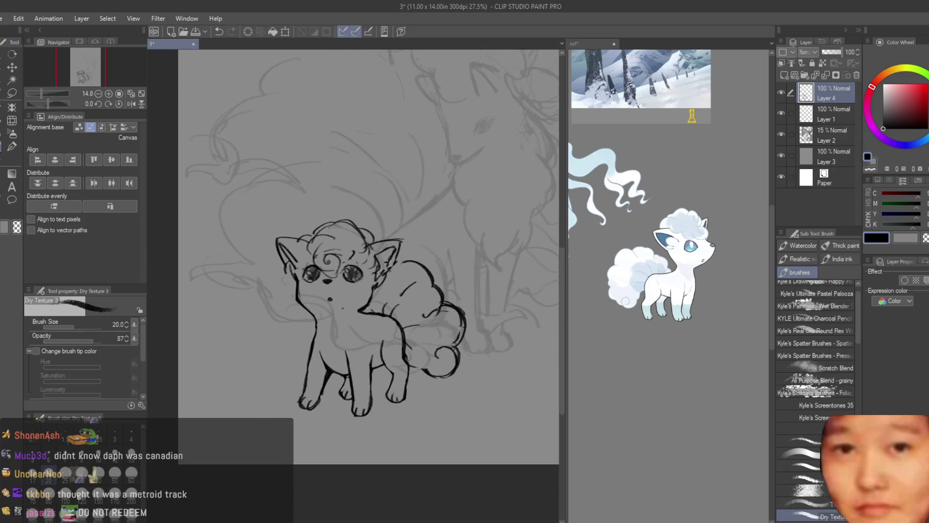
pyautogui.press('e')
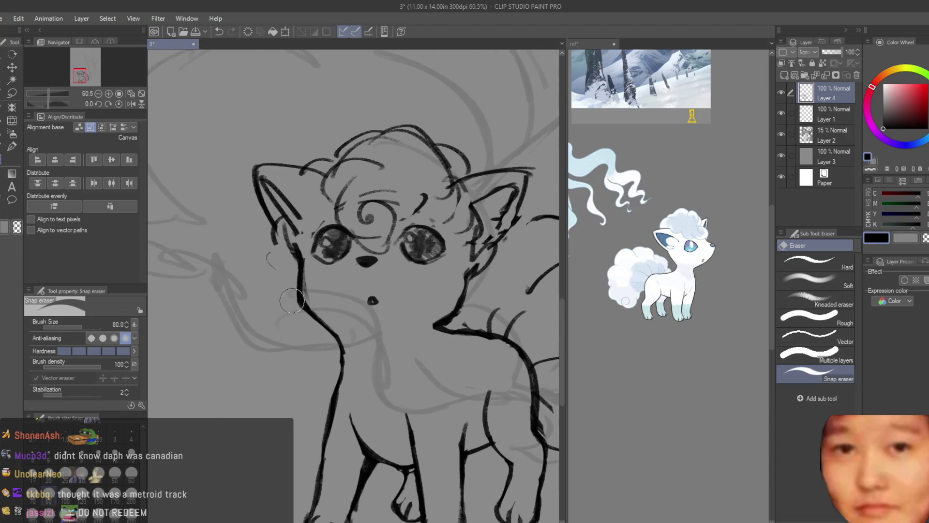
pyautogui.scroll(-4, 305, 330)
pyautogui.scroll(4, 341, 354)
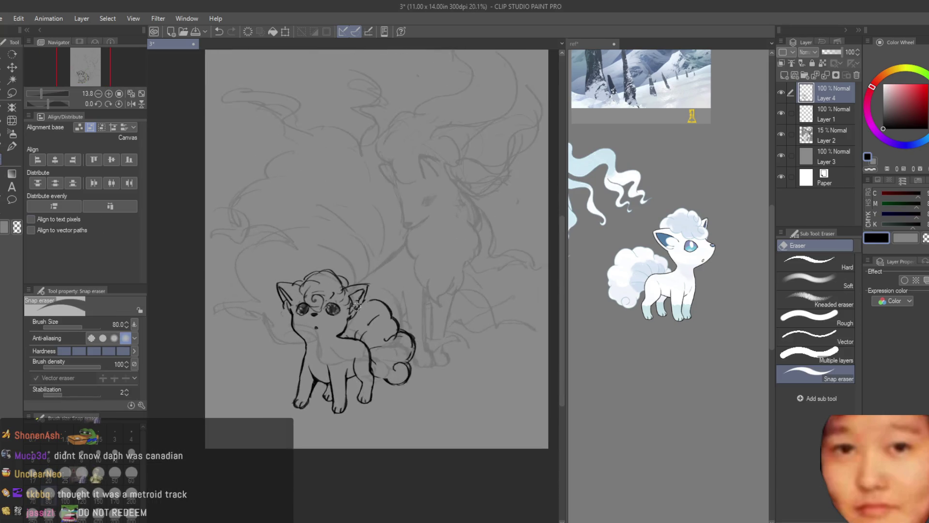
pyautogui.scroll(2, 341, 354)
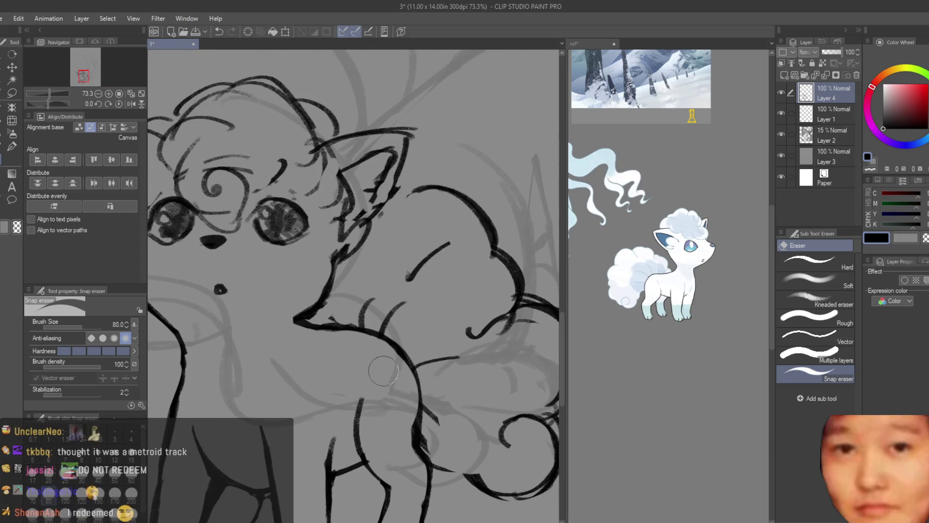
pyautogui.moveTo(370, 356); pyautogui.dragTo(398, 446)
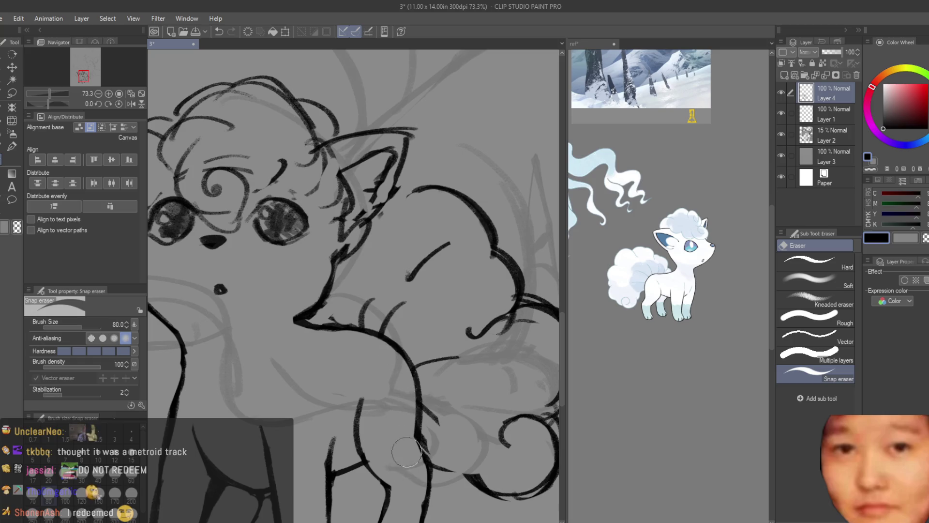
pyautogui.scroll(-3, 387, 377)
pyautogui.scroll(2, 365, 353)
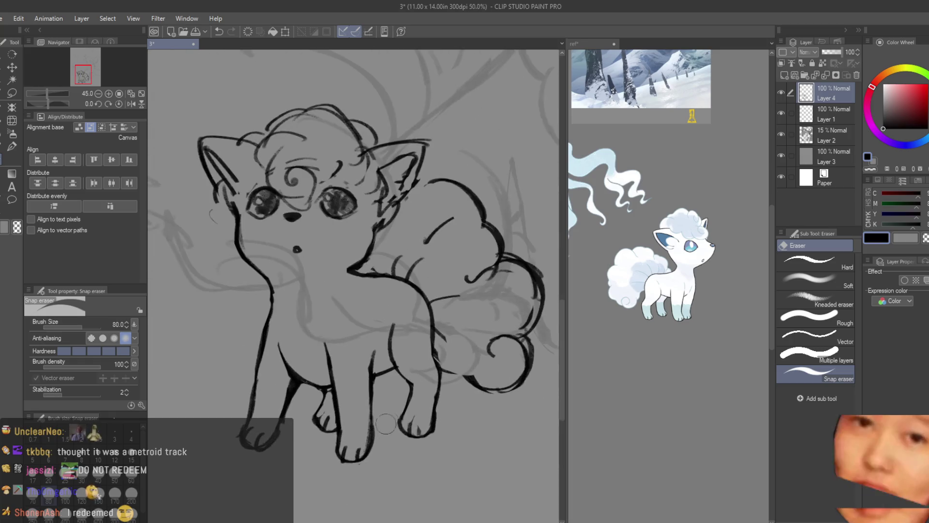
pyautogui.scroll(-5, 365, 353)
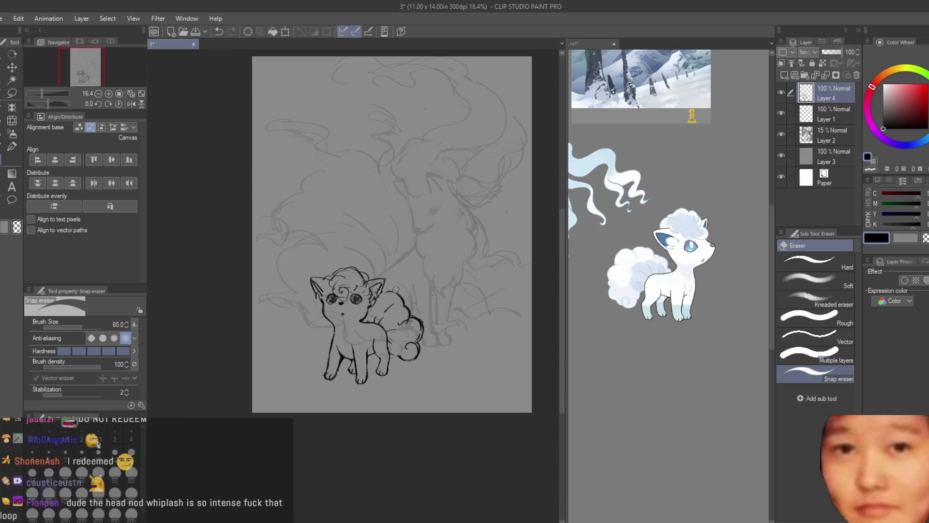
pyautogui.hotkey('ctrl', 's')
# Erase highlight streaks into both of the Vulpix's eyes with a slightly smaller eraser.
pyautogui.scroll(-2, 396, 289)
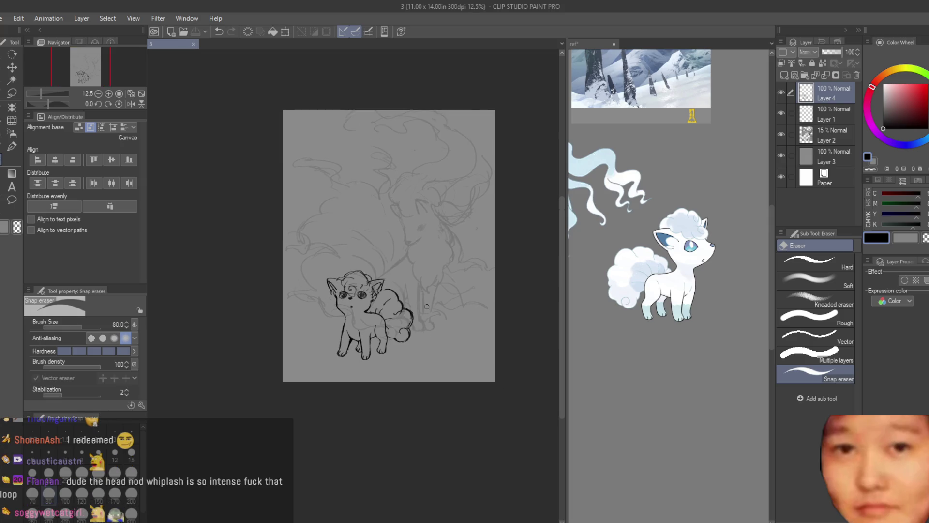
pyautogui.scroll(2, 427, 306)
pyautogui.scroll(5, 376, 284)
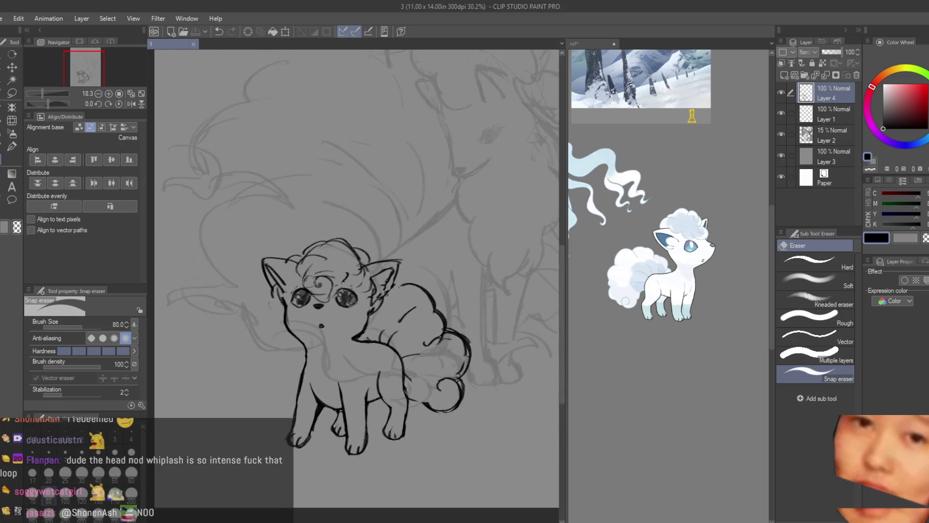
pyautogui.press('[')
pyautogui.press('[')
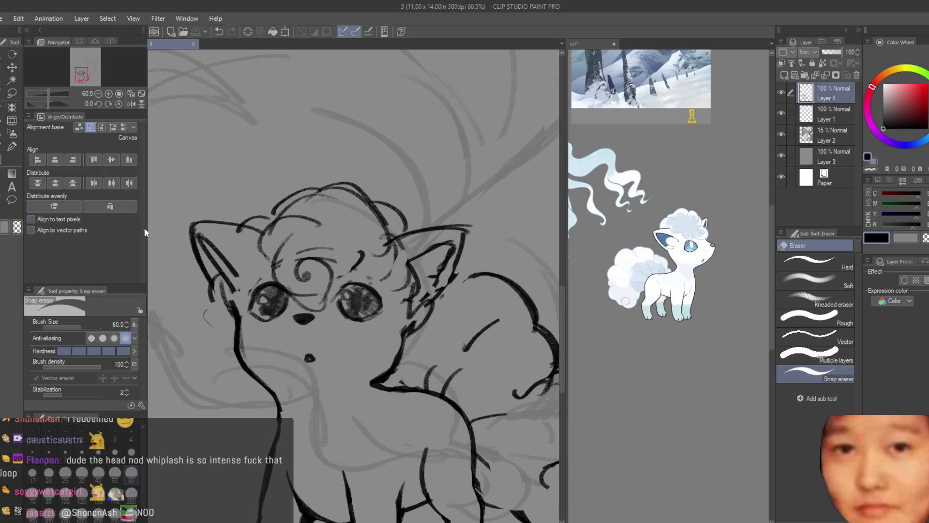
pyautogui.scroll(2, 291, 302)
pyautogui.moveTo(259, 280); pyautogui.dragTo(260, 301)
pyautogui.moveTo(390, 280); pyautogui.dragTo(390, 302)
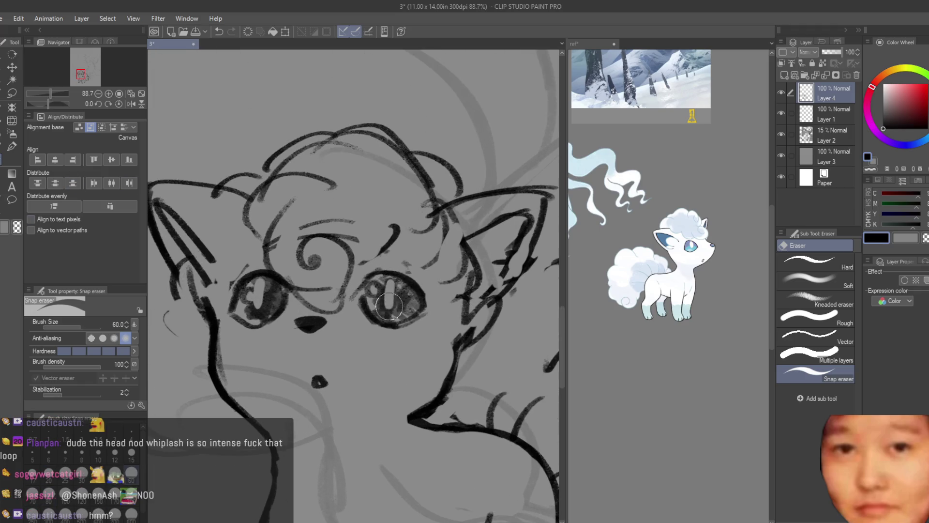
pyautogui.scroll(-9, 390, 303)
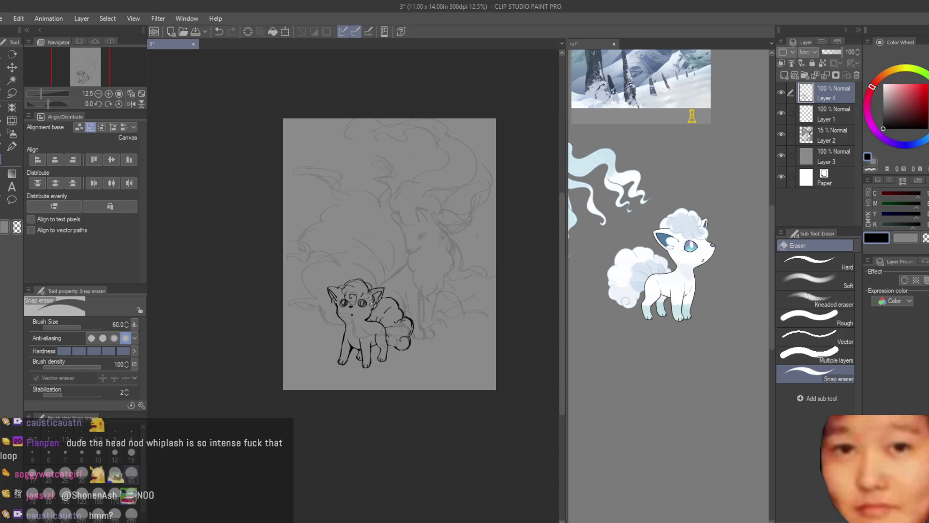
pyautogui.scroll(3, 371, 304)
pyautogui.scroll(-2, 372, 304)
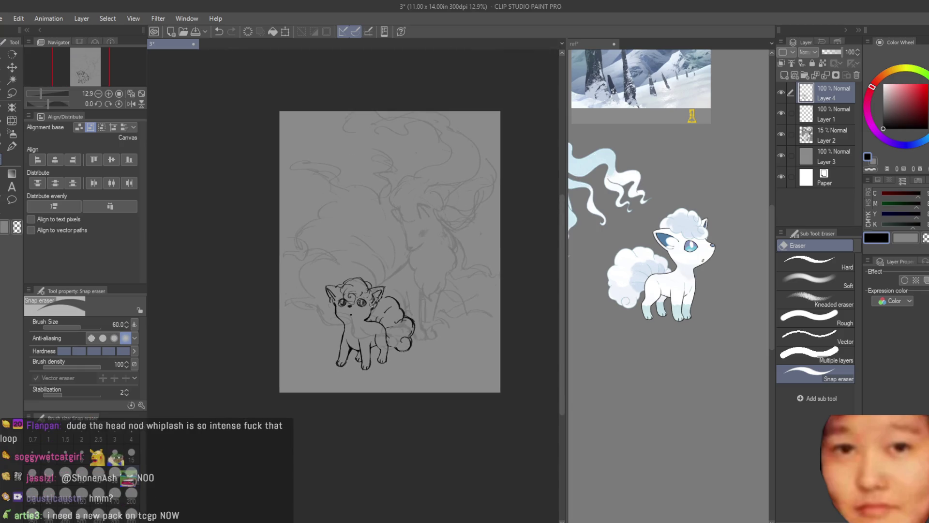
pyautogui.click(16, 73)
# Nudge the Vulpix line art slightly down-left, toggle Layer 4 to compare, and reselect it.
pyautogui.moveTo(374, 222); pyautogui.dragTo(372, 223)
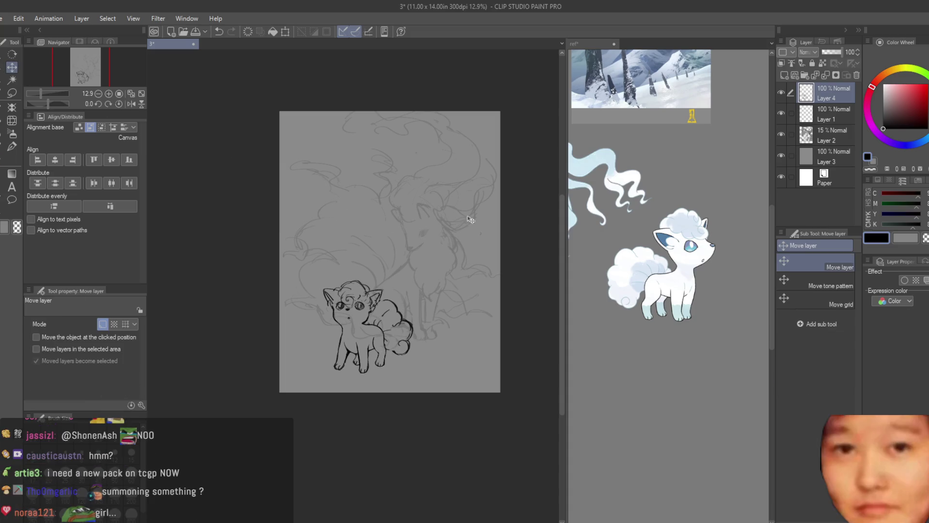
pyautogui.scroll(-1, 469, 219)
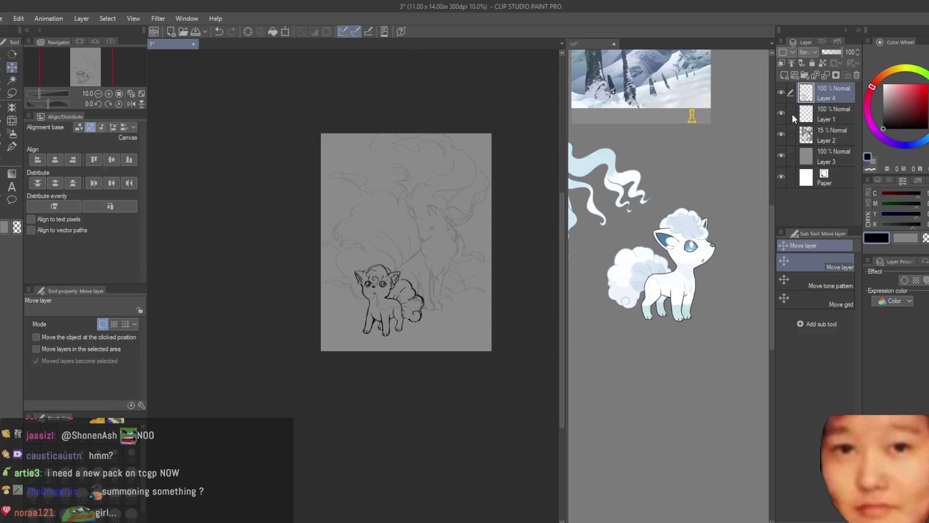
pyautogui.click(834, 136)
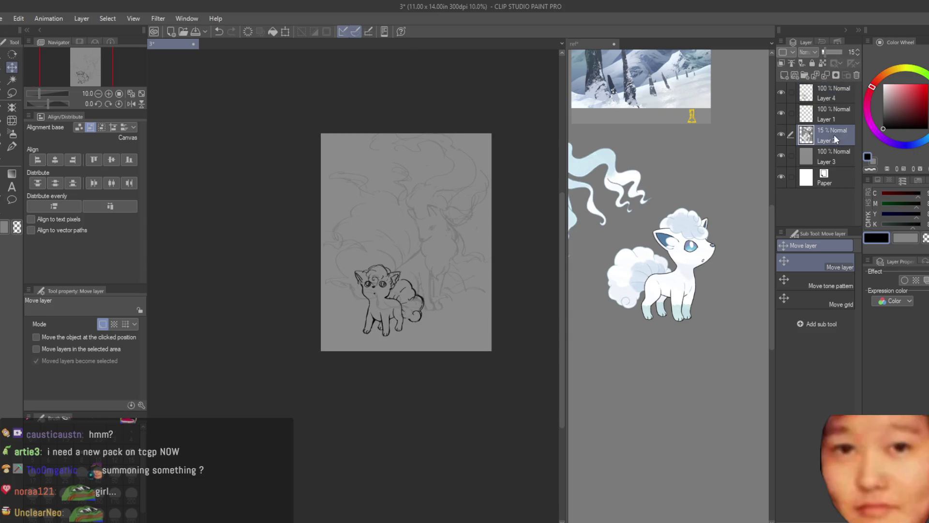
pyautogui.press('e')
pyautogui.scroll(2, 431, 305)
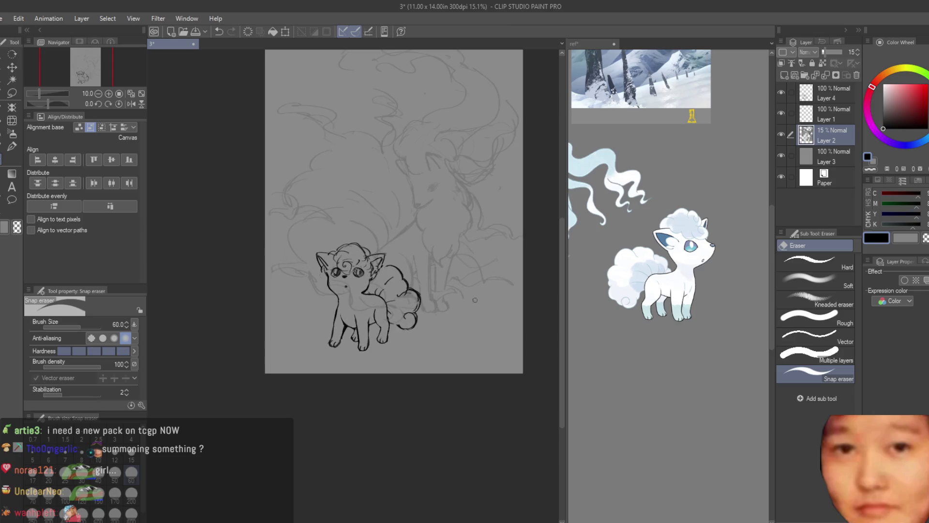
pyautogui.click(779, 91)
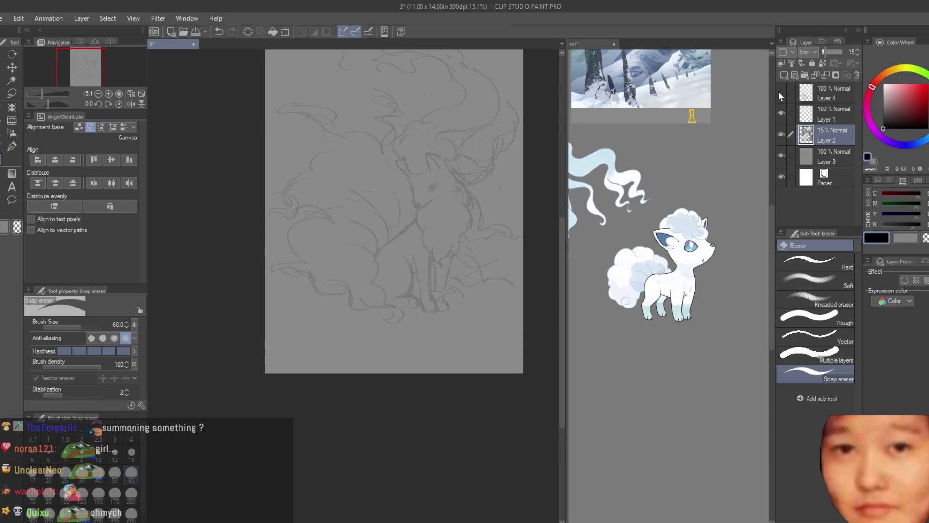
pyautogui.click(779, 92)
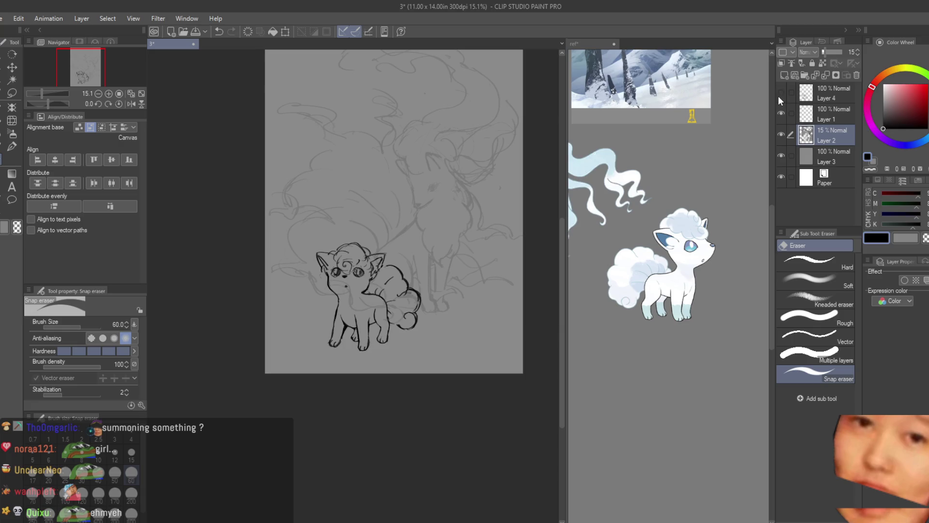
pyautogui.click(780, 98)
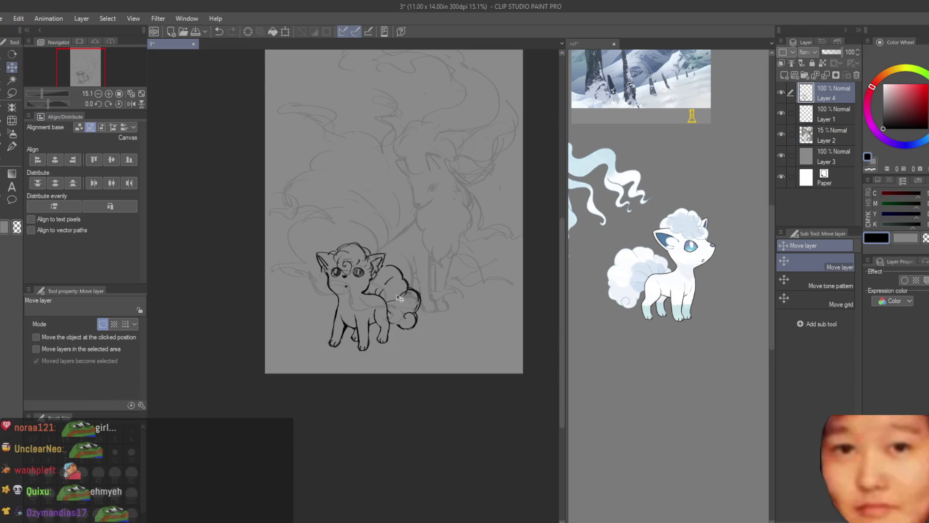
pyautogui.hotkey('ctrl', 't')
pyautogui.scroll(-3, 456, 391)
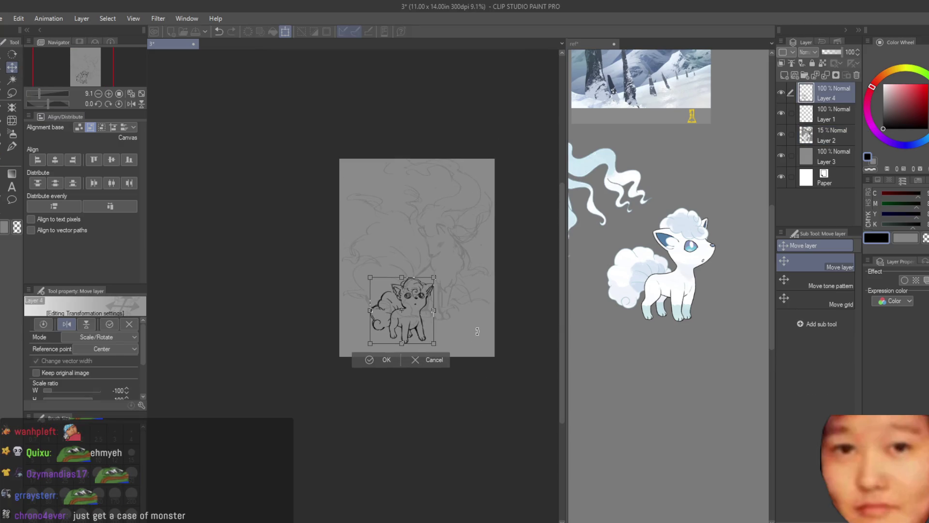
pyautogui.press('Return')
pyautogui.scroll(2, 426, 323)
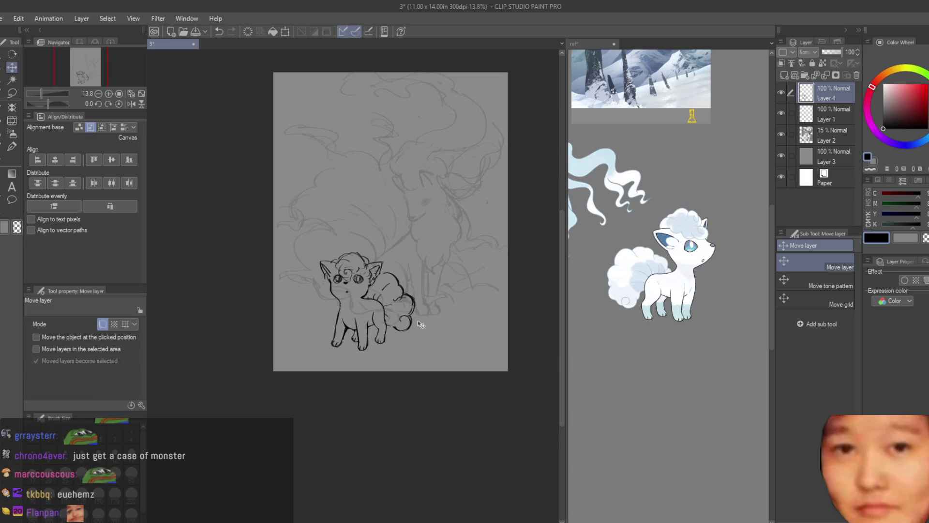
pyautogui.scroll(-3, 441, 328)
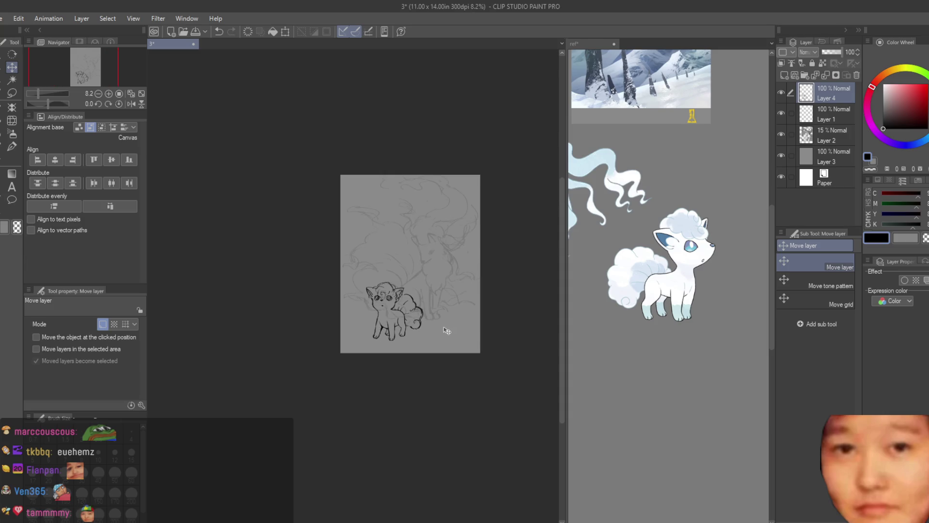
# Redo the last action, then add a new blank layer above Layer 1.
pyautogui.scroll(2, 441, 328)
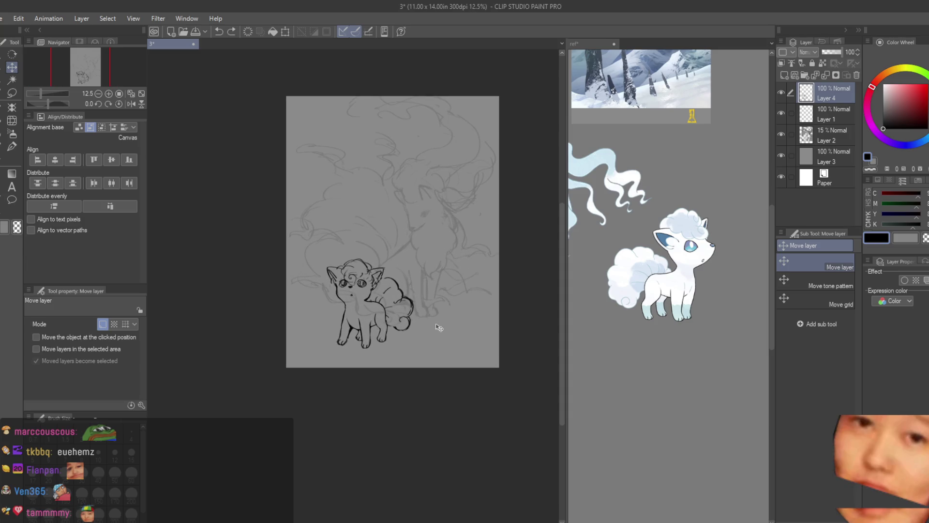
pyautogui.hotkey('ctrl', 'y')
pyautogui.hotkey('ctrl', 'y')
pyautogui.hotkey('ctrl', 'y')
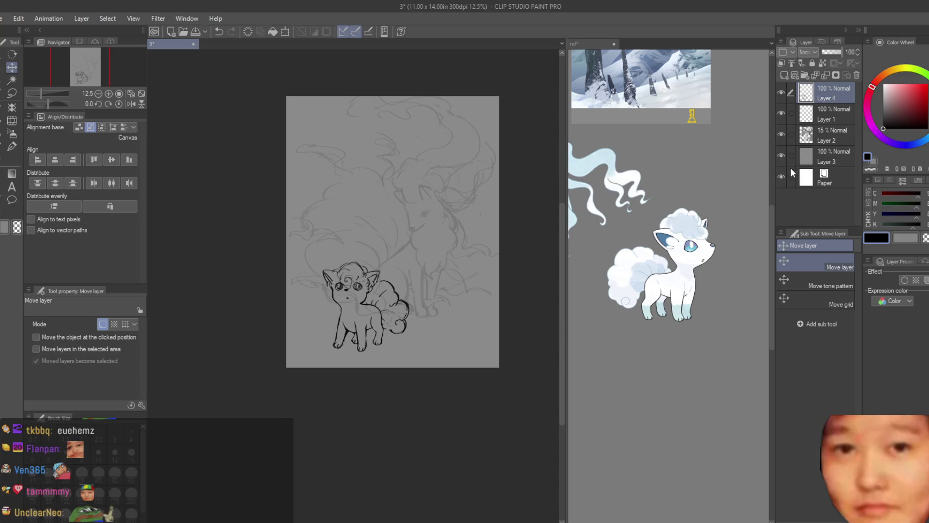
pyautogui.click(846, 142)
pyautogui.press('m')
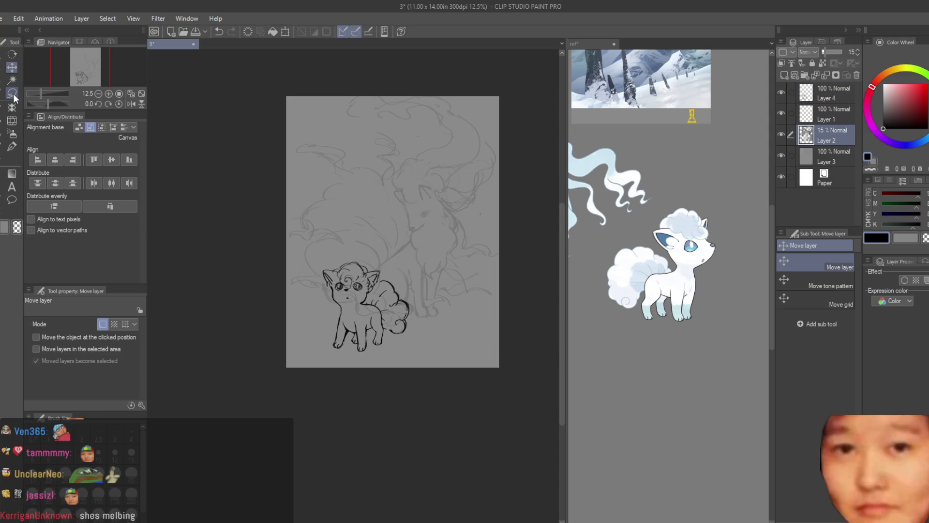
pyautogui.scroll(2, 377, 259)
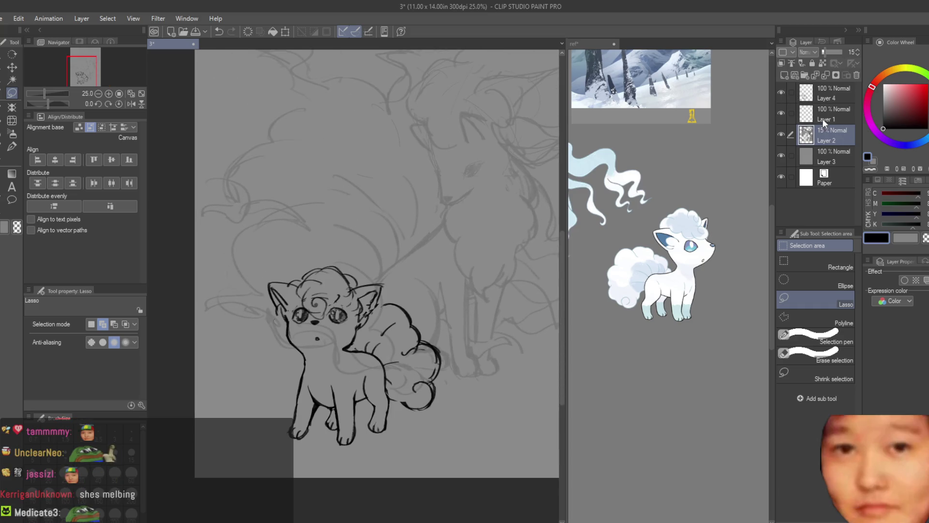
pyautogui.click(822, 119)
pyautogui.click(784, 75)
pyautogui.click(12, 147)
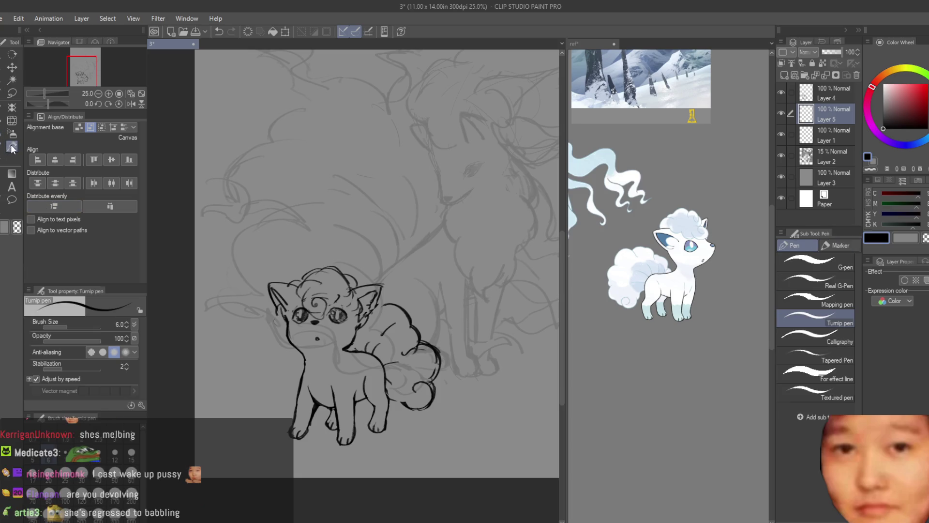
# Set Layer 2 to 100% opacity and paint canvas grey over its lines behind the Vulpix's face and back.
pyautogui.click(828, 162)
pyautogui.click(840, 52)
pyautogui.keyDown('alt'); pyautogui.click(462, 408); pyautogui.keyUp('alt')
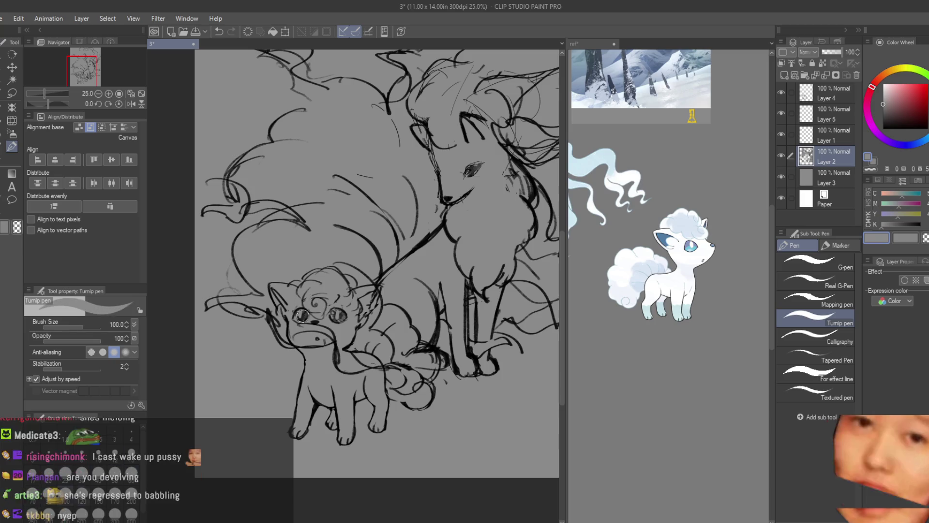
pyautogui.moveTo(290, 338)
pyautogui.mouseDown()
pyautogui.moveTo(317, 329)
pyautogui.moveTo(295, 319)
pyautogui.mouseUp()
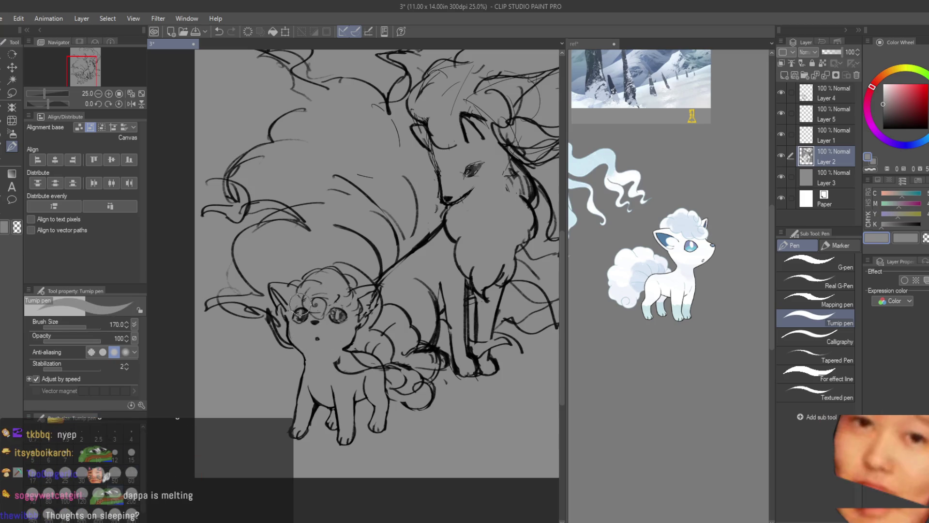
pyautogui.moveTo(358, 349)
pyautogui.mouseDown()
pyautogui.moveTo(402, 372)
pyautogui.moveTo(375, 324)
pyautogui.mouseUp()
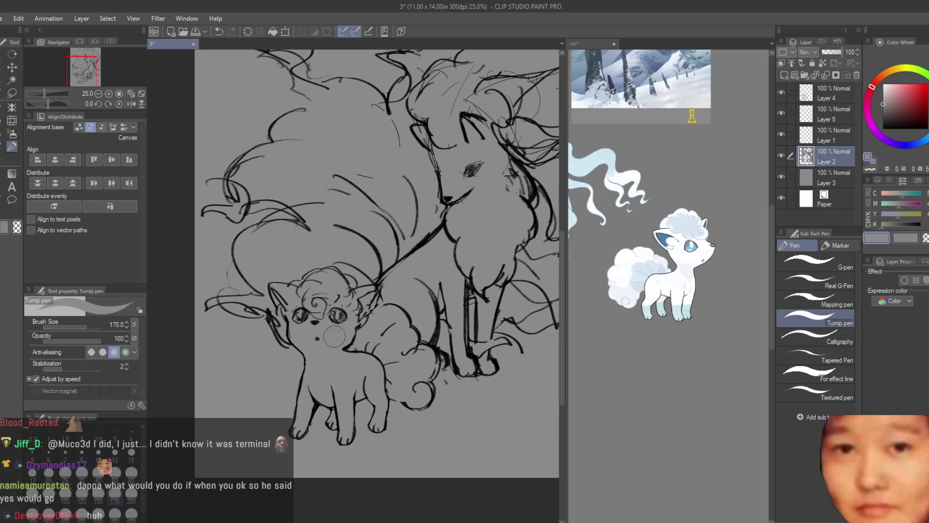
pyautogui.hotkey('ctrl', '-')
# Check layer visibility, delete the empty Layer 5, and start a Ctrl+T transform on Layers 1 and 4.
pyautogui.click(780, 92)
pyautogui.click(781, 92)
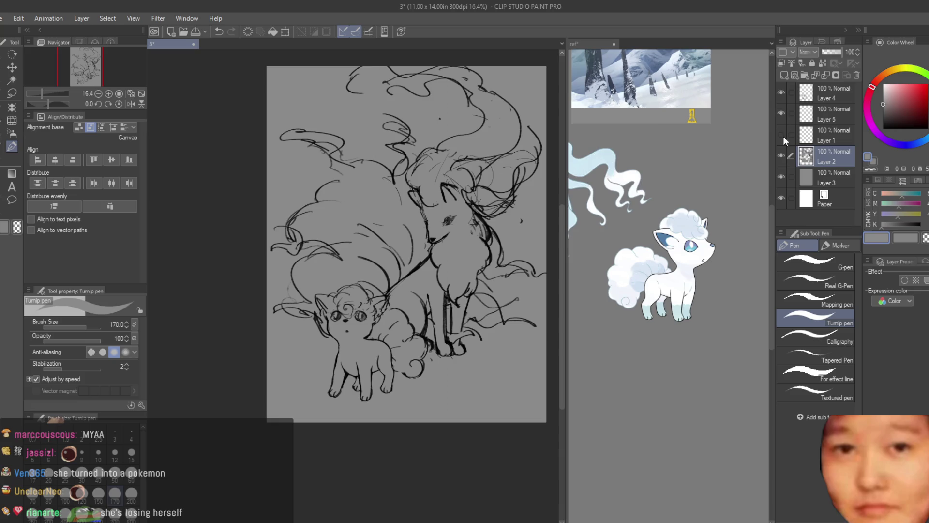
pyautogui.click(781, 135)
pyautogui.click(782, 91)
pyautogui.click(781, 91)
pyautogui.click(831, 91)
pyautogui.click(822, 116)
pyautogui.click(857, 76)
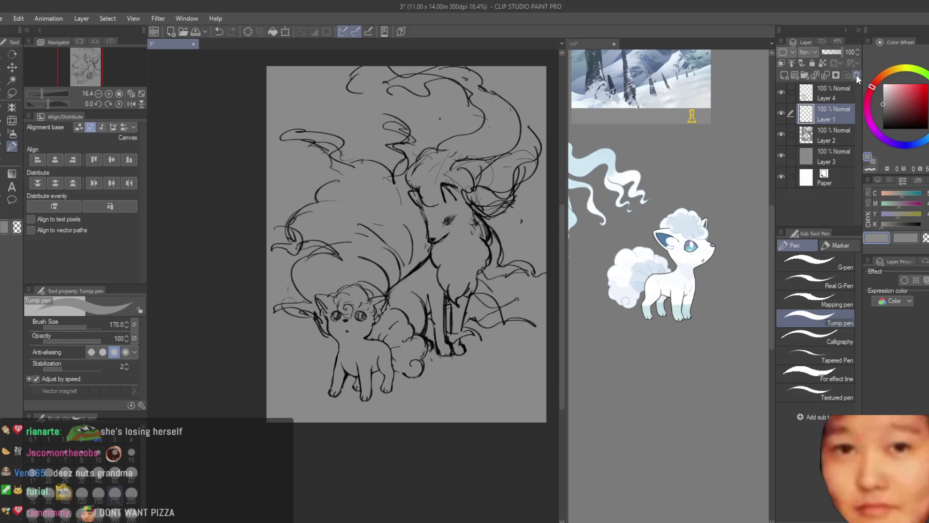
pyautogui.keyDown('ctrl'); pyautogui.click(833, 93); pyautogui.keyUp('ctrl')
pyautogui.hotkey('ctrl', 't')
pyautogui.scroll(-1, 437, 290)
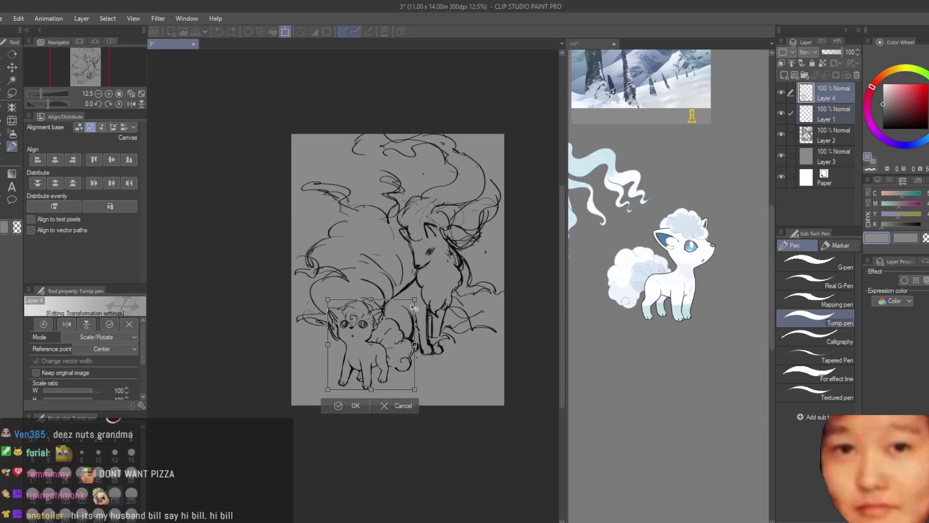
# Move the Vulpix slightly left and down and confirm the new position.
pyautogui.moveTo(429, 297)
pyautogui.mouseDown()
pyautogui.moveTo(424, 307)
pyautogui.moveTo(446, 346)
pyautogui.mouseUp()
pyautogui.press('Return')
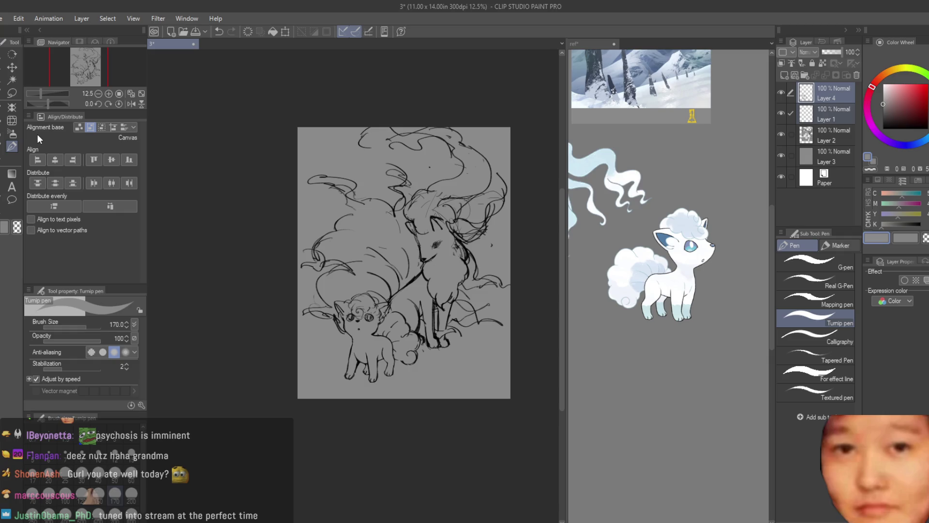
pyautogui.scroll(-1, 302, 277)
# On Layer 1, test a dark mark on the Vulpix's face, then undo it.
pyautogui.click(803, 114)
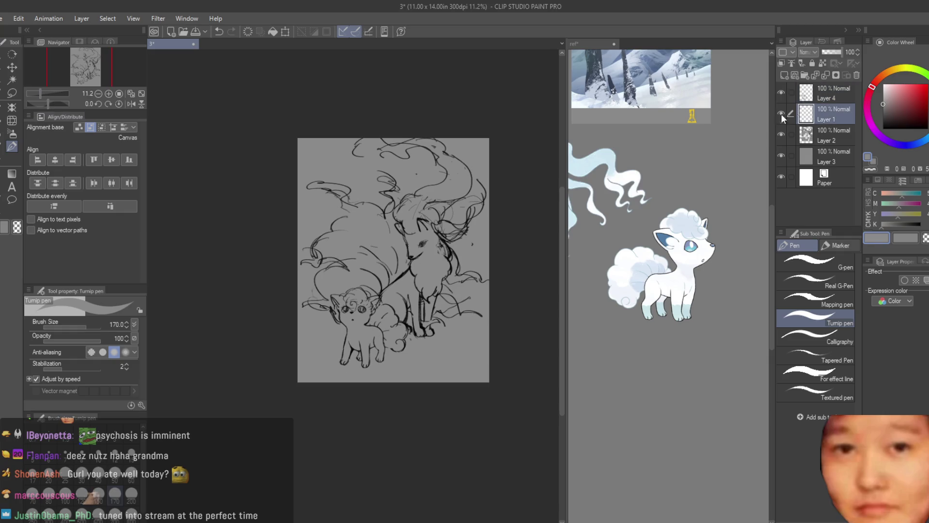
pyautogui.scroll(1, 514, 276)
pyautogui.scroll(8, 411, 315)
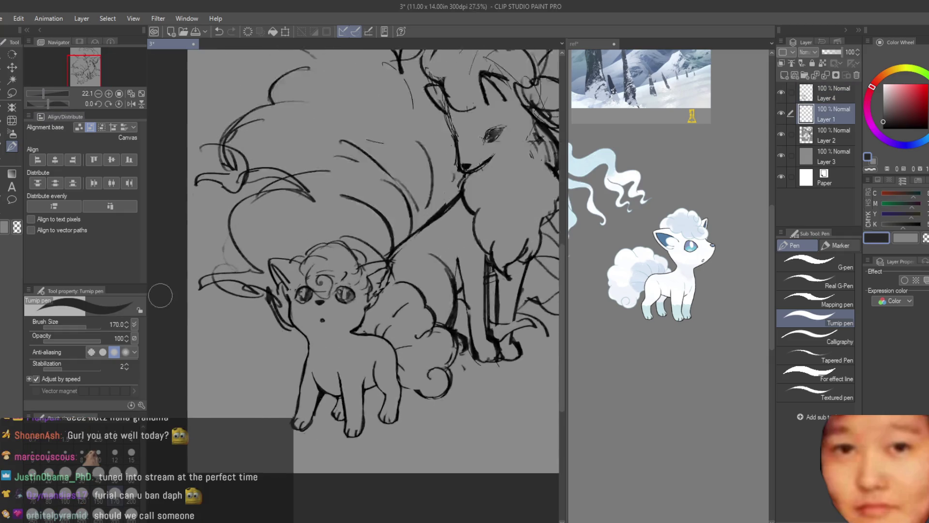
pyautogui.scroll(1, 411, 314)
pyautogui.click(348, 268)
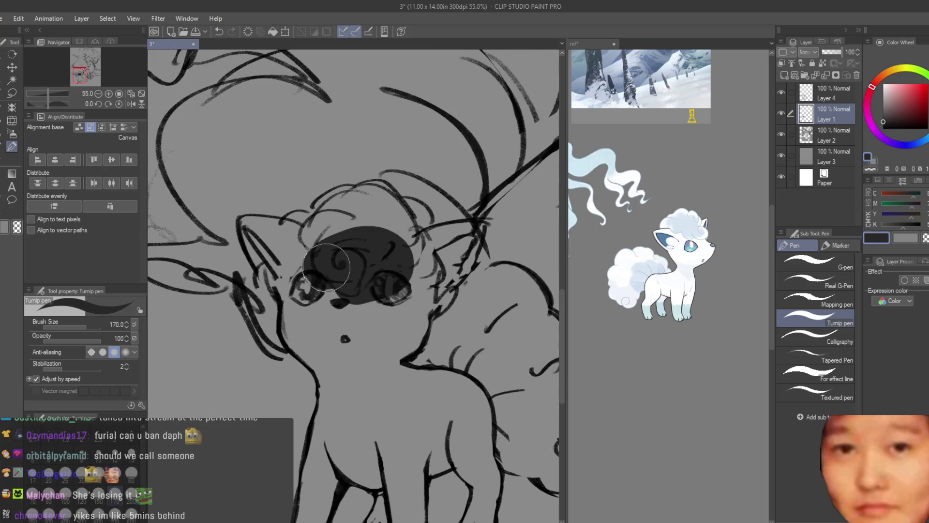
pyautogui.hotkey('ctrl', 'z')
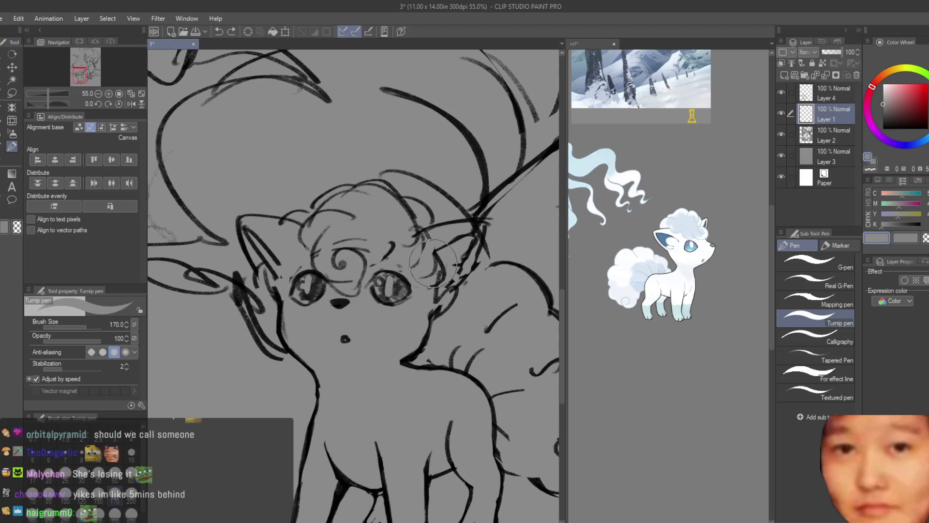
pyautogui.scroll(-9, 398, 324)
pyautogui.scroll(-2, 479, 332)
pyautogui.scroll(4, 524, 348)
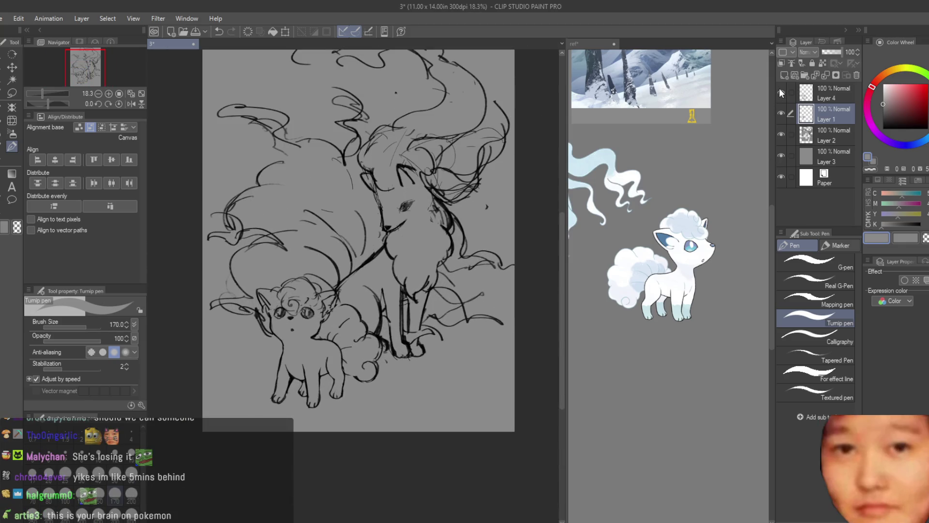
# Select Layers 4, 1 and 2 and merge the three sketch layers into one.
pyautogui.click(822, 93)
pyautogui.click(782, 135)
pyautogui.click(781, 134)
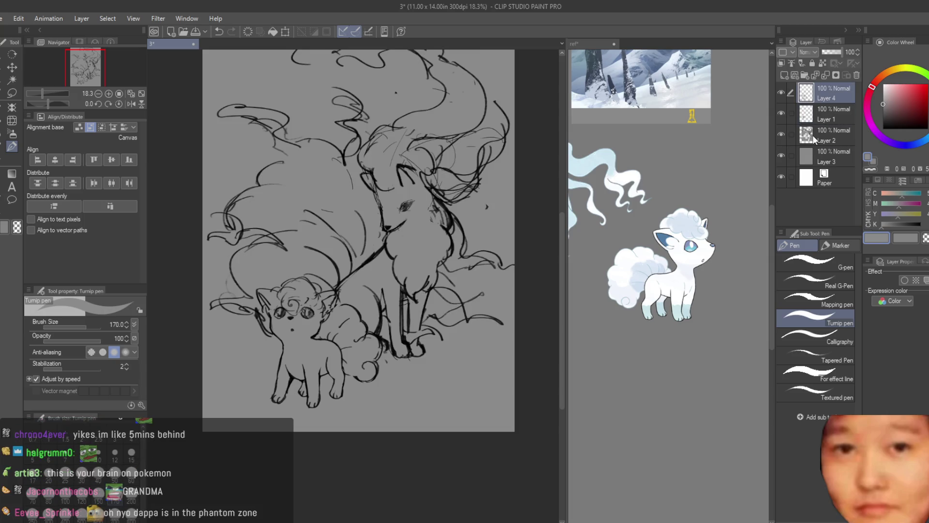
pyautogui.keyDown('shift'); pyautogui.click(812, 135); pyautogui.keyUp('shift')
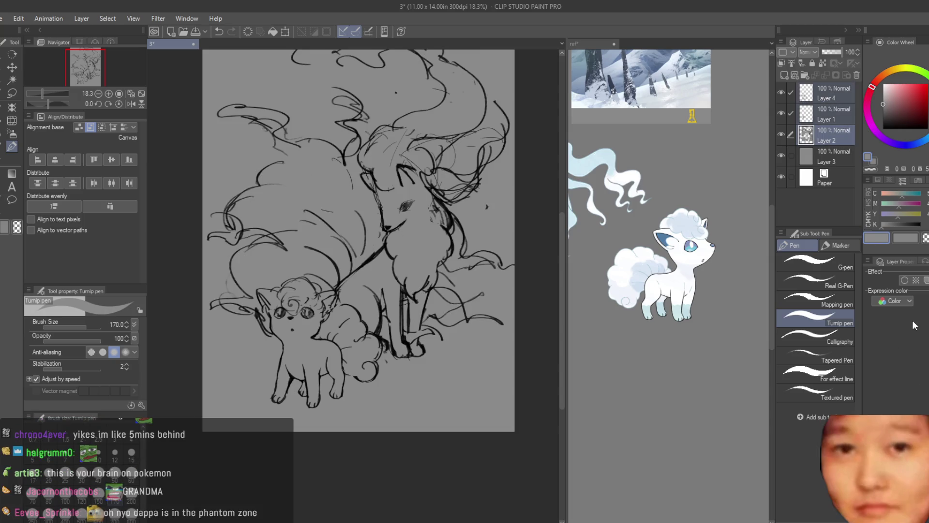
pyautogui.hotkey('shift', 'alt', 'e')
pyautogui.scroll(-3, 435, 251)
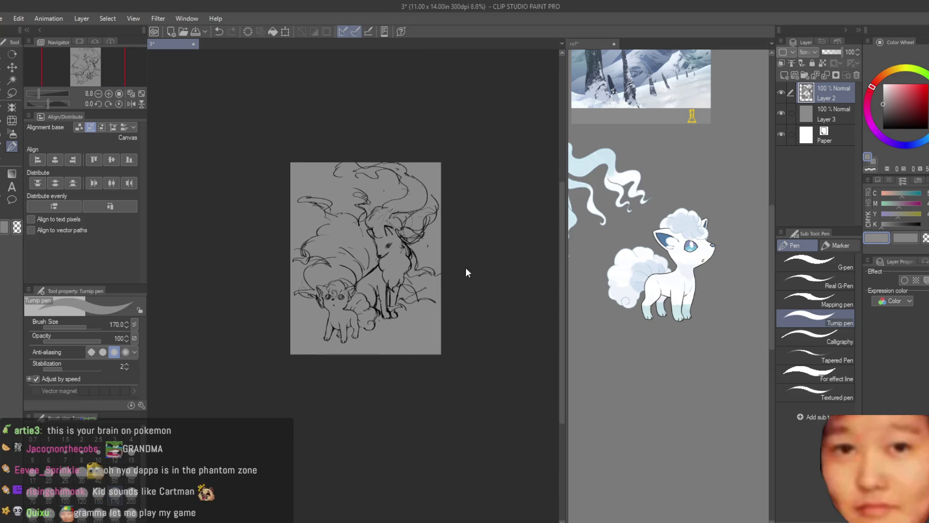
# Scale the merged Ninetales and Vulpix sketch up to about 112%.
pyautogui.hotkey('ctrl', 't')
pyautogui.scroll(2, 476, 345)
pyautogui.moveTo(494, 362); pyautogui.dragTo(493, 341)
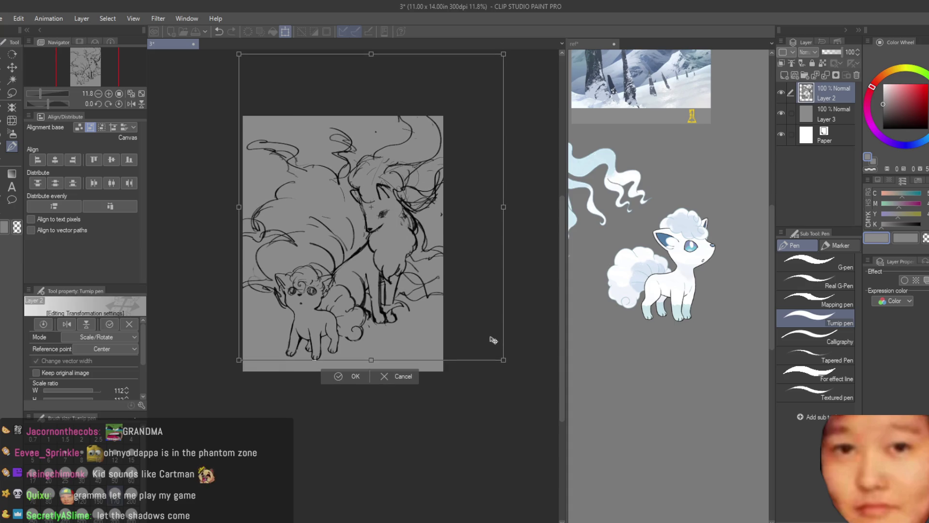
pyautogui.press('Return')
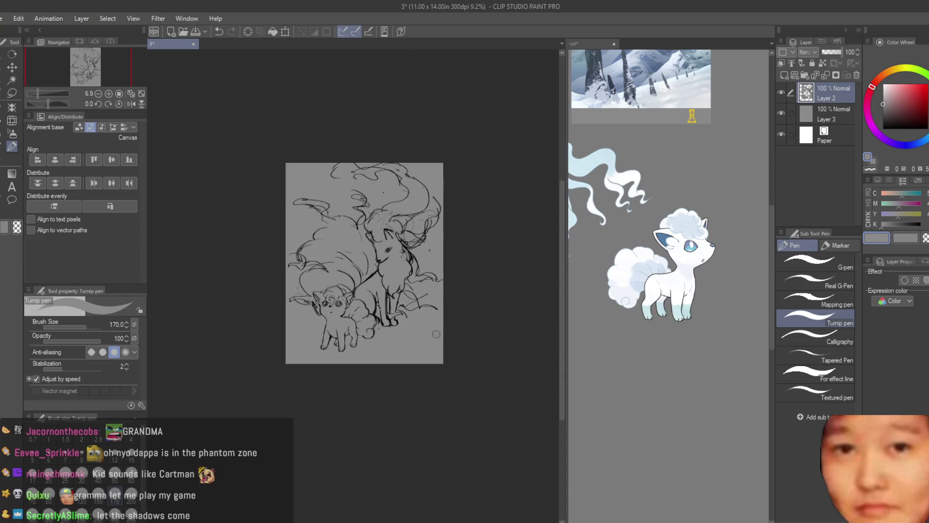
pyautogui.scroll(2, 346, 326)
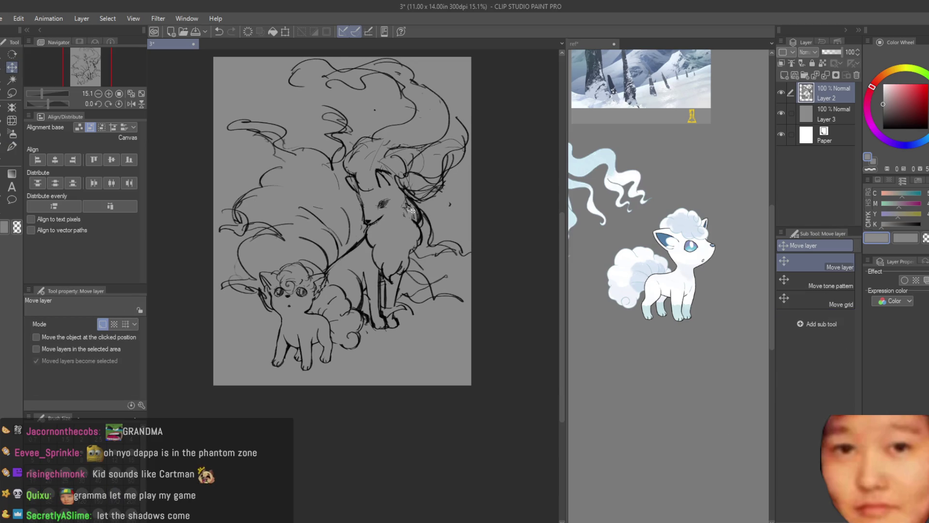
# Switch to the Dry Texture 3 brush and bring the Ninetales reference artworks into view.
pyautogui.press('b')
pyautogui.moveTo(644, 241)
pyautogui.mouseDown()
pyautogui.moveTo(677, 262)
pyautogui.moveTo(706, 315)
pyautogui.mouseUp()
pyautogui.scroll(1, 377, 336)
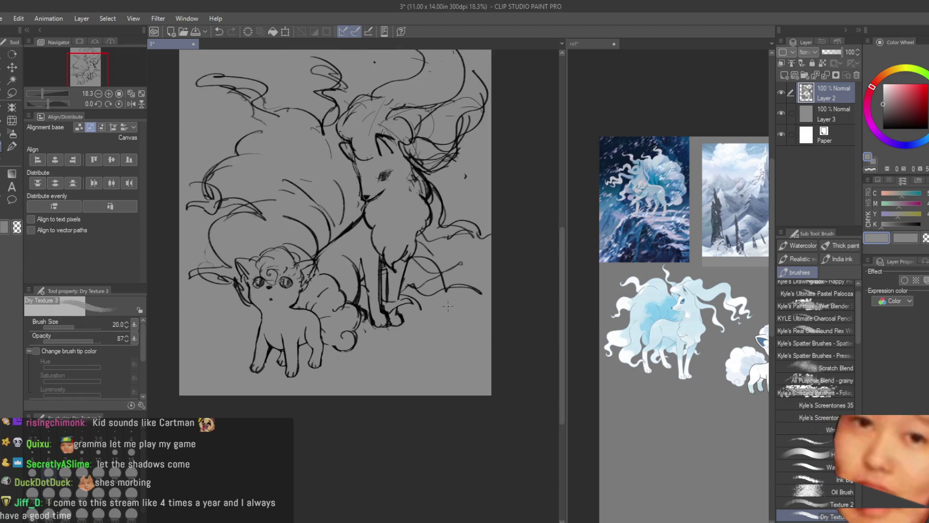
# Pick black and adjust the Dry Texture 3 brush size.
pyautogui.press(']')
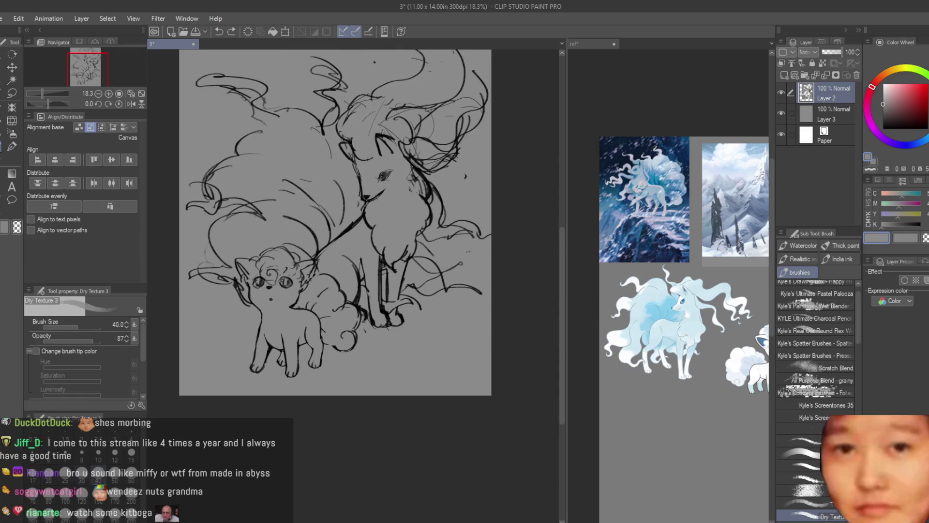
pyautogui.keyDown('alt'); pyautogui.click(439, 265); pyautogui.keyUp('alt')
pyautogui.press(']')
pyautogui.press(']')
pyautogui.press(']')
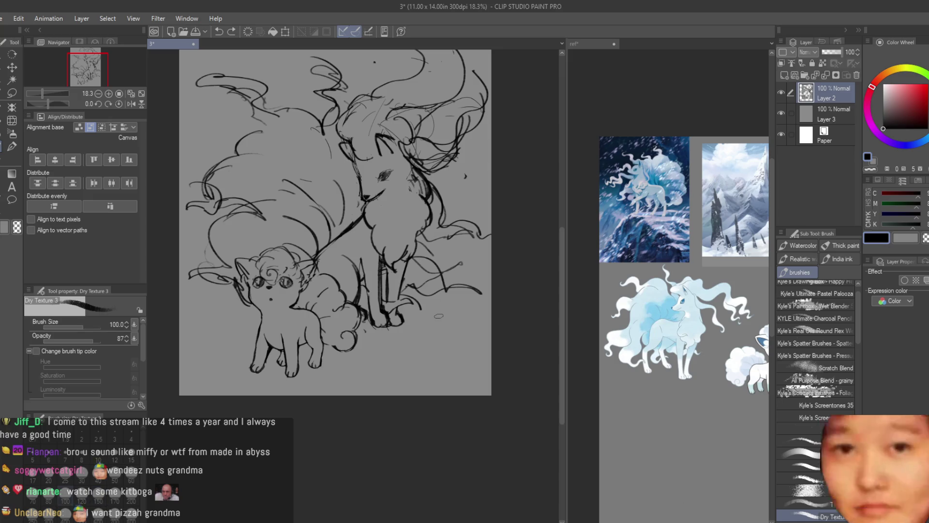
pyautogui.press('[')
pyautogui.press('[')
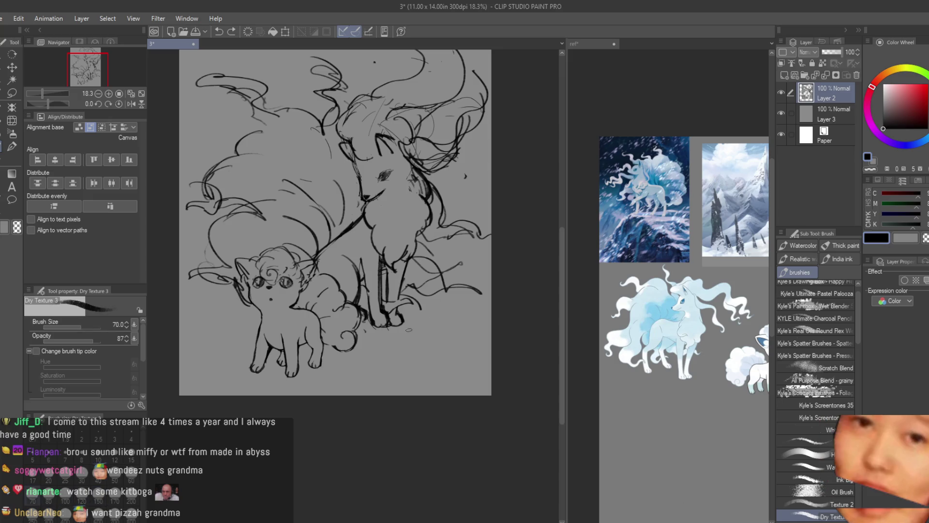
pyautogui.hotkey('ctrl', 'z')
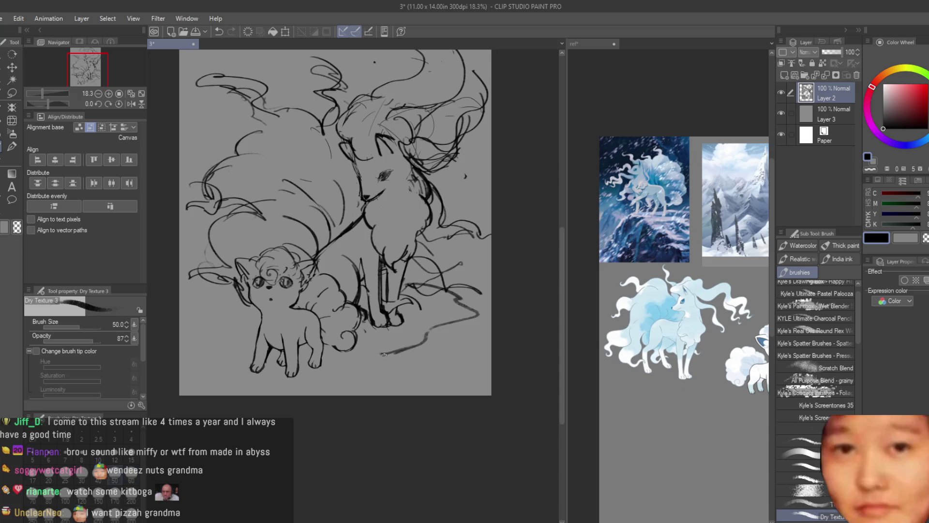
# Draw rough snowy ground strokes beside the Vulpix's tail and at the lower right.
pyautogui.moveTo(417, 349); pyautogui.dragTo(381, 364)
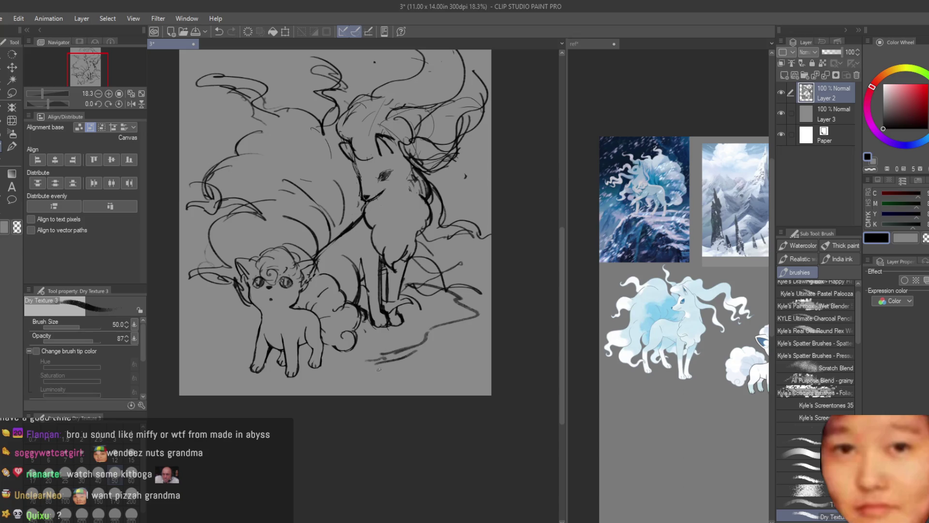
pyautogui.hotkey('ctrl', 'z')
pyautogui.hotkey('ctrl', 'z')
pyautogui.moveTo(438, 364); pyautogui.dragTo(378, 394)
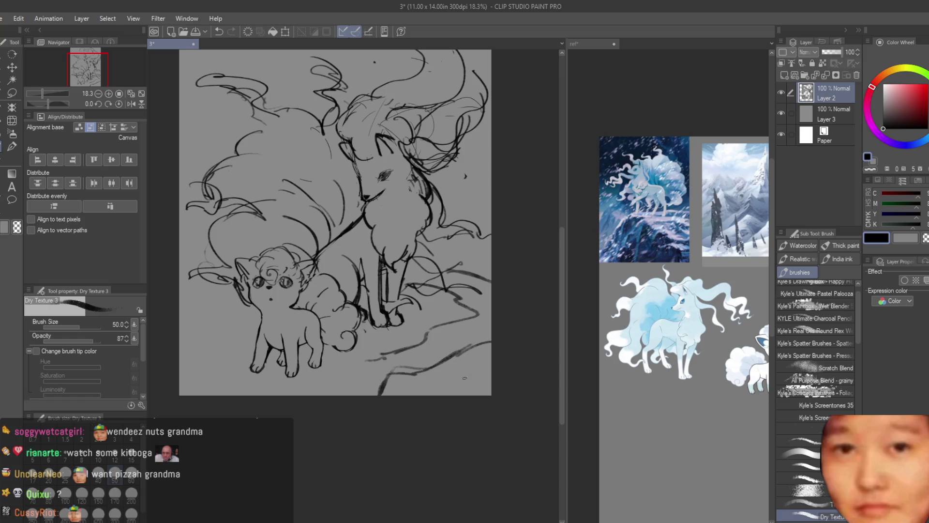
pyautogui.moveTo(488, 349); pyautogui.dragTo(463, 379)
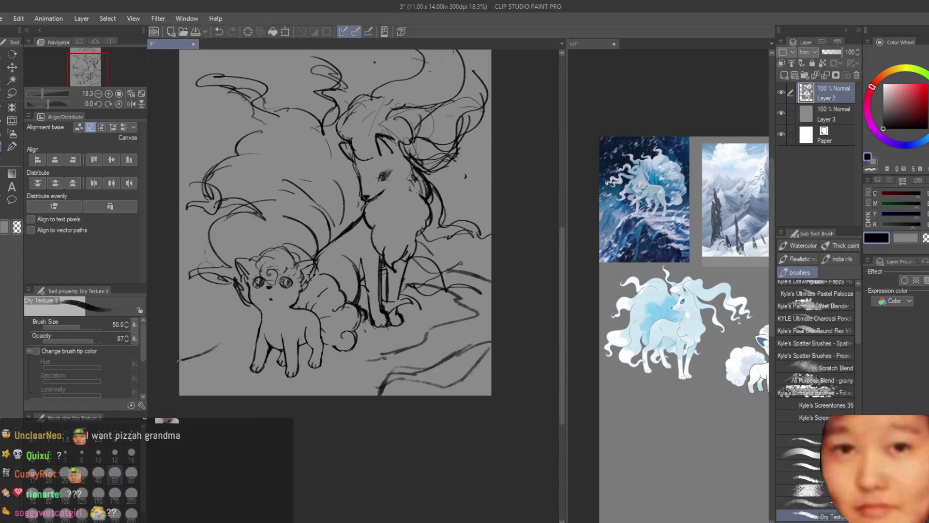
pyautogui.hotkey('ctrl', 'z')
pyautogui.scroll(-1, 391, 383)
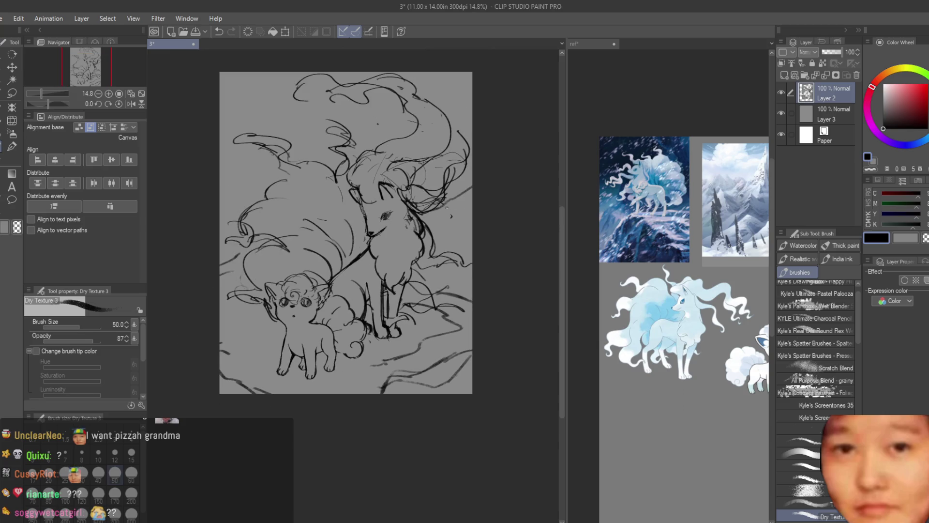
# Add short diagonal strokes along the top-right edge of the page.
pyautogui.moveTo(396, 118); pyautogui.dragTo(424, 141)
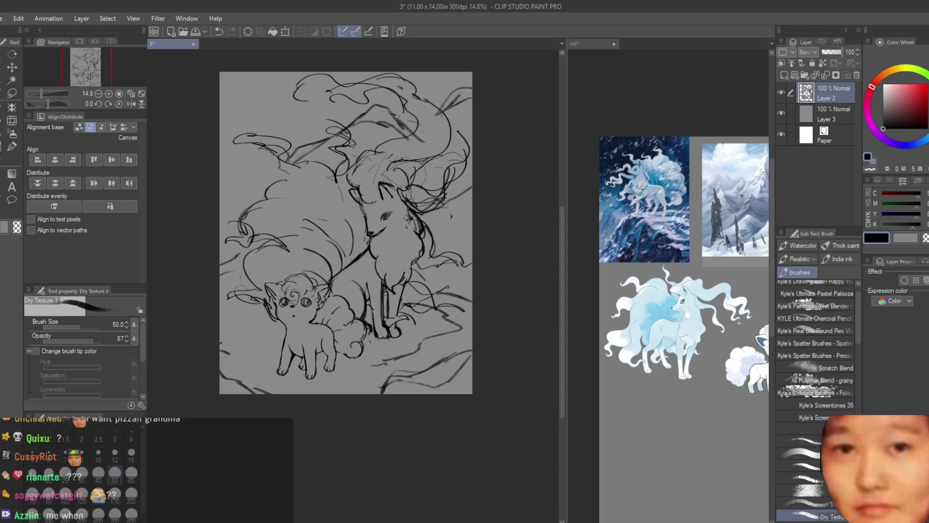
pyautogui.moveTo(467, 73); pyautogui.dragTo(445, 95)
pyautogui.moveTo(456, 87); pyautogui.dragTo(439, 106)
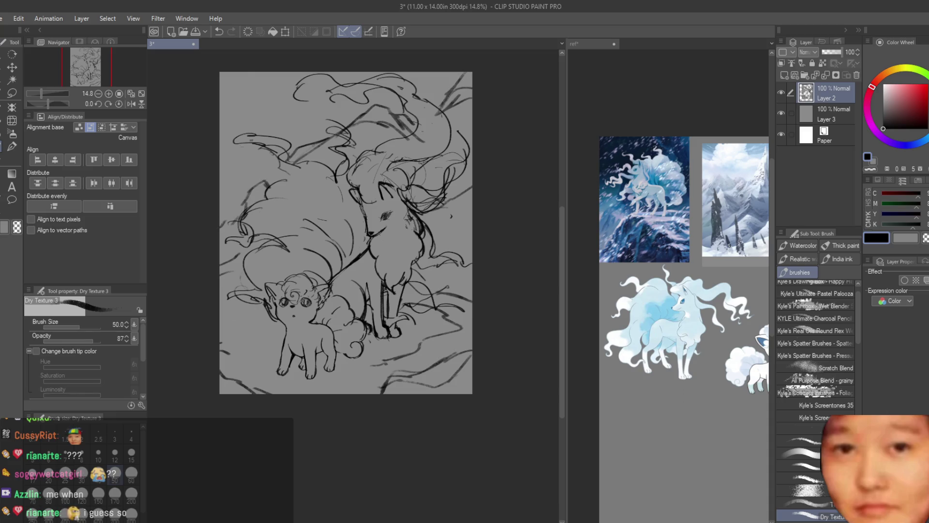
# Try long diagonal background strokes from the top-left, then remove them.
pyautogui.moveTo(224, 88); pyautogui.dragTo(322, 127)
pyautogui.hotkey('ctrl', 'z')
pyautogui.moveTo(232, 73); pyautogui.dragTo(324, 134)
pyautogui.moveTo(221, 95); pyautogui.dragTo(300, 130)
pyautogui.hotkey('ctrl', 'z')
pyautogui.hotkey('ctrl', 'z')
pyautogui.hotkey('ctrl', 'y')
pyautogui.hotkey('ctrl', 'z')
pyautogui.hotkey('ctrl', 'y')
pyautogui.hotkey('ctrl', 'z')
# Try a near-vertical stroke at the page top, then remove it.
pyautogui.moveTo(332, 73); pyautogui.dragTo(325, 134)
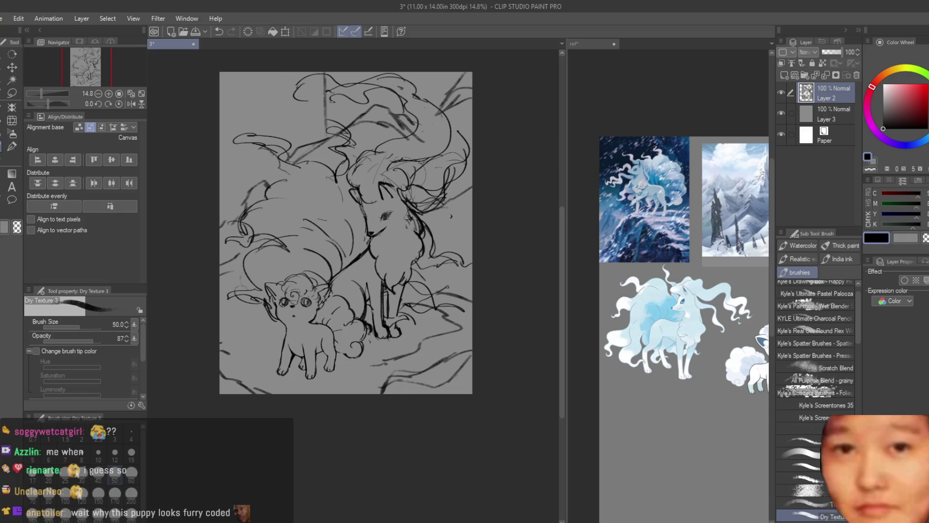
pyautogui.hotkey('ctrl', 'y')
pyautogui.hotkey('ctrl', 'z')
pyautogui.press('m')
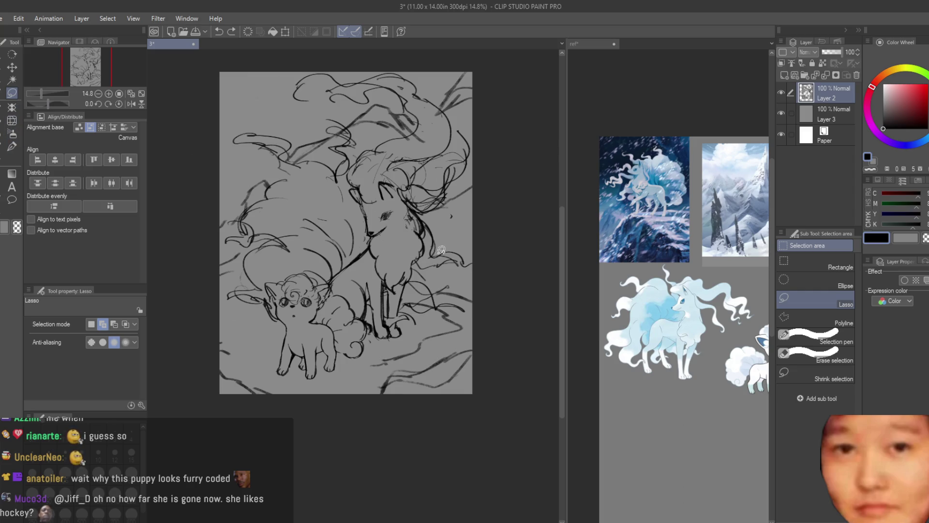
# Lasso-select a region across the top of the sketch, then return to the Dry Texture 3 brush.
pyautogui.scroll(-4, 440, 250)
pyautogui.scroll(2, 280, 170)
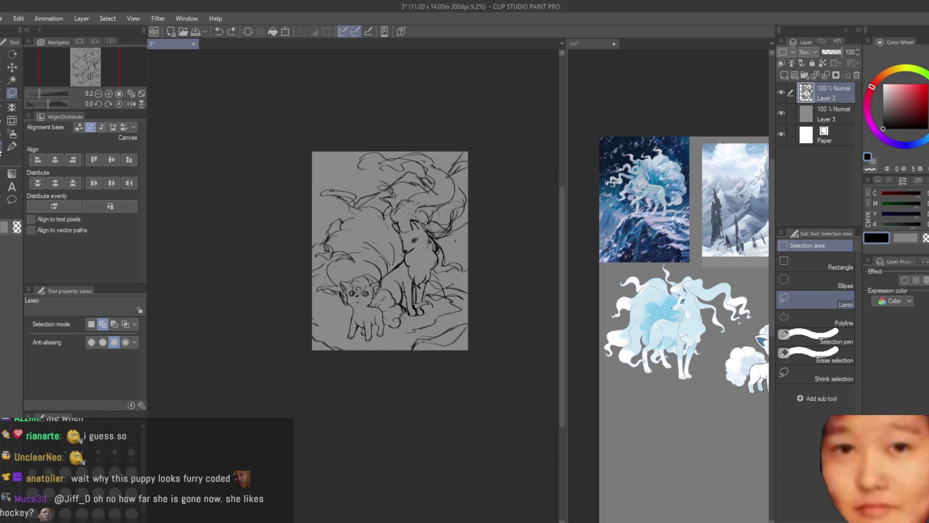
pyautogui.press('b')
pyautogui.scroll(4, 414, 198)
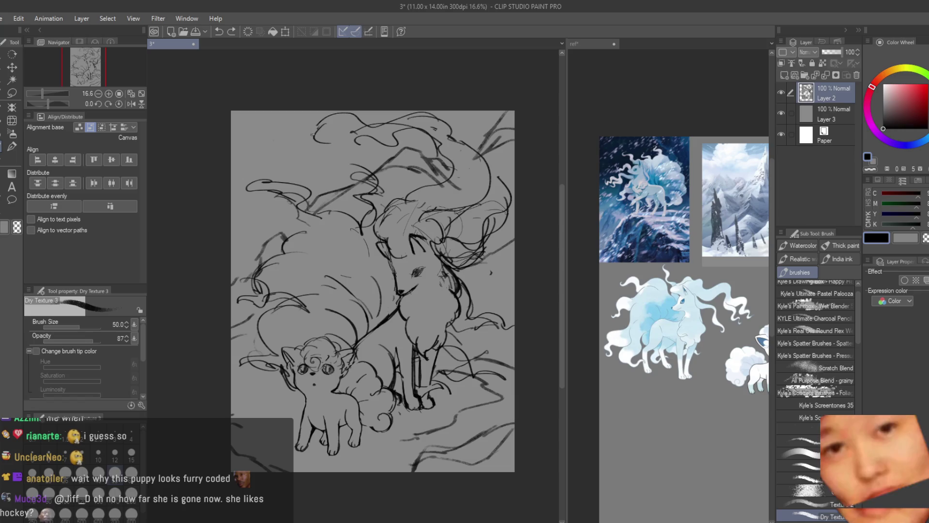
pyautogui.click(13, 95)
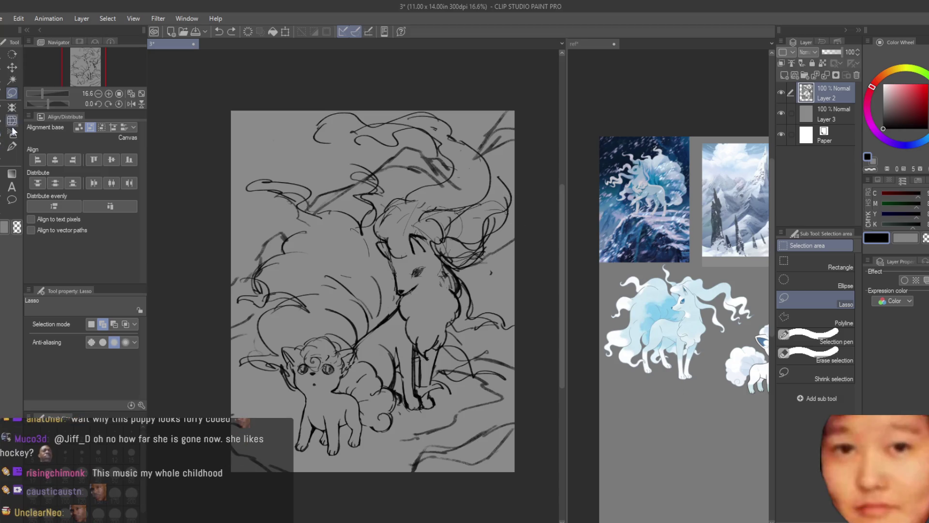
pyautogui.scroll(1, 326, 115)
pyautogui.moveTo(300, 120)
pyautogui.mouseDown()
pyautogui.moveTo(469, 174)
pyautogui.moveTo(300, 116)
pyautogui.mouseUp()
pyautogui.scroll(-3, 306, 117)
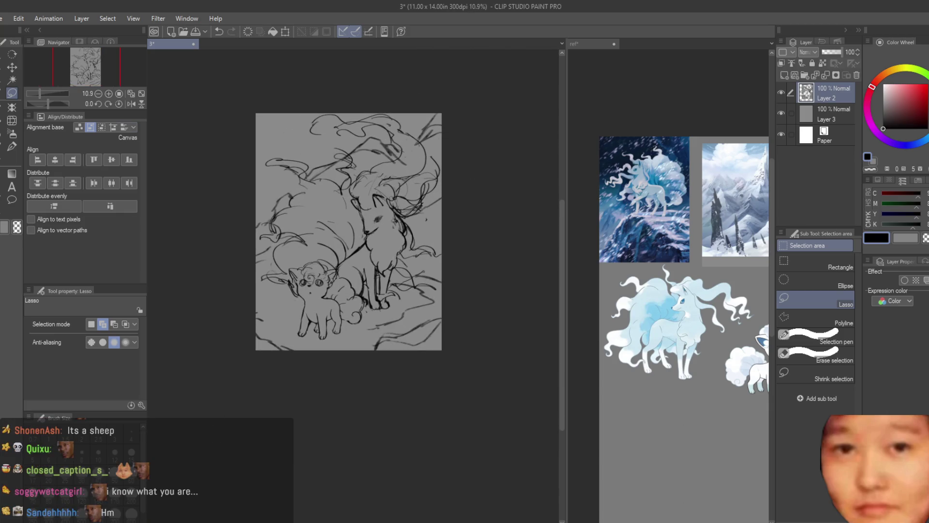
pyautogui.click(11, 146)
pyautogui.scroll(2, 344, 145)
# Paint diagonal dark strokes in the upper-left area, undoing the ones that don't fit.
pyautogui.moveTo(334, 136)
pyautogui.mouseDown()
pyautogui.moveTo(361, 196)
pyautogui.moveTo(363, 187)
pyautogui.mouseUp()
pyautogui.hotkey('ctrl', 'z')
pyautogui.hotkey('ctrl', 'z')
pyautogui.moveTo(291, 134); pyautogui.dragTo(344, 189)
pyautogui.hotkey('ctrl', 'z')
pyautogui.hotkey('ctrl', 'z')
pyautogui.moveTo(271, 170); pyautogui.dragTo(332, 202)
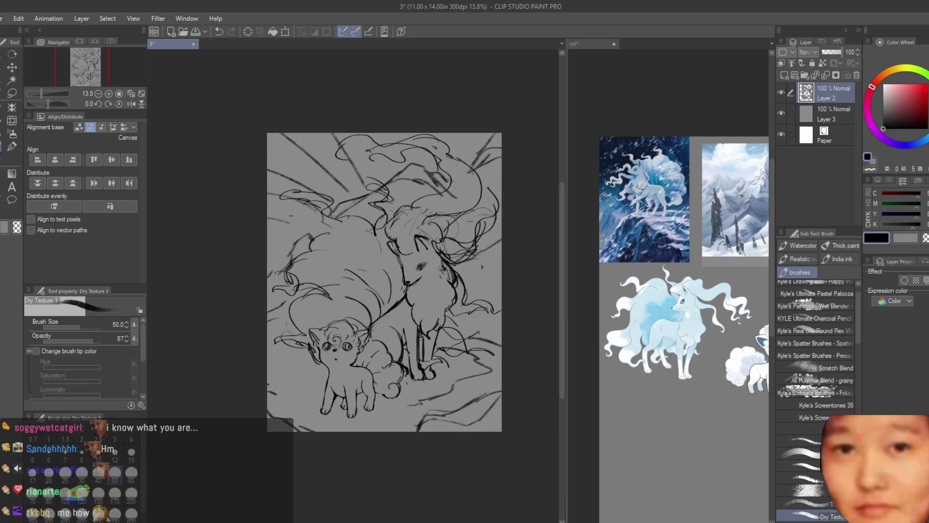
pyautogui.hotkey('ctrl', 'z')
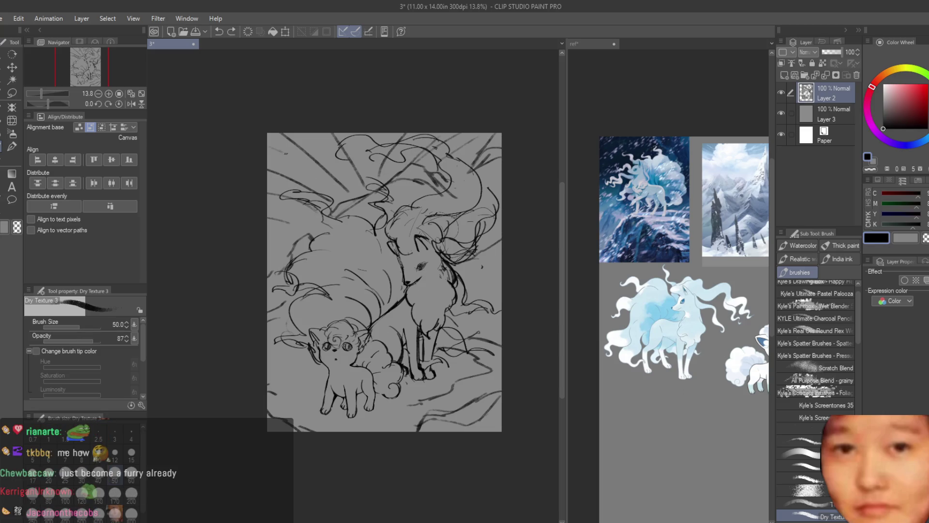
pyautogui.hotkey('ctrl', 'z')
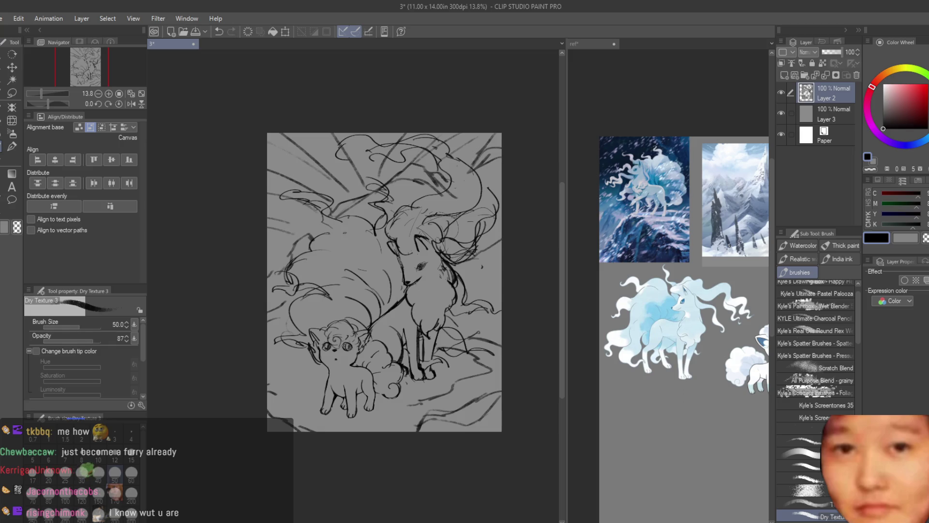